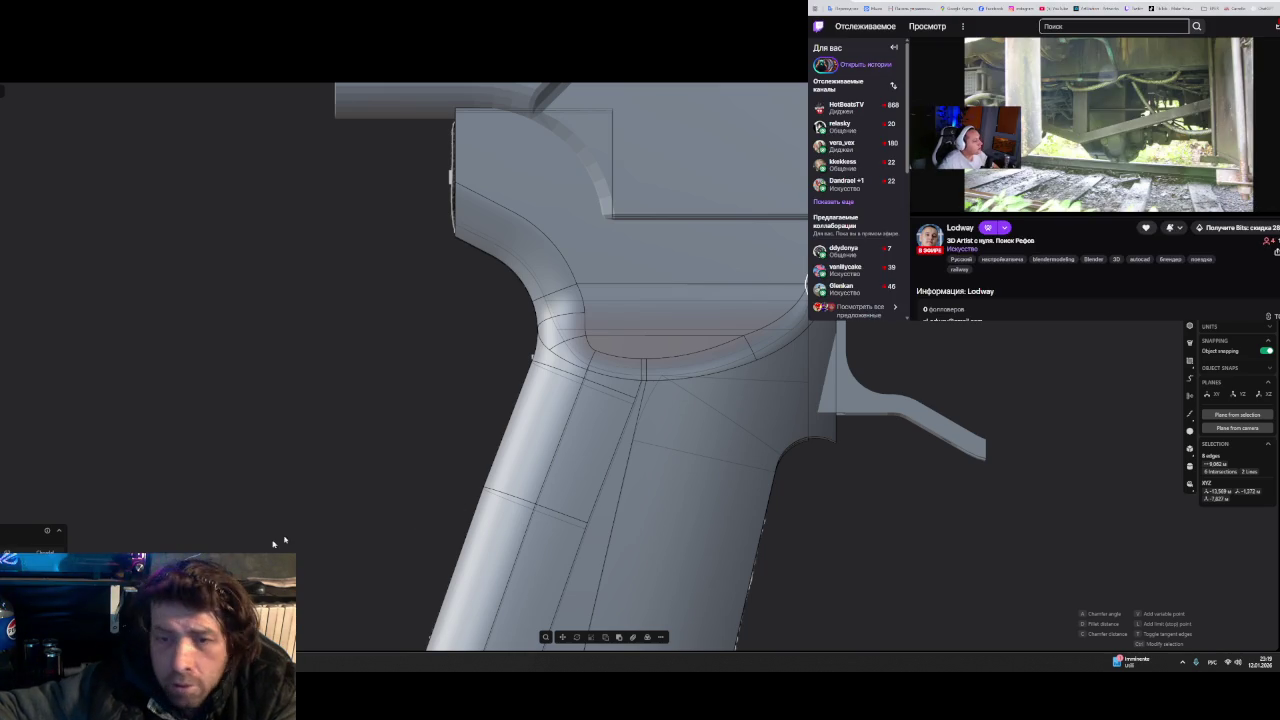
- Add a variable-radius point on the curved grip-to-receiver fillet edge and drag its radius
mouse_move(792, 525)
middle_down()
mouse_move(836, 573)
mouse_move(891, 543)
mouse_move(903, 520)
middle_up()
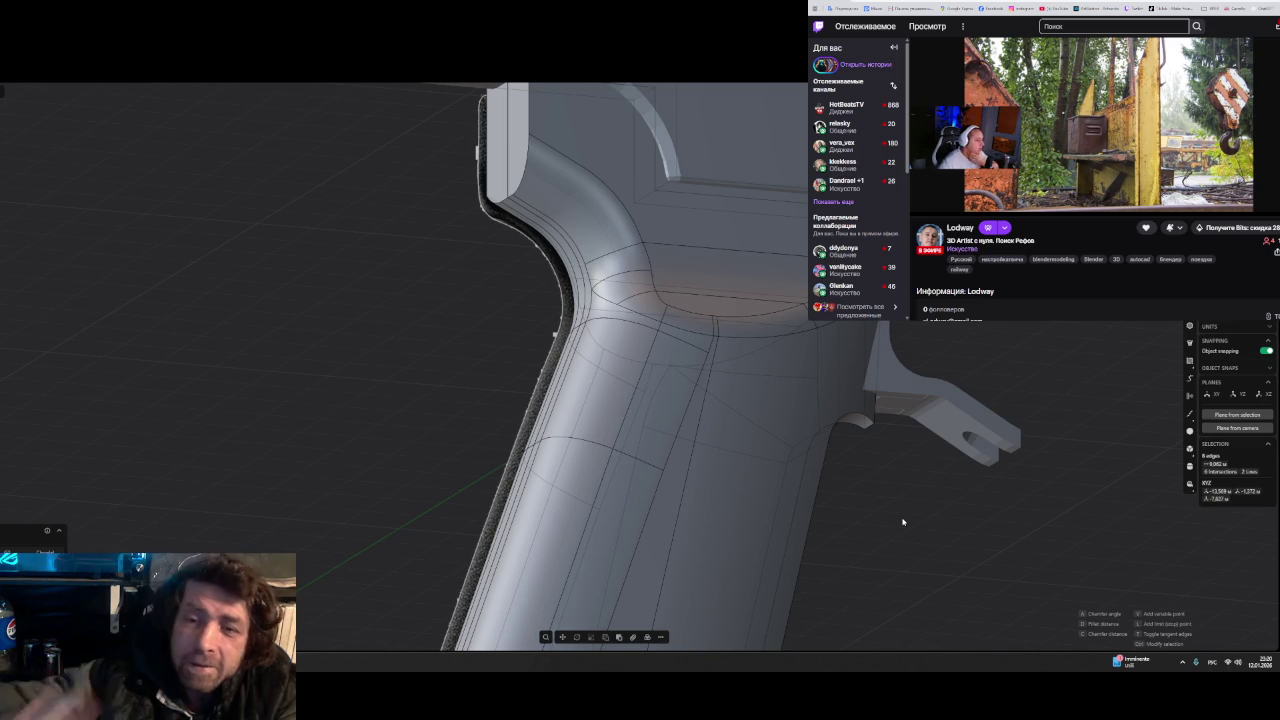
mouse_move(663, 366)
middle_down()
mouse_move(531, 423)
mouse_move(603, 403)
mouse_move(623, 429)
mouse_move(571, 451)
mouse_move(491, 463)
mouse_move(420, 449)
mouse_move(627, 353)
middle_up()
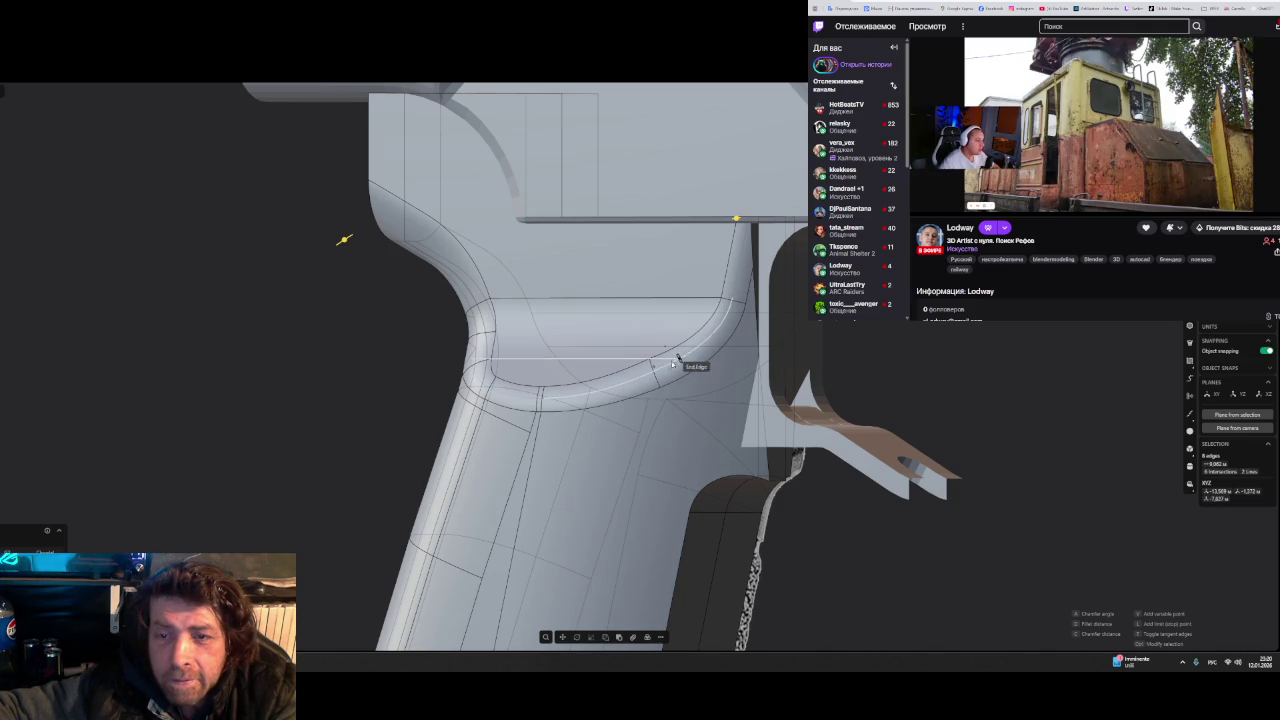
mouse_move(645, 386)
middle_down()
mouse_move(643, 400)
mouse_move(694, 417)
mouse_move(651, 405)
middle_up()
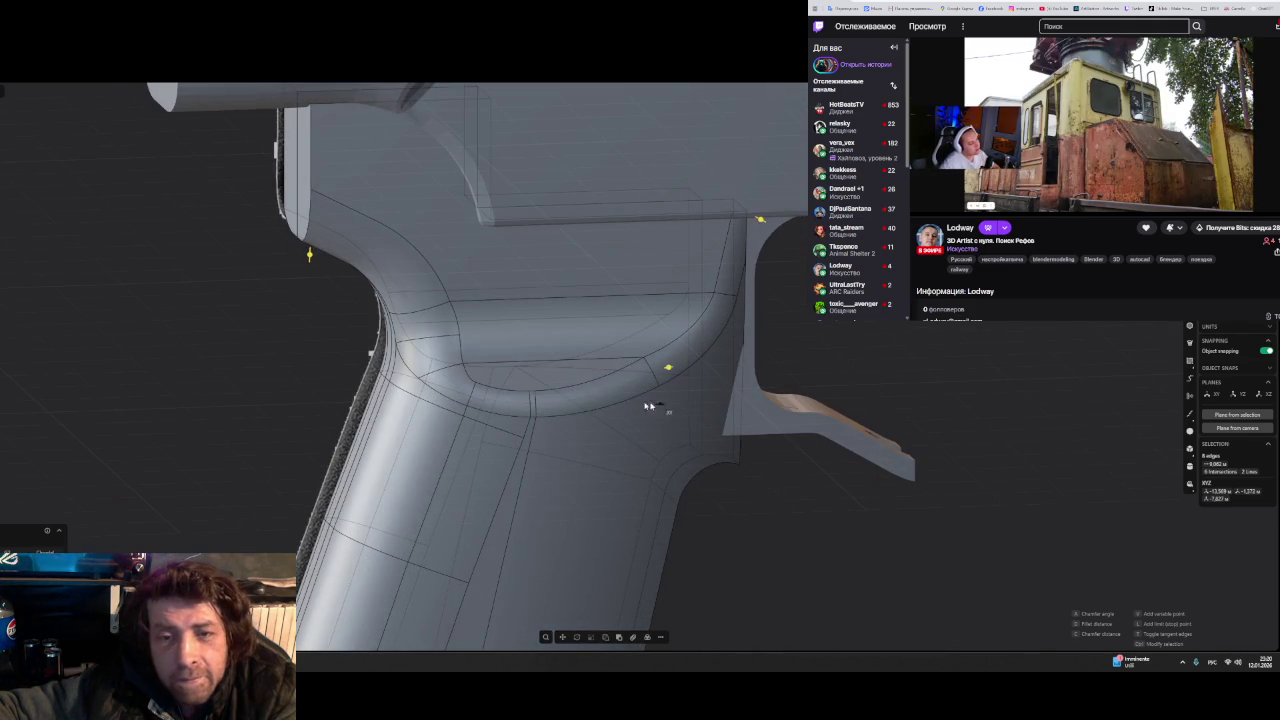
click(433, 361)
middle_drag(514, 405, 797, 242)
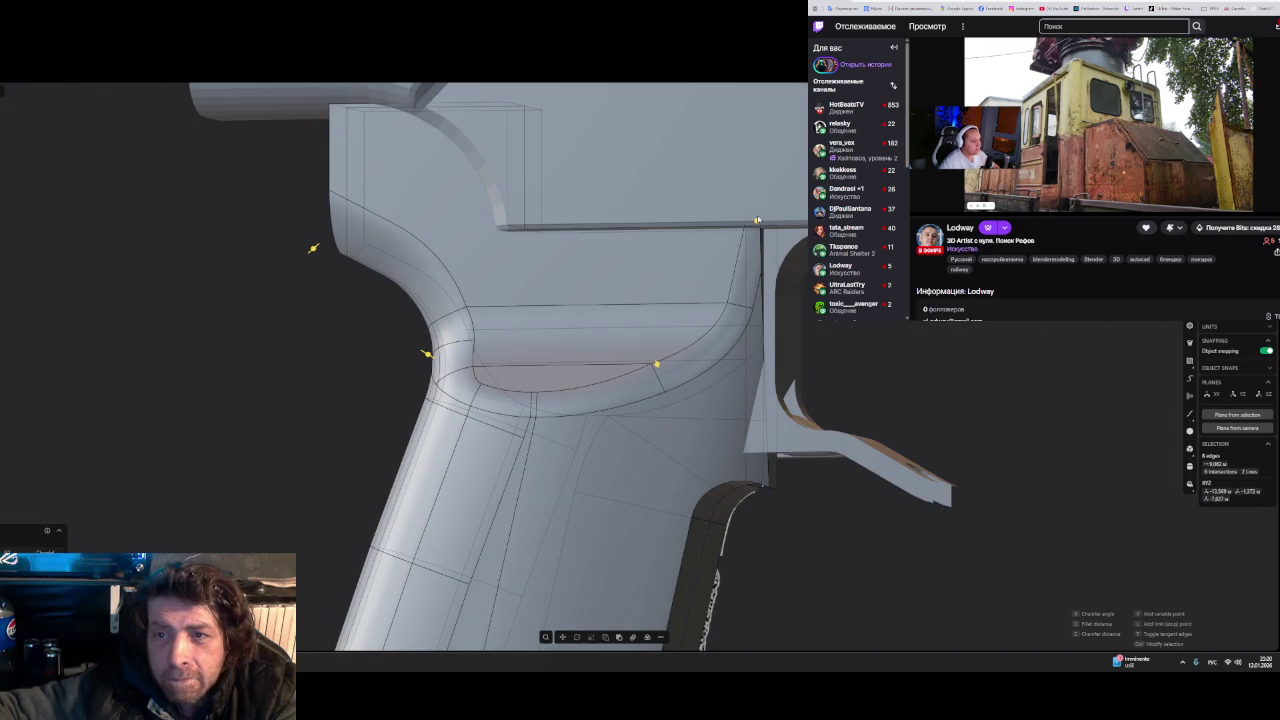
drag(757, 221, 757, 222)
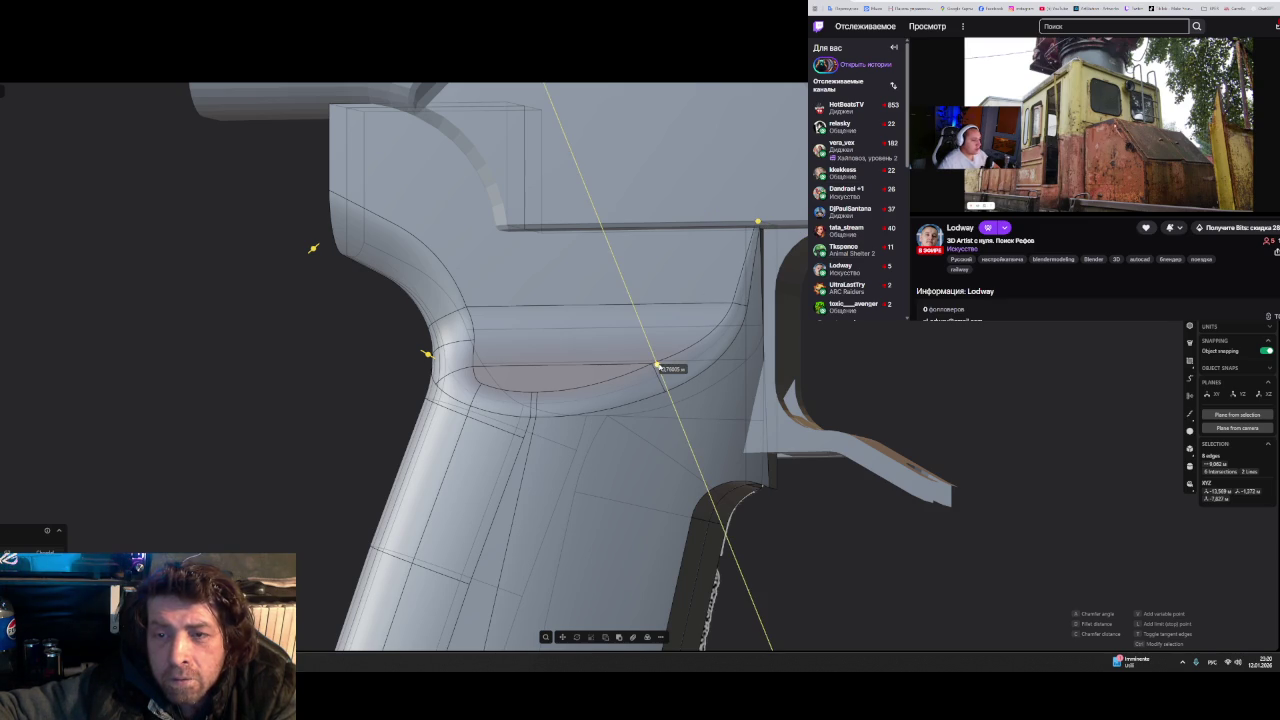
drag(658, 366, 657, 366)
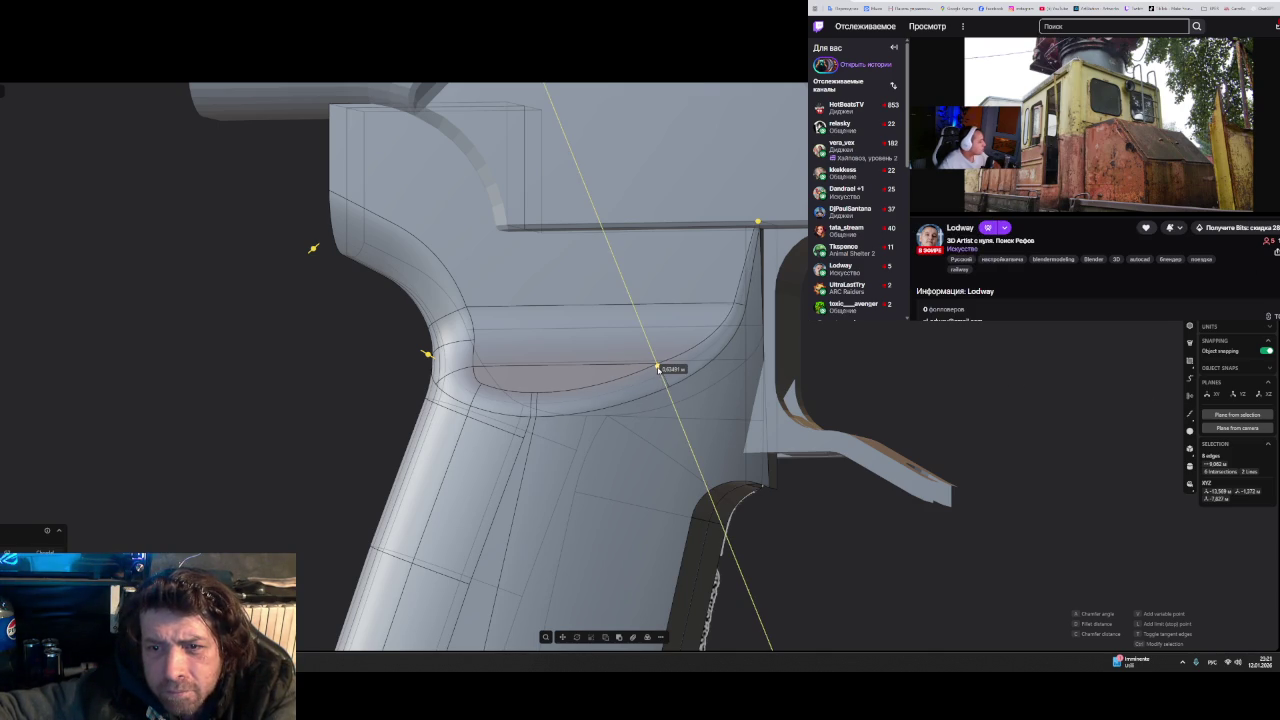
- Check the variable fillet blend from several angles, ending in a straight side view
middle_drag(658, 370, 560, 382)
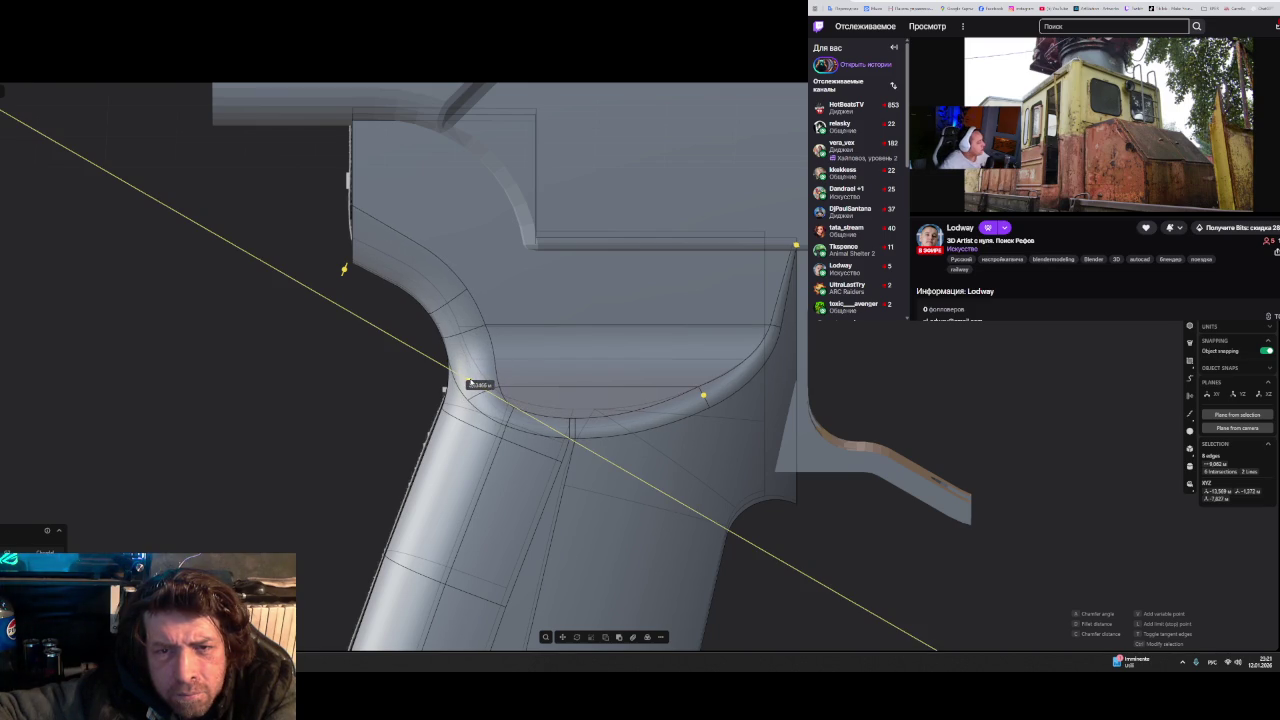
mouse_move(468, 383)
middle_down()
mouse_move(613, 328)
mouse_move(594, 346)
mouse_move(667, 372)
mouse_move(550, 344)
middle_up()
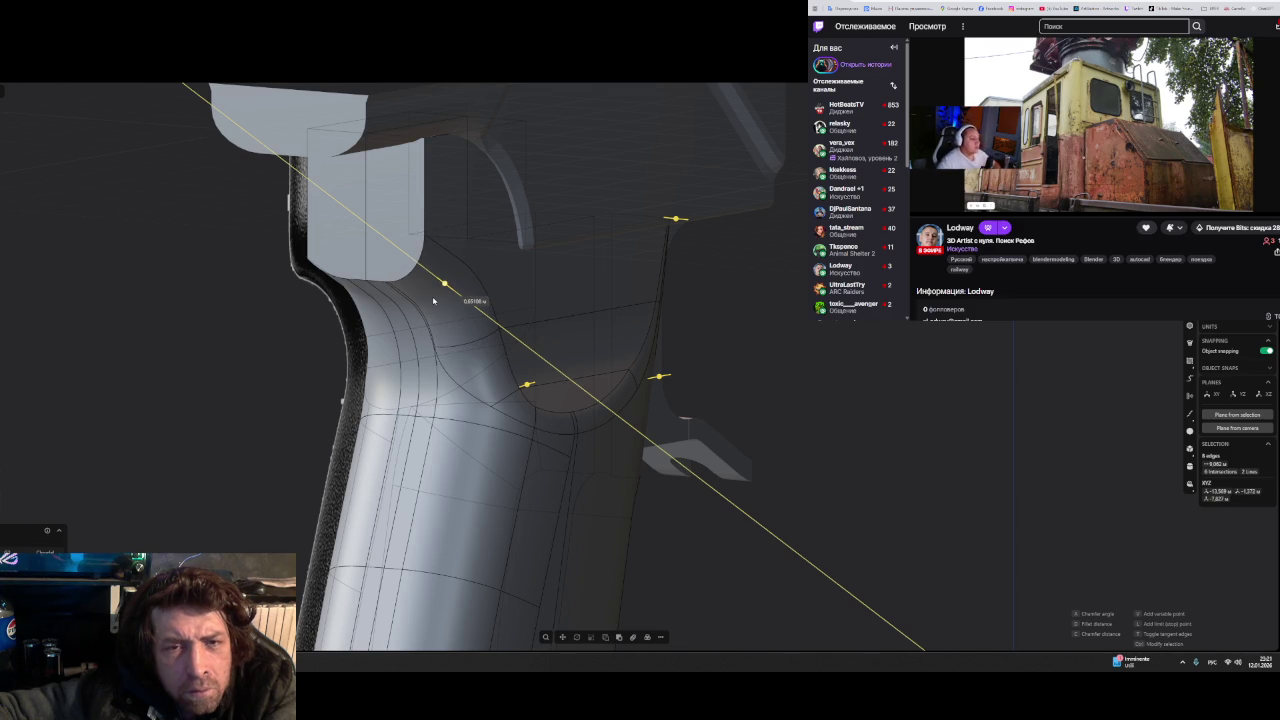
mouse_move(434, 300)
middle_down()
mouse_move(477, 288)
mouse_move(527, 383)
middle_up()
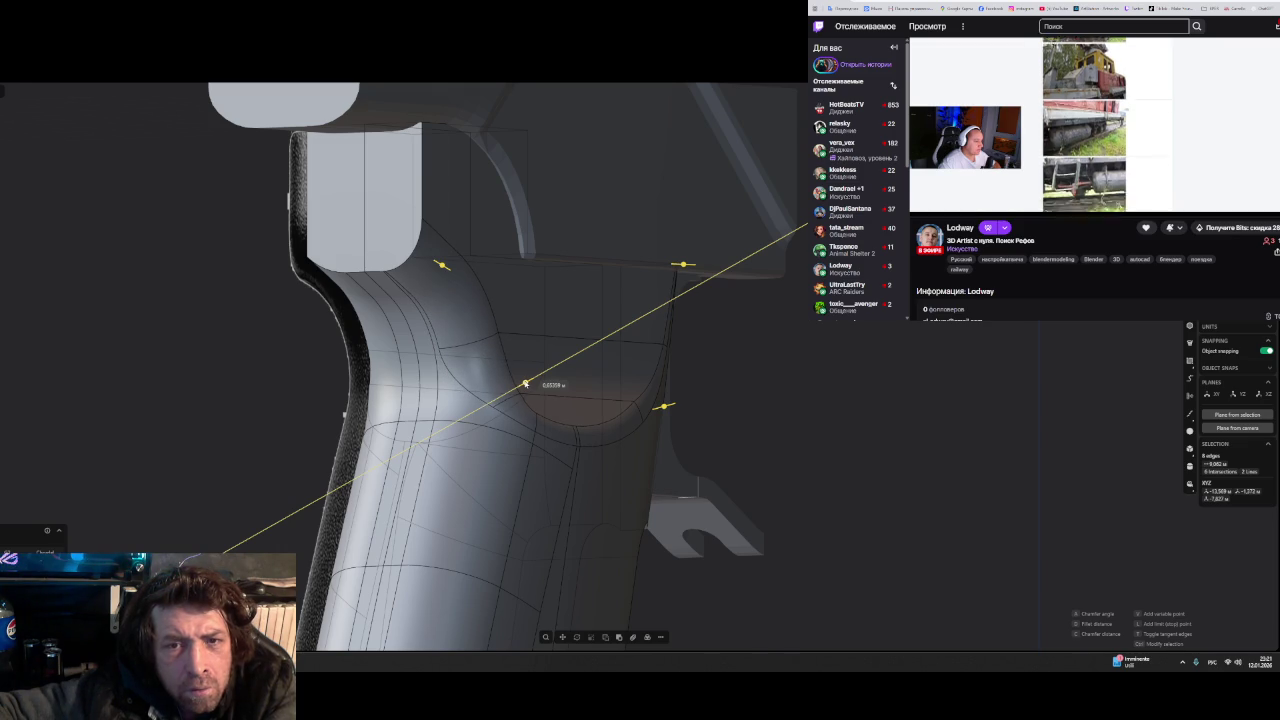
key(3)
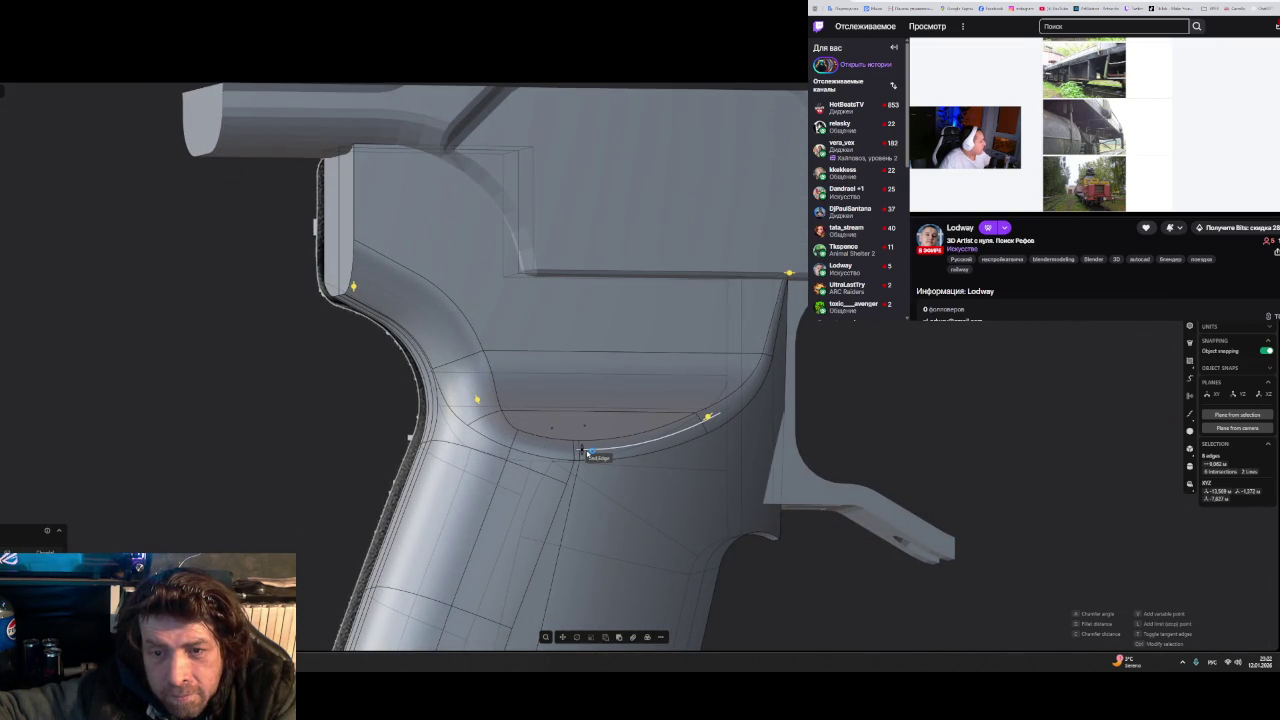
click(587, 453)
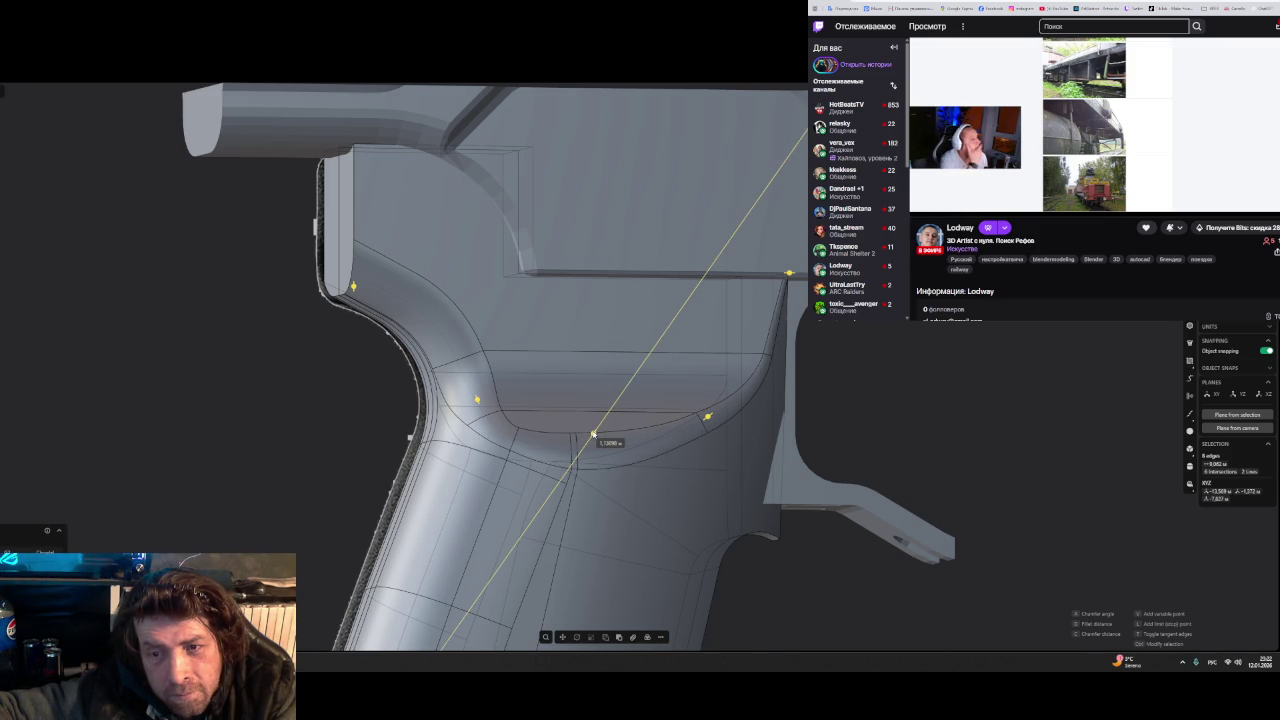
- Orbit the grip from several sides to inspect the fillet around the new variable point
mouse_move(593, 434)
middle_down()
mouse_move(557, 473)
mouse_move(548, 460)
middle_up()
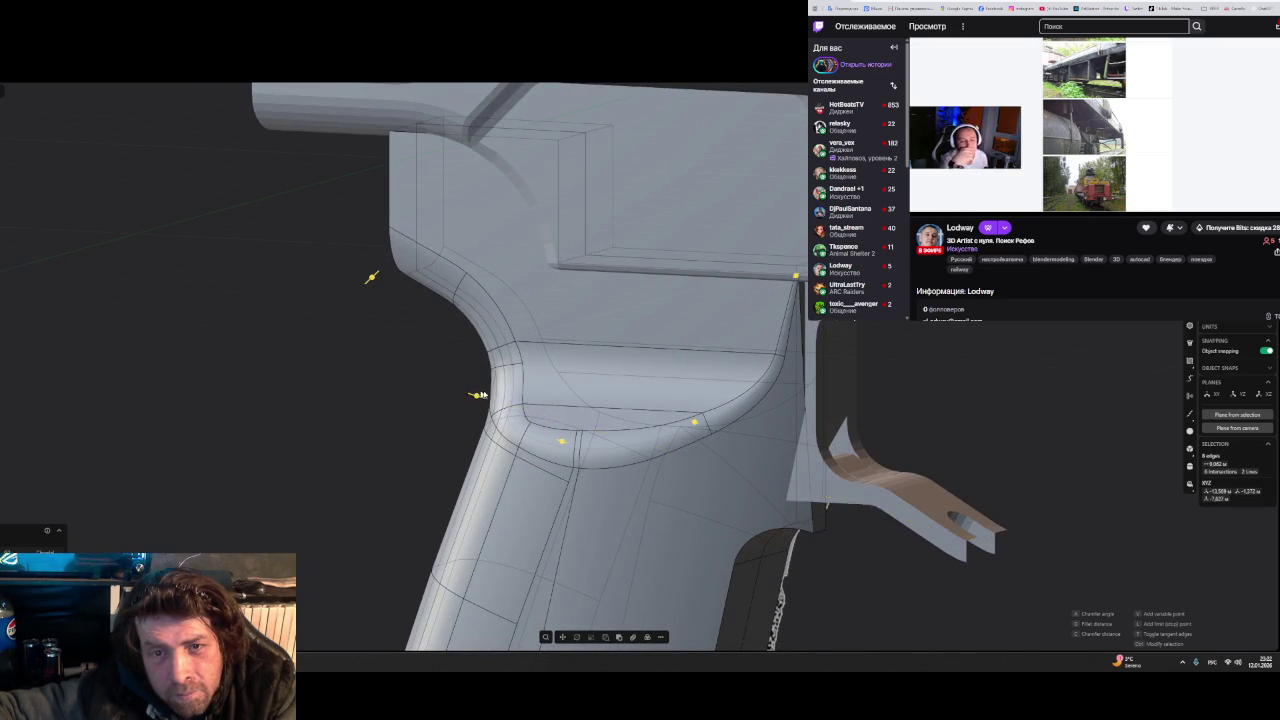
middle_drag(477, 391, 619, 381)
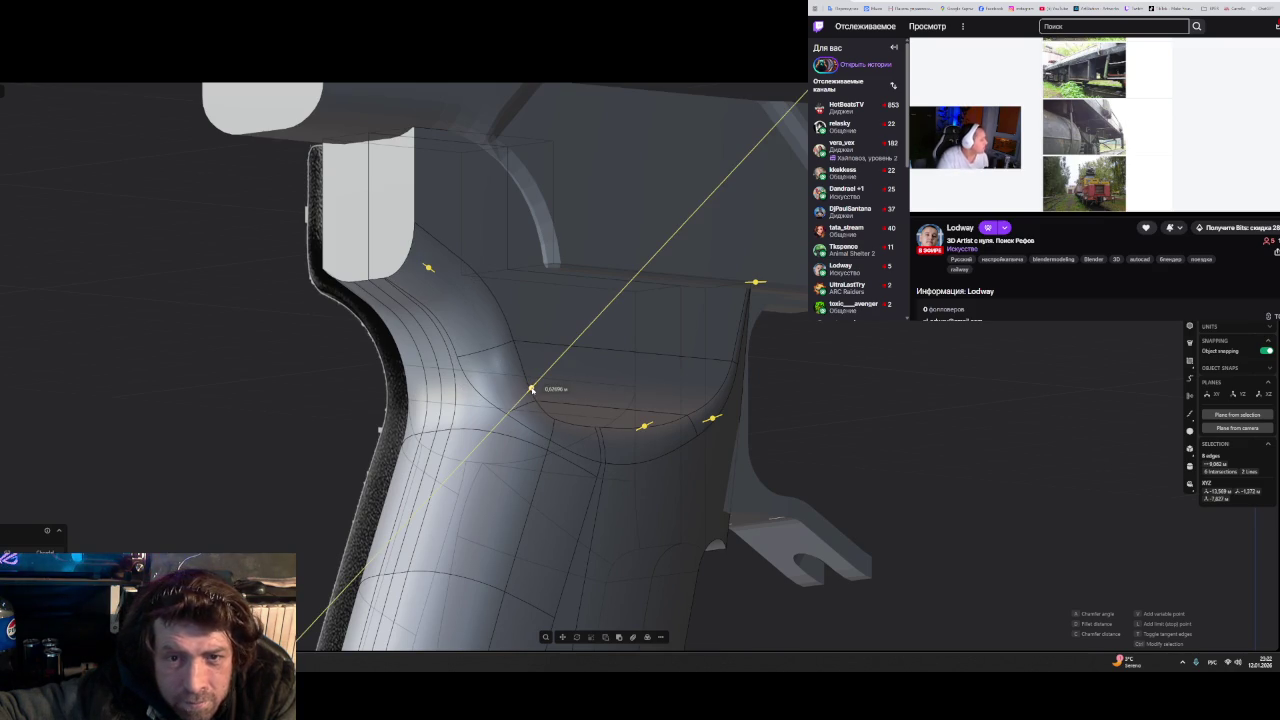
middle_drag(533, 388, 521, 443)
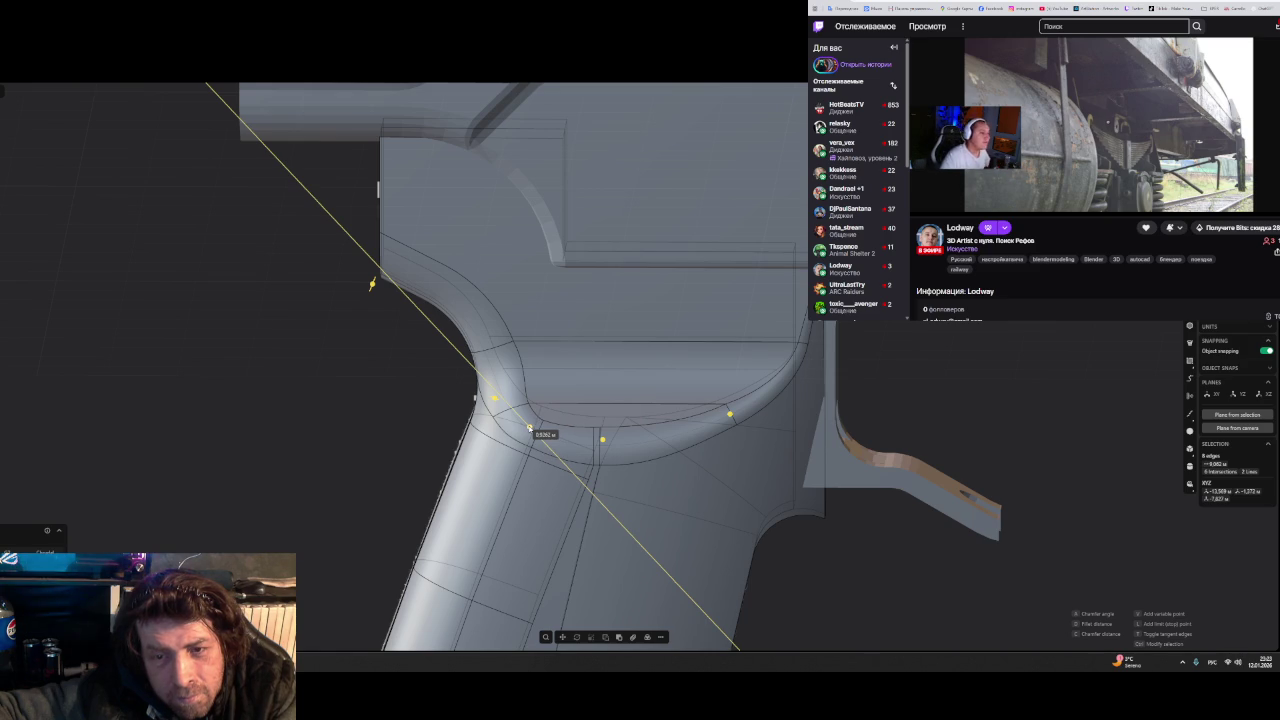
mouse_move(530, 428)
middle_down()
mouse_move(770, 498)
mouse_move(630, 500)
mouse_move(743, 502)
mouse_move(737, 514)
mouse_move(677, 514)
middle_up()
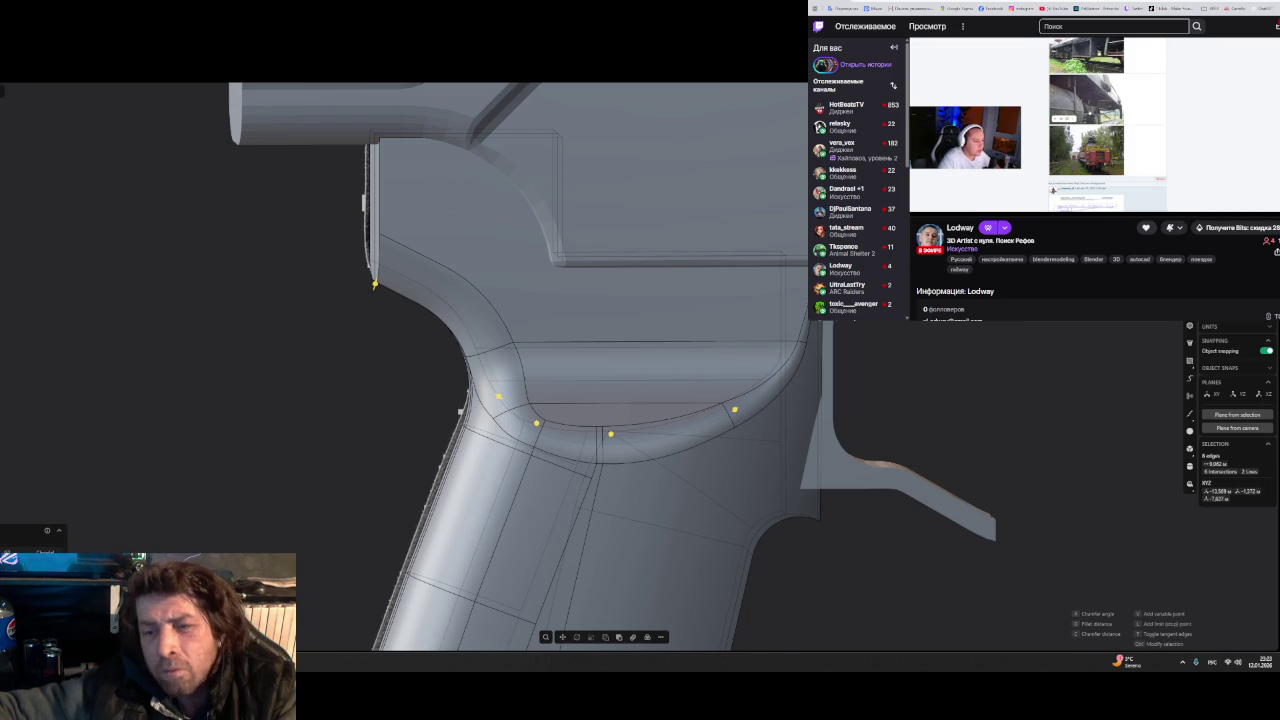
- Commit the variable fillet and save the model as a new file version numbered 3
key(Return)
mouse_move(911, 358)
middle_down()
mouse_move(980, 349)
mouse_move(1014, 384)
mouse_move(897, 357)
mouse_move(904, 321)
mouse_move(899, 354)
middle_up()
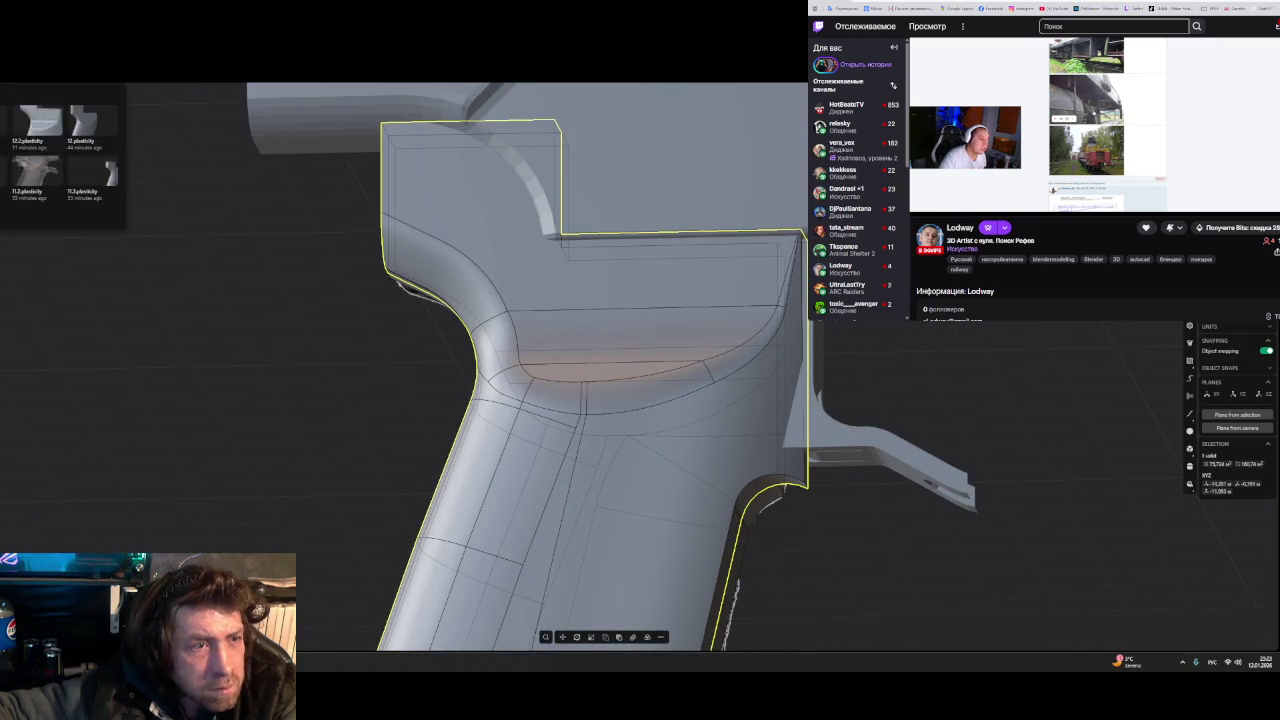
key(ctrl+s)
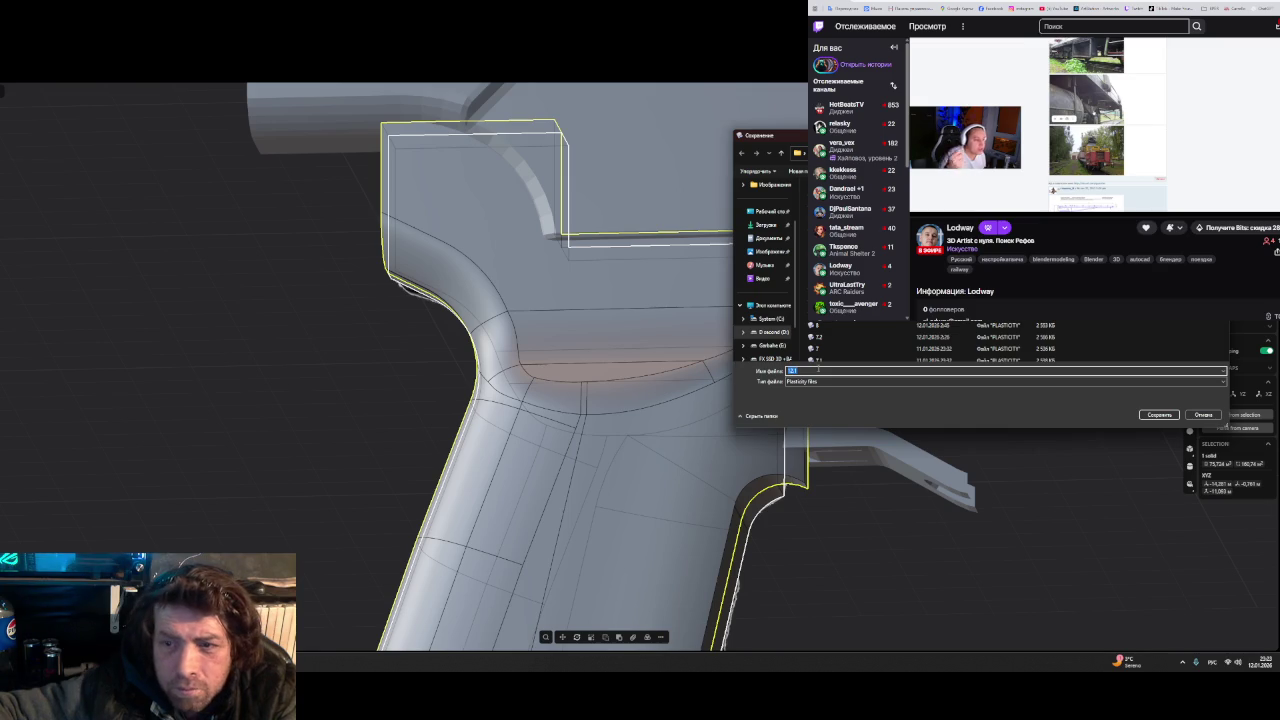
text(3)
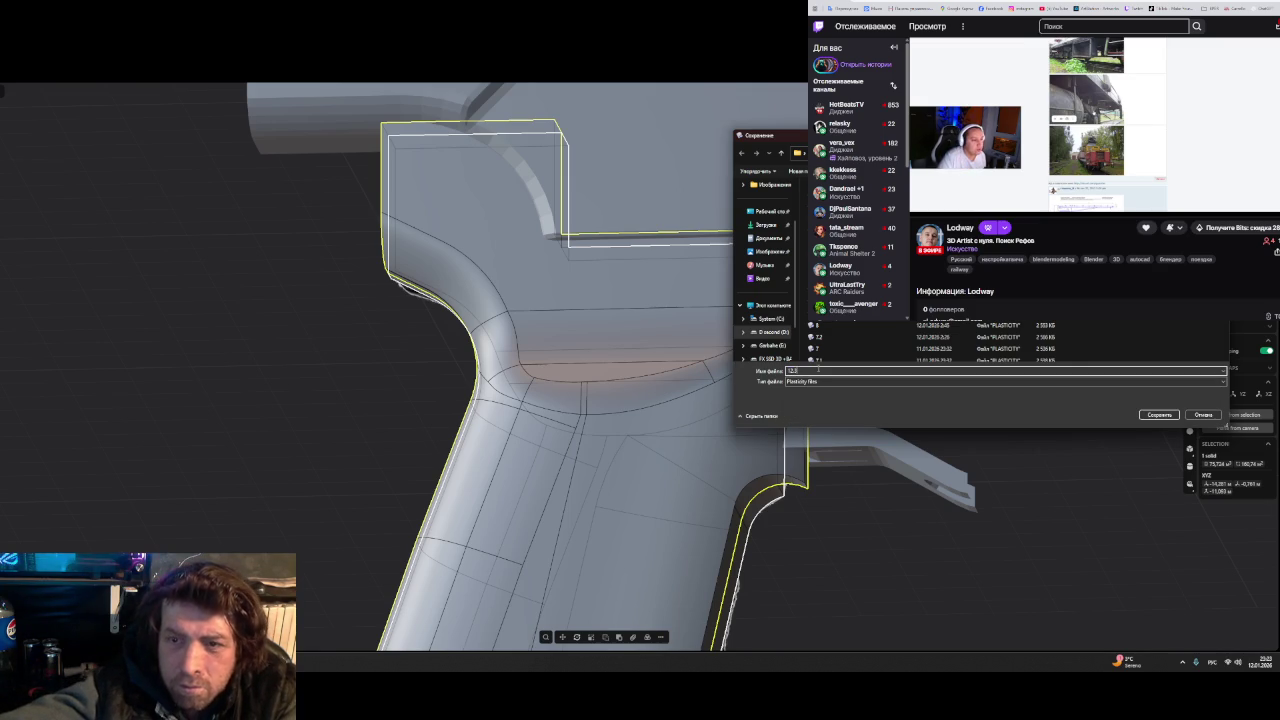
key(Return)
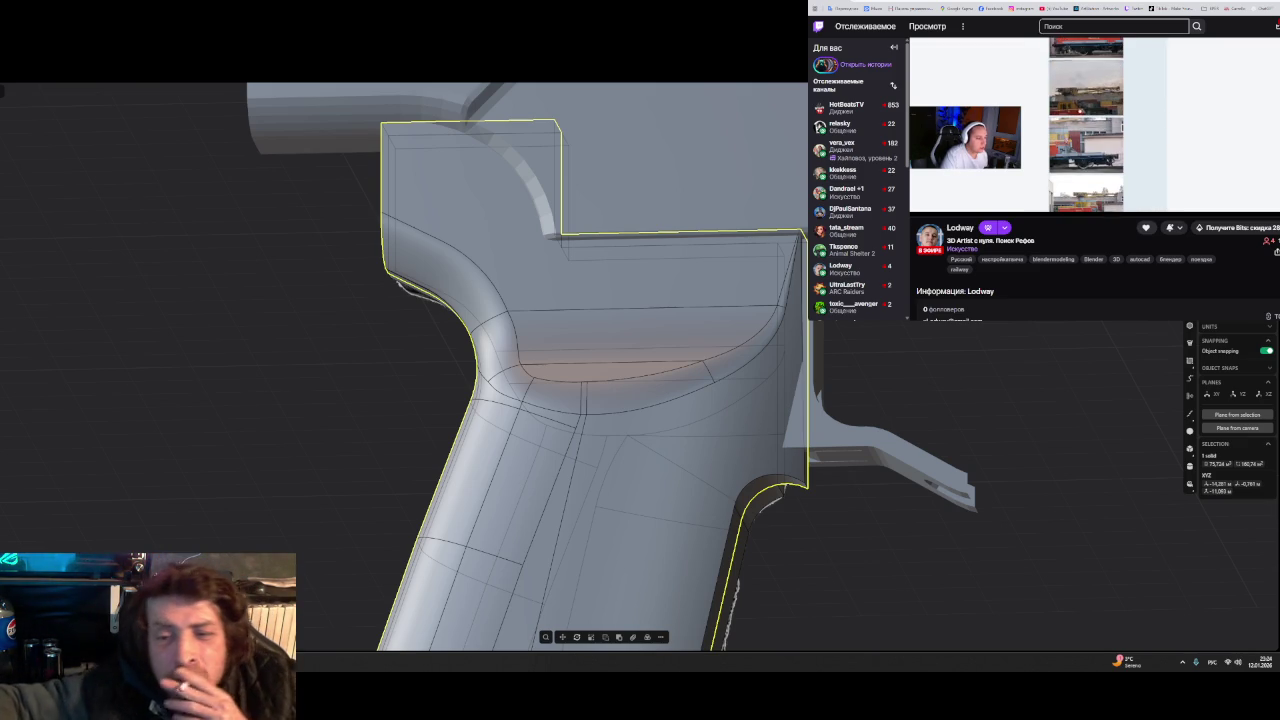
- Select the grip frame solid and export it as a Wavefront OBJ file
mouse_move(386, 420)
middle_down()
mouse_move(526, 406)
mouse_move(534, 423)
mouse_move(651, 403)
mouse_move(545, 381)
mouse_move(583, 340)
mouse_move(551, 363)
mouse_move(567, 404)
mouse_move(457, 391)
mouse_move(406, 420)
mouse_move(600, 390)
middle_up()
click(902, 341)
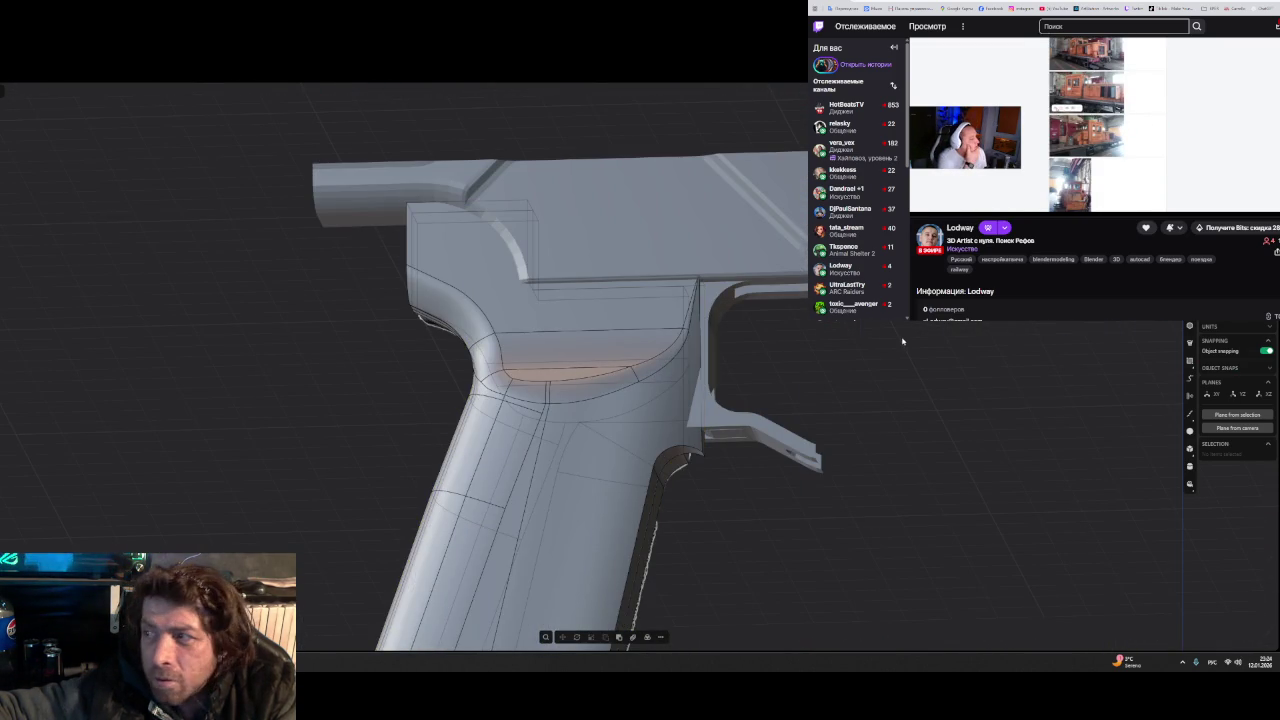
click(578, 438)
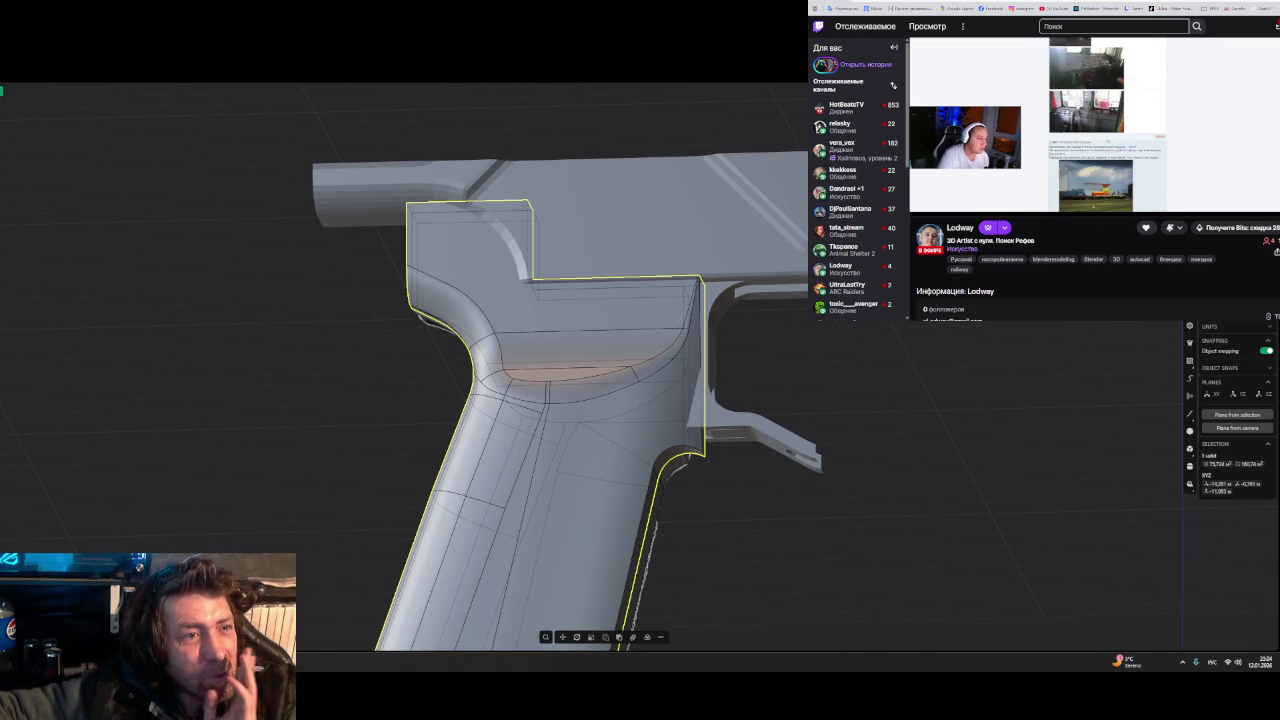
key(ctrl+shift+e)
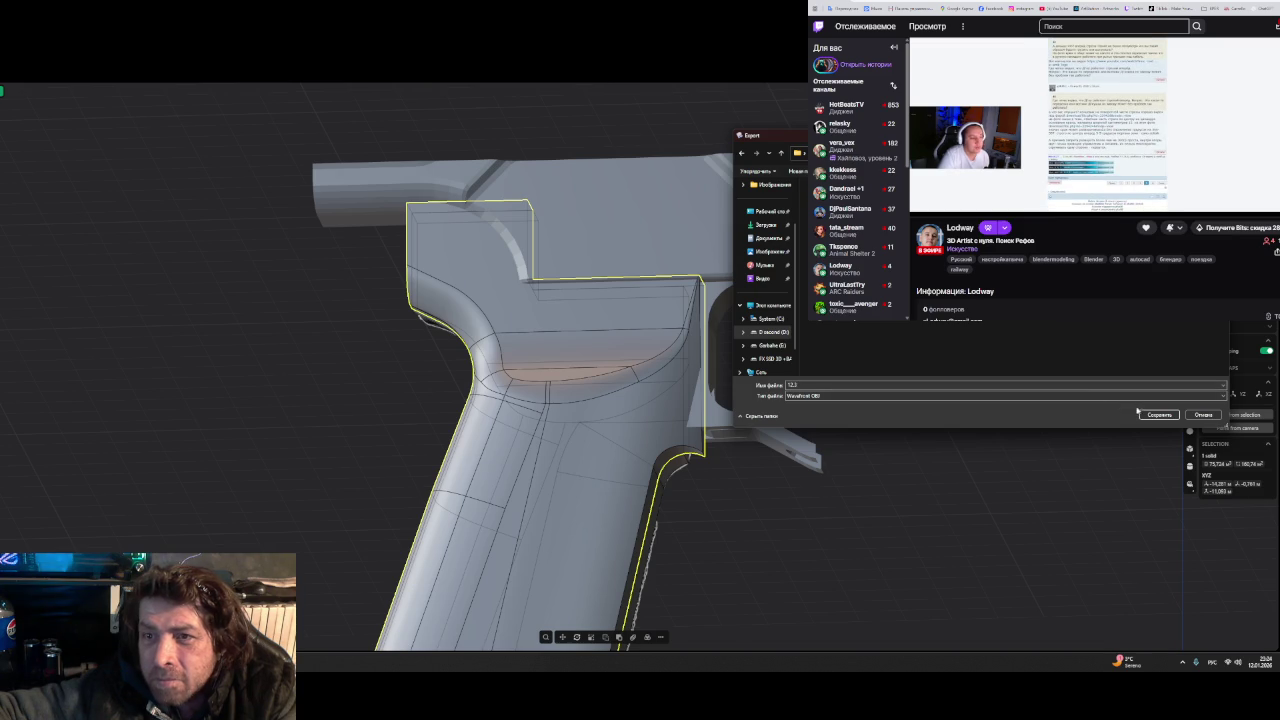
click(1155, 415)
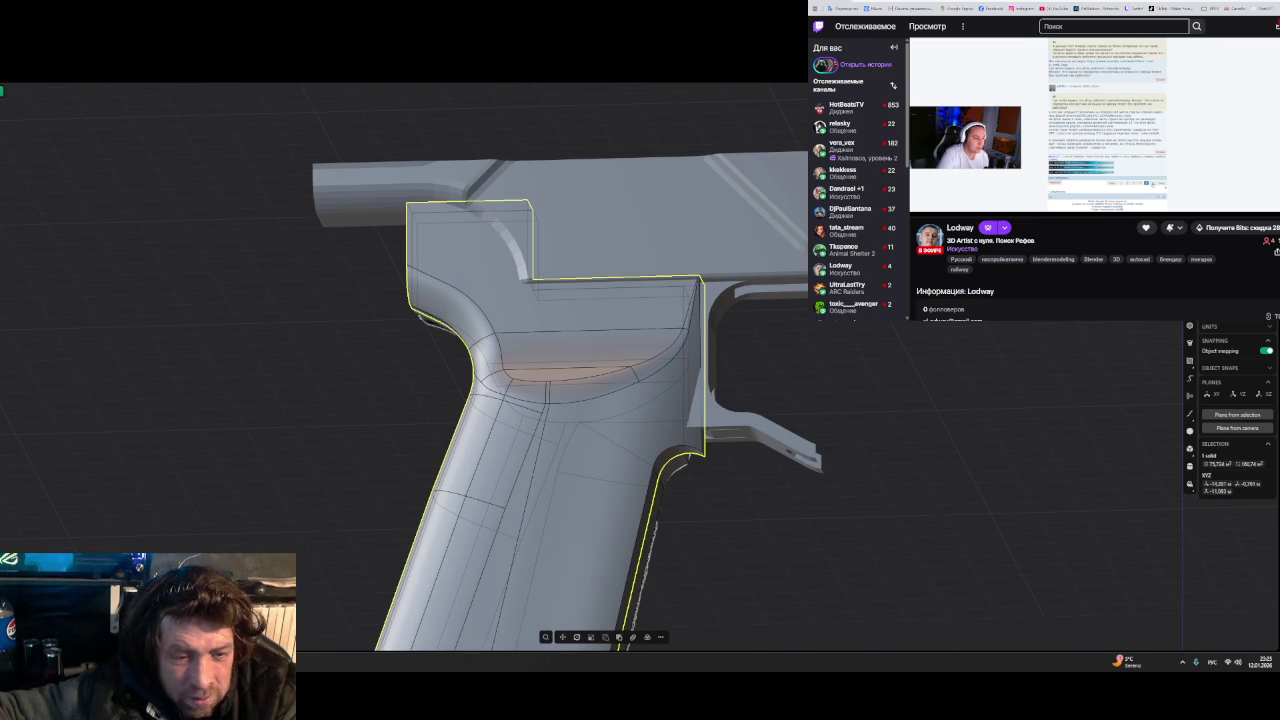
key(alt+Tab)
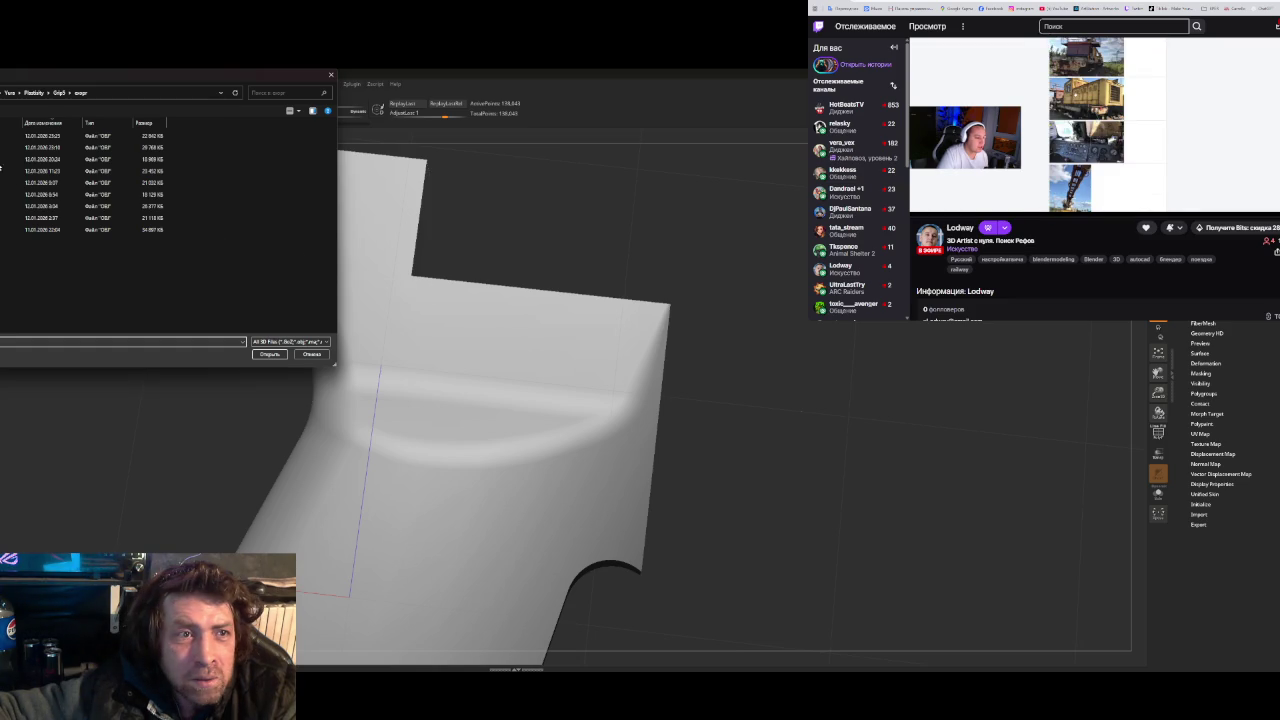
- Load the newest exported grip OBJ in ZBrush and inspect the mesh before returning
double_click(60, 135)
mouse_move(435, 348)
right_down()
mouse_move(444, 416)
mouse_move(434, 383)
mouse_move(457, 383)
mouse_move(466, 420)
mouse_move(455, 380)
mouse_move(423, 394)
mouse_move(414, 420)
mouse_move(540, 380)
right_up()
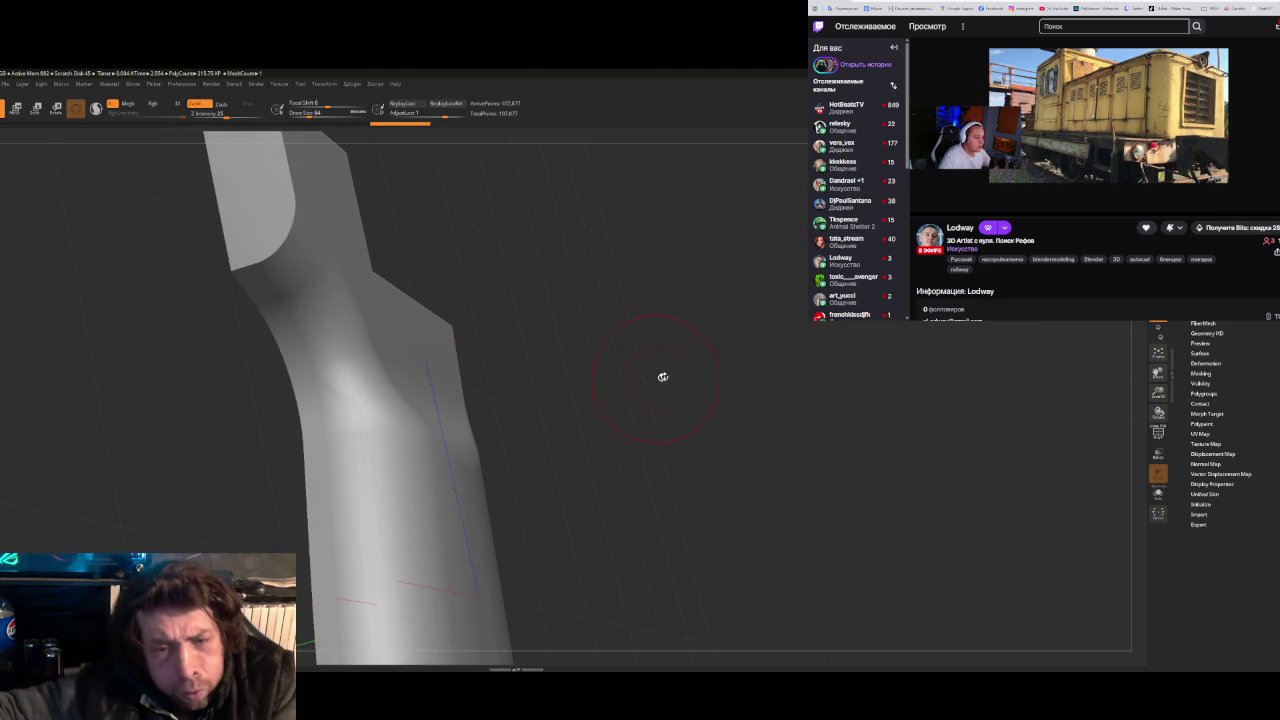
key(alt+Tab)
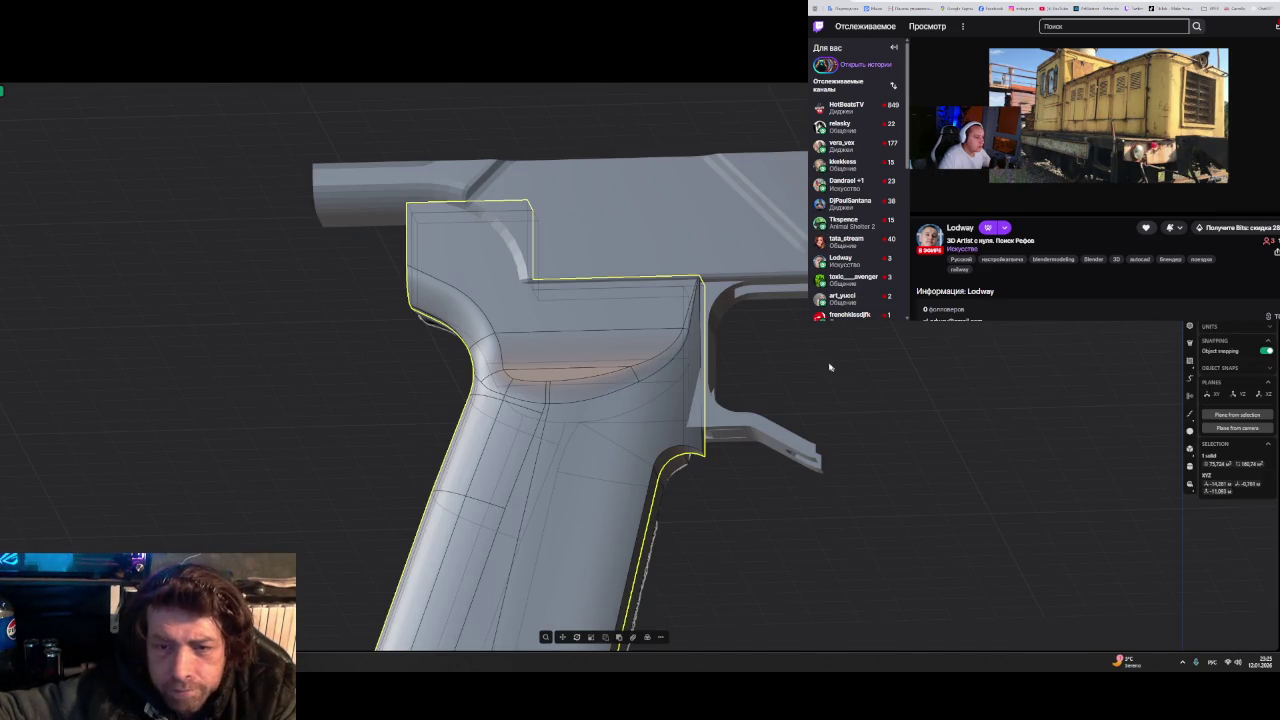
- Draw a vertical line beside the grip in Front view
mouse_move(854, 340)
middle_down()
mouse_move(828, 351)
mouse_move(828, 389)
mouse_move(814, 366)
mouse_move(843, 374)
middle_up()
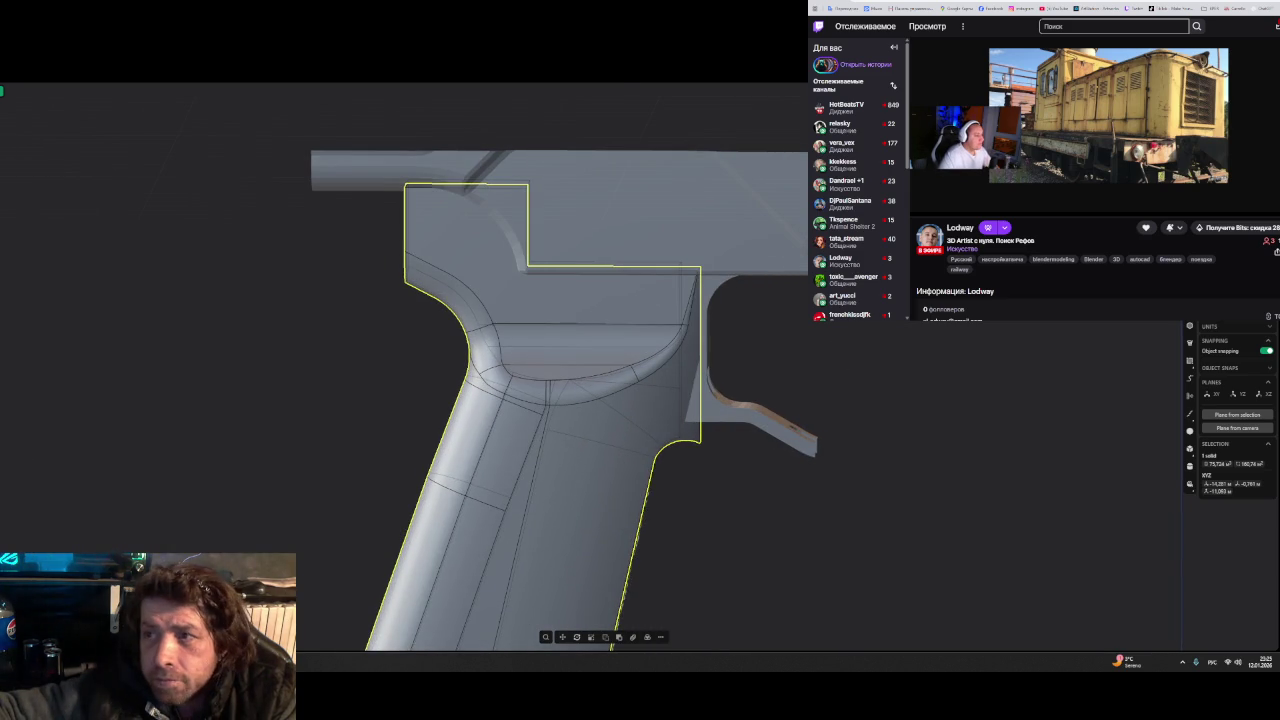
key(KP_1)
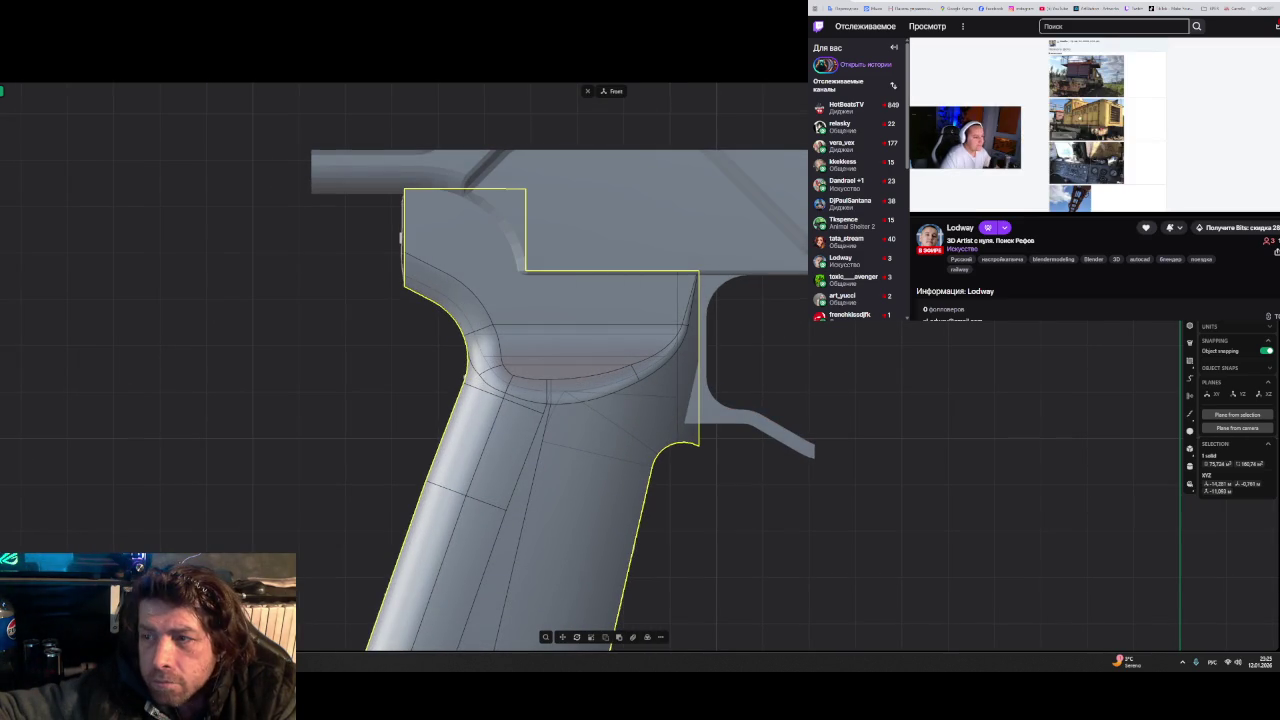
click(812, 243)
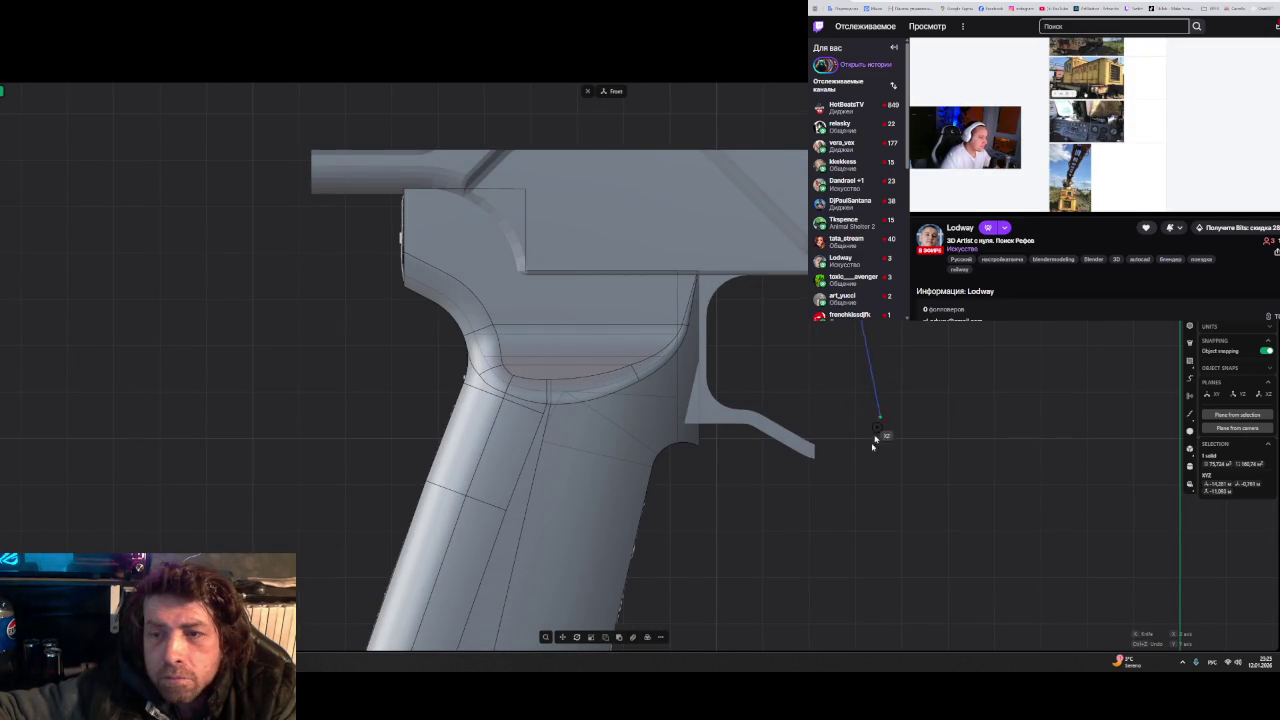
key(Escape)
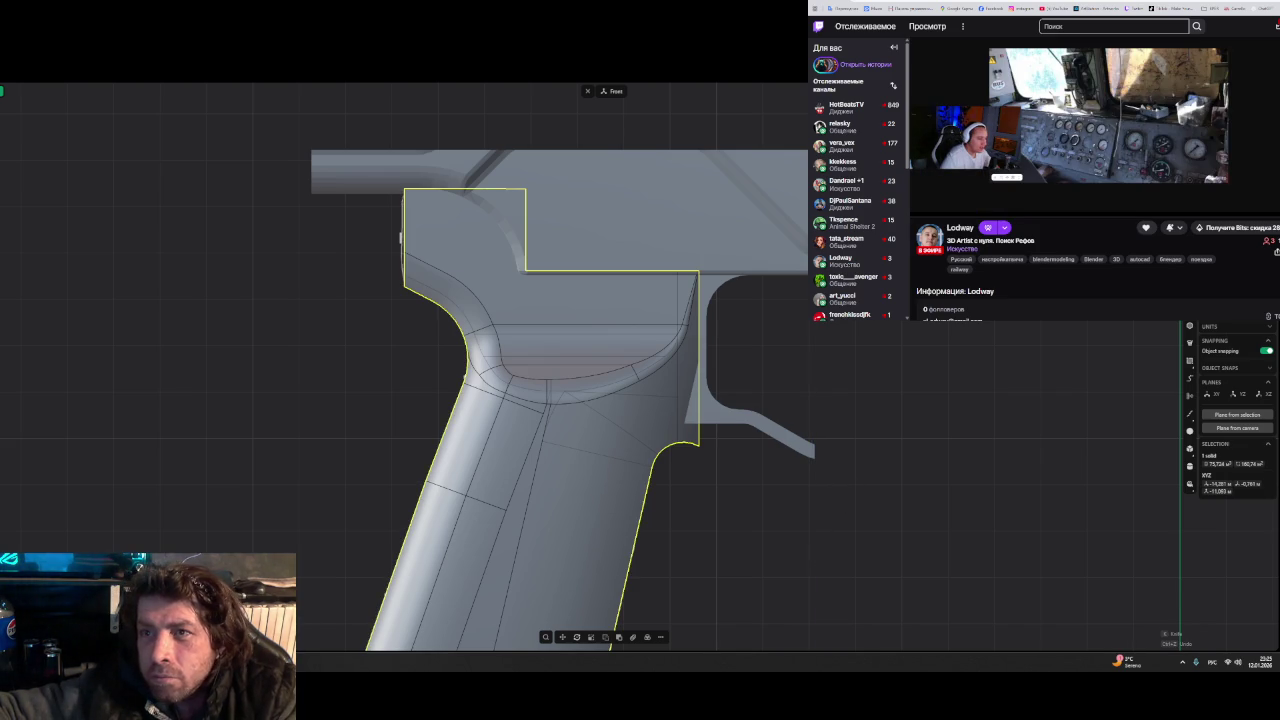
click(900, 300)
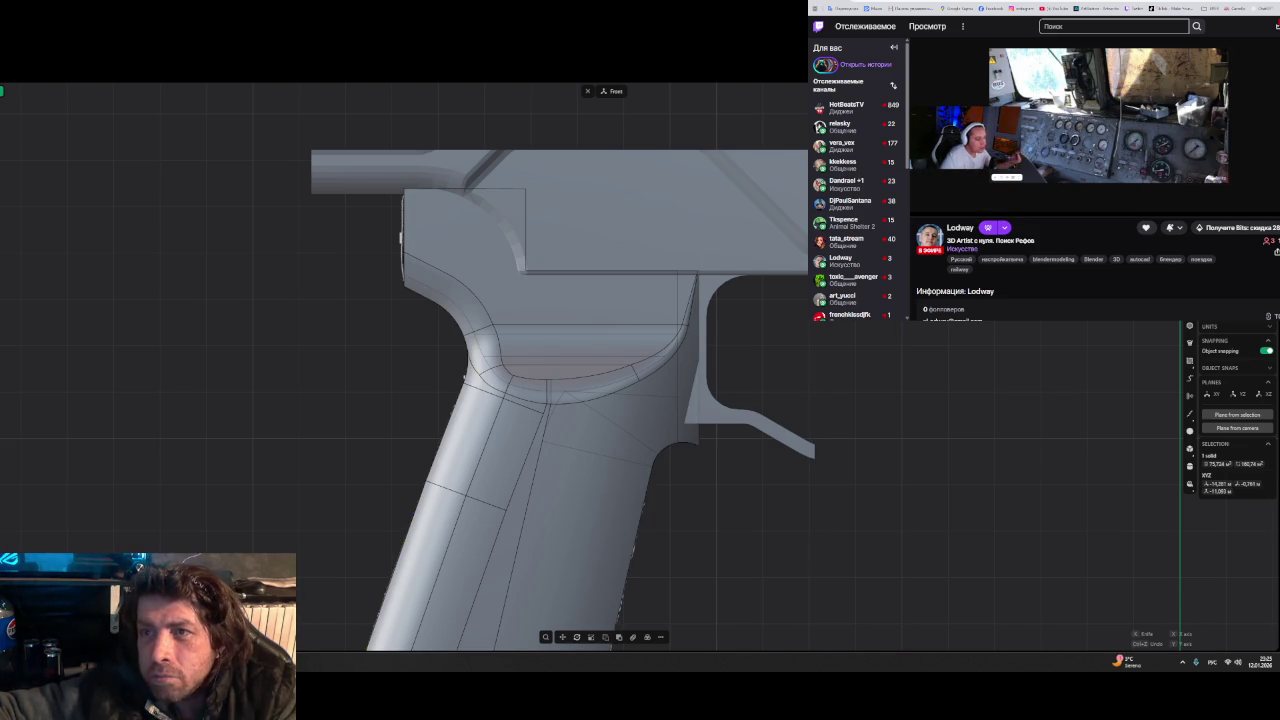
click(897, 541)
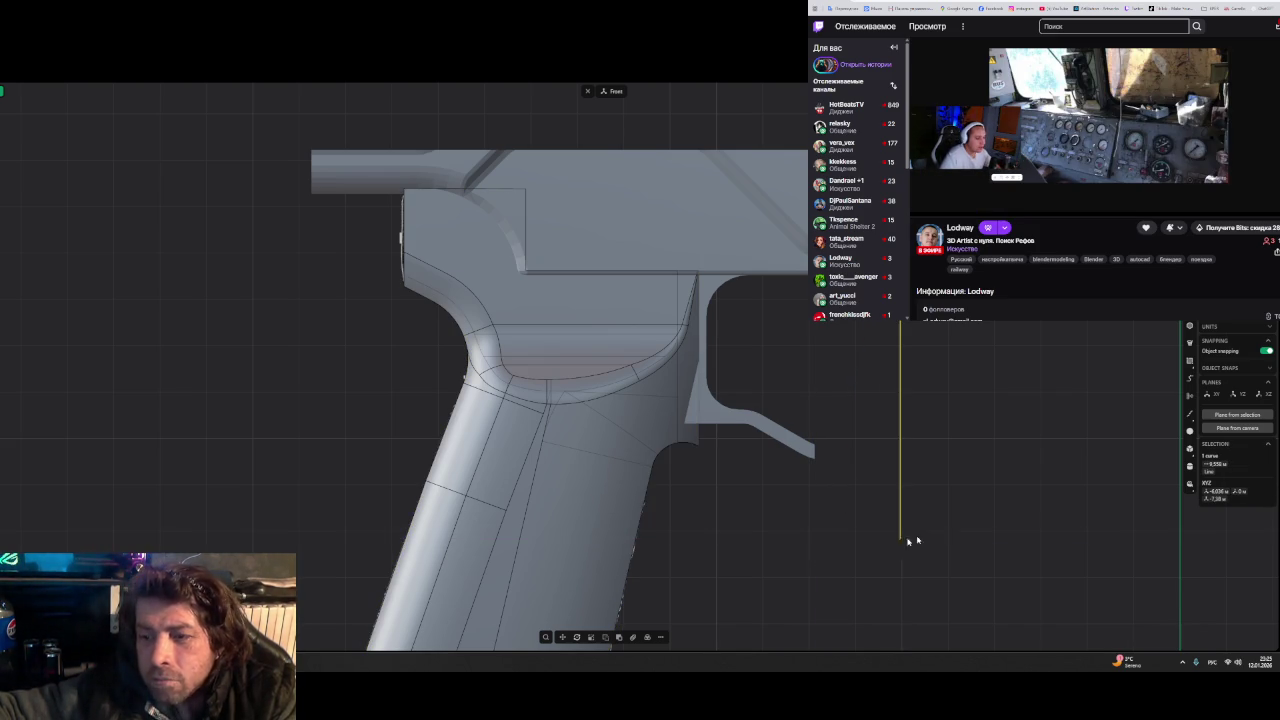
- Move the vertical line onto the grip's front edge just below the trigger guard
key(g)
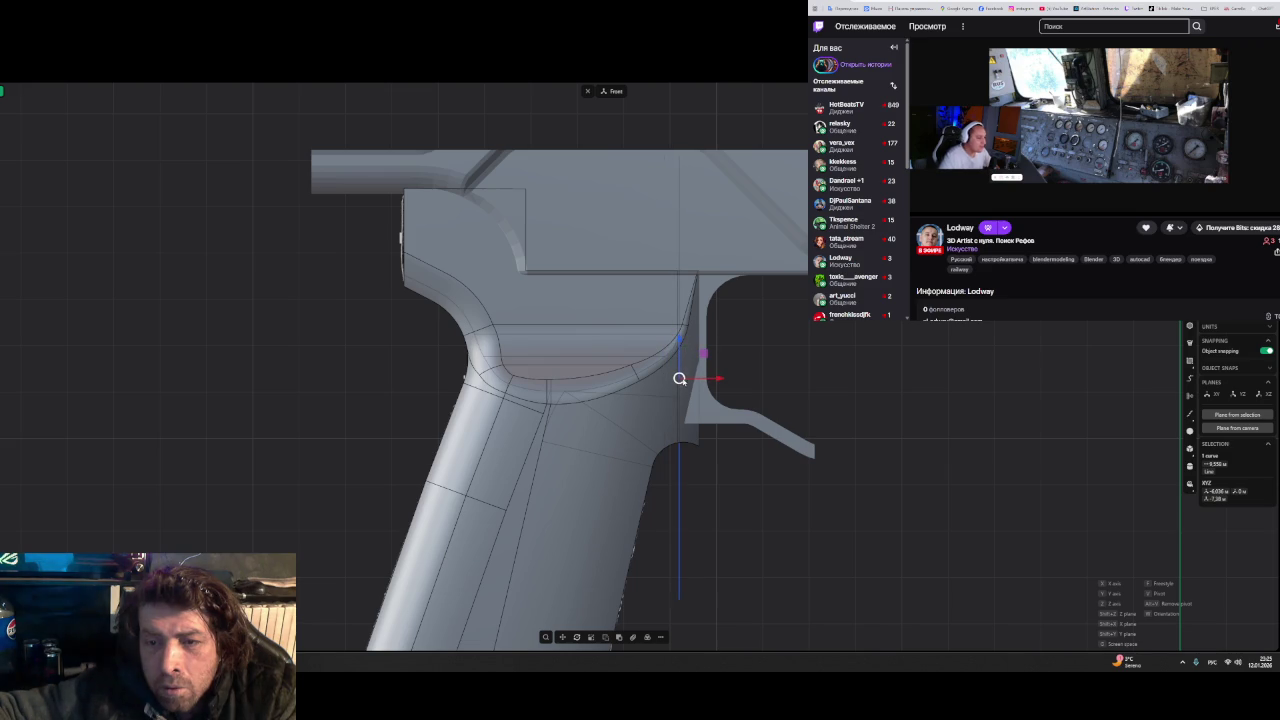
mouse_move(679, 378)
middle_down()
mouse_move(682, 393)
mouse_move(600, 439)
mouse_move(525, 460)
middle_up()
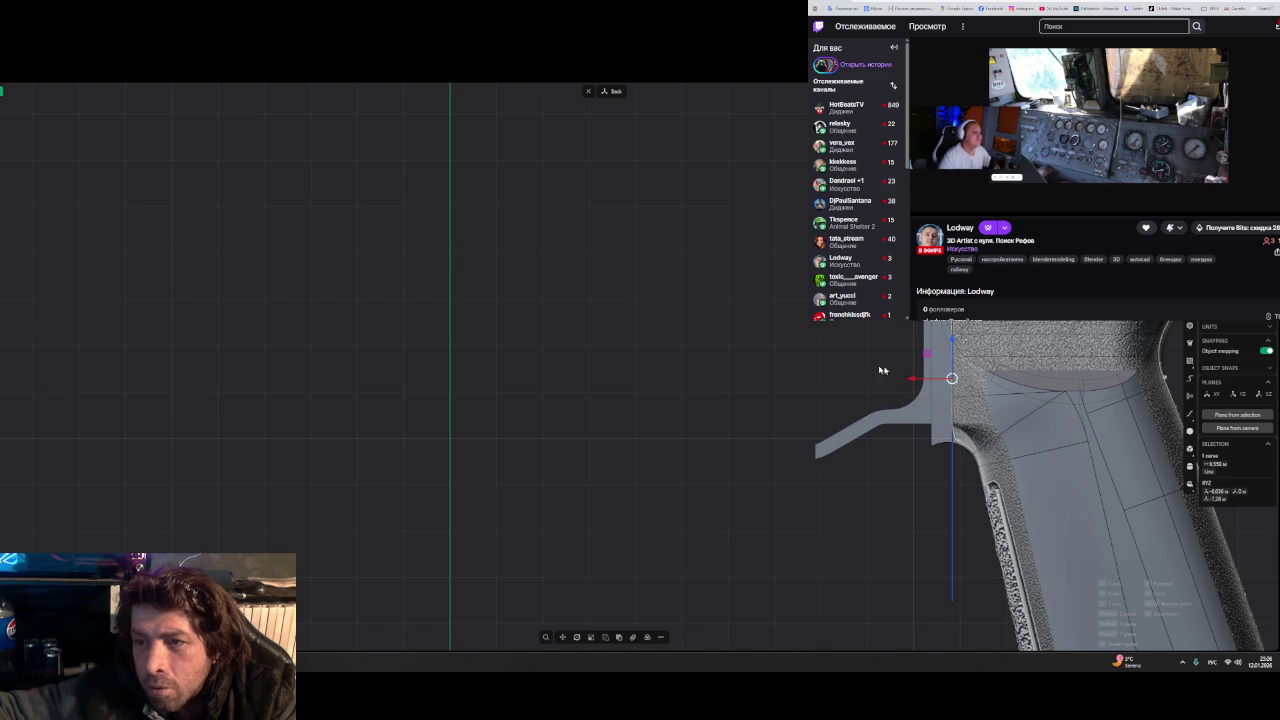
scroll(880, 370, up, 2)
scroll(910, 376, up, 2)
scroll(938, 381, up, 2)
click(943, 383)
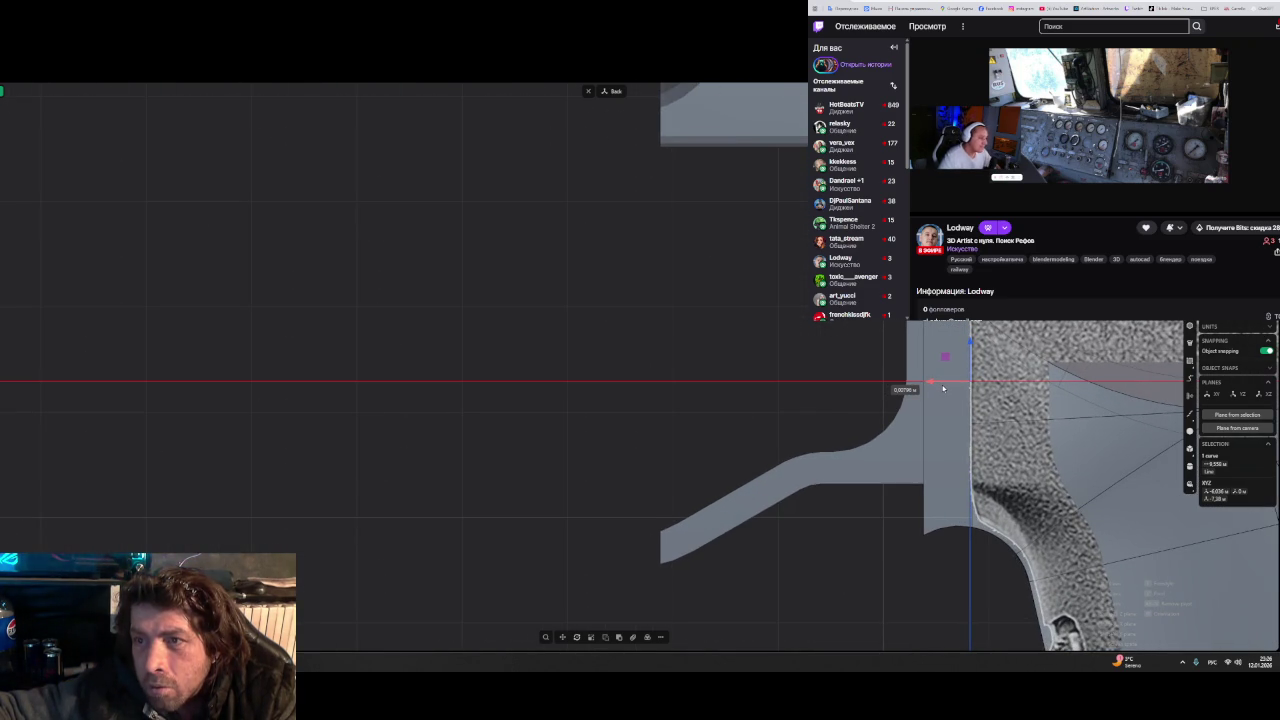
key(Escape)
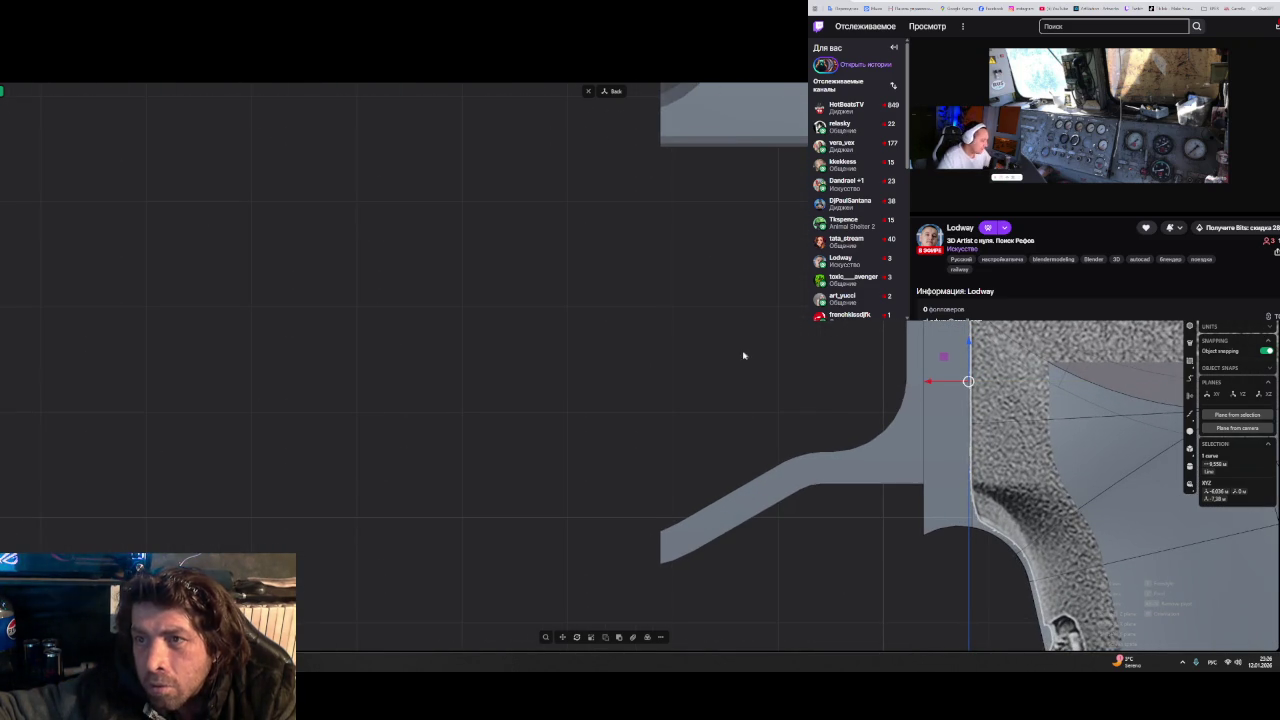
mouse_move(743, 357)
middle_down()
mouse_move(871, 366)
mouse_move(1023, 354)
middle_up()
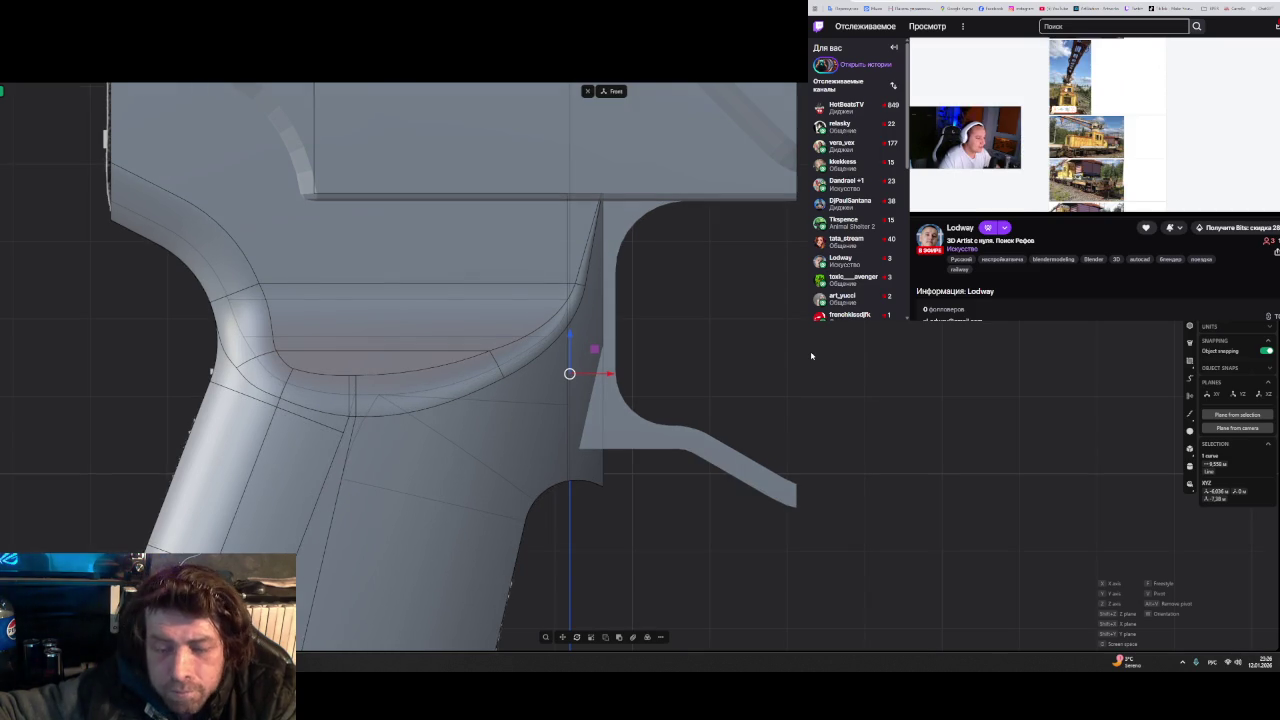
click(586, 420)
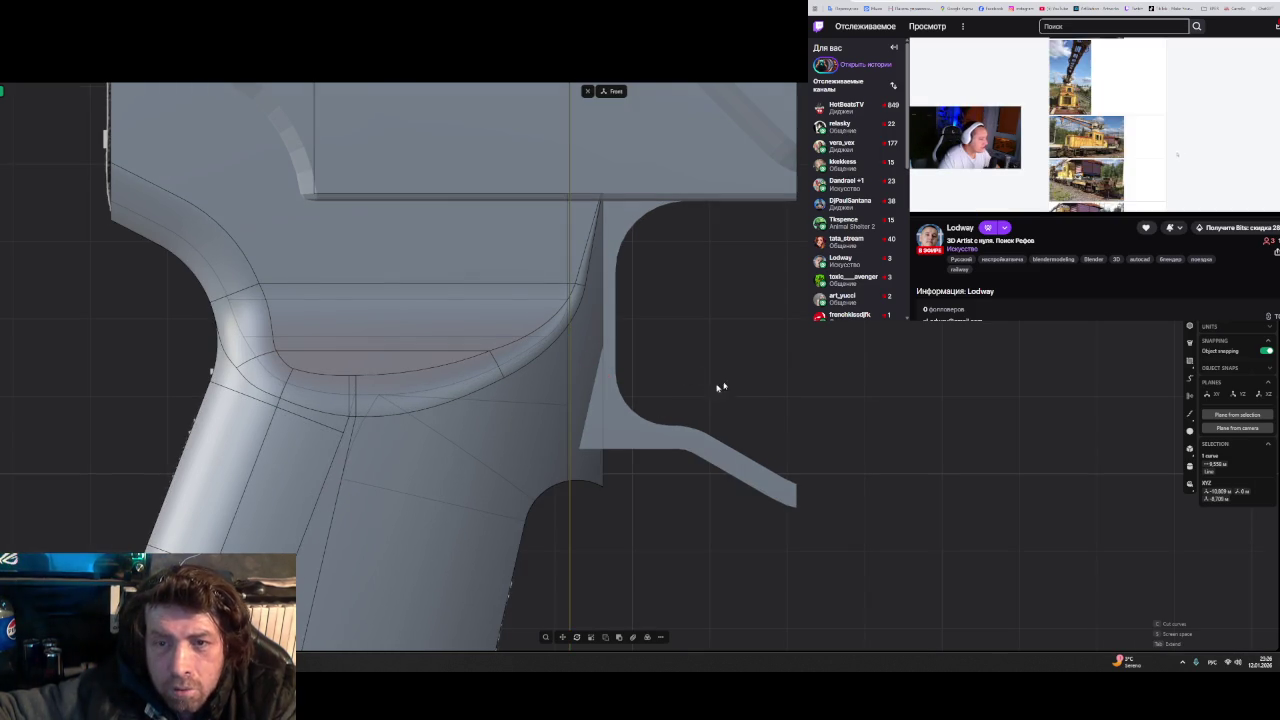
- Cut the grip solid with the vertical line to split off a thin front slab
key(Return)
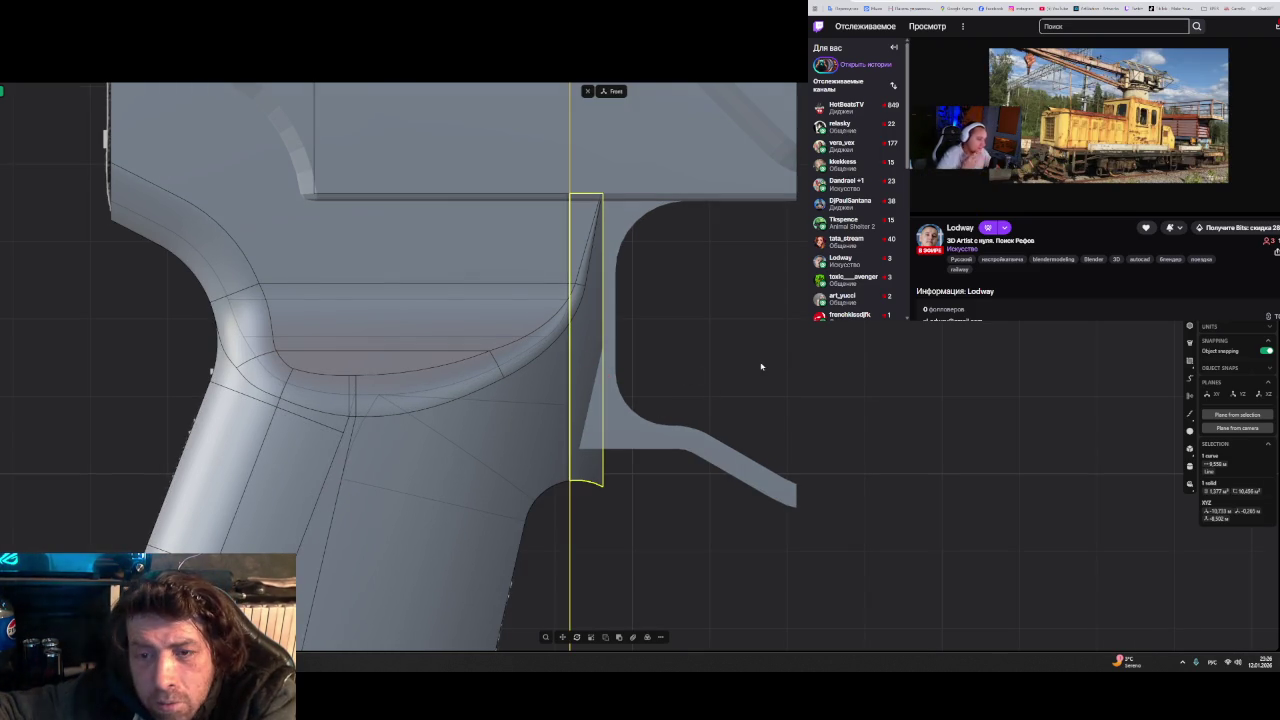
click(760, 366)
scroll(730, 363, down, 1)
scroll(730, 363, down, 2)
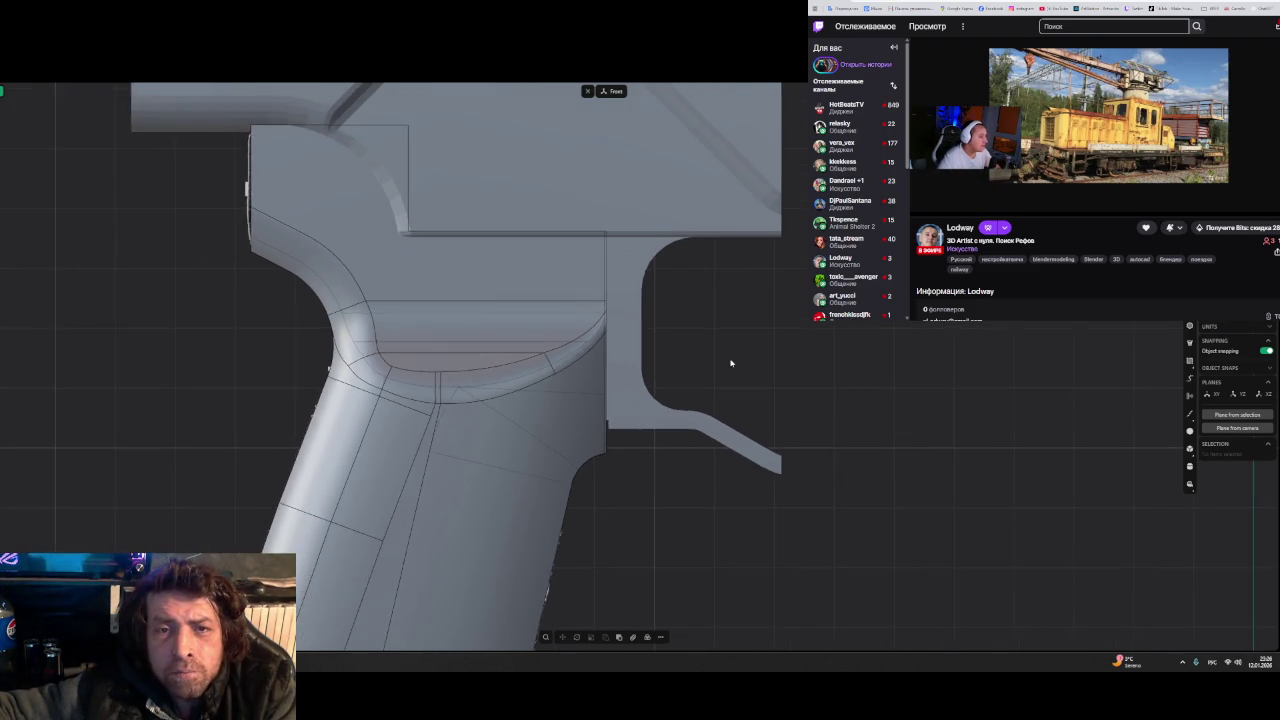
scroll(725, 364, down, 2)
scroll(718, 365, down, 2)
mouse_move(716, 366)
middle_down()
mouse_move(674, 360)
mouse_move(674, 337)
mouse_move(757, 319)
mouse_move(680, 366)
mouse_move(596, 373)
mouse_move(771, 343)
mouse_move(825, 338)
mouse_move(823, 349)
middle_up()
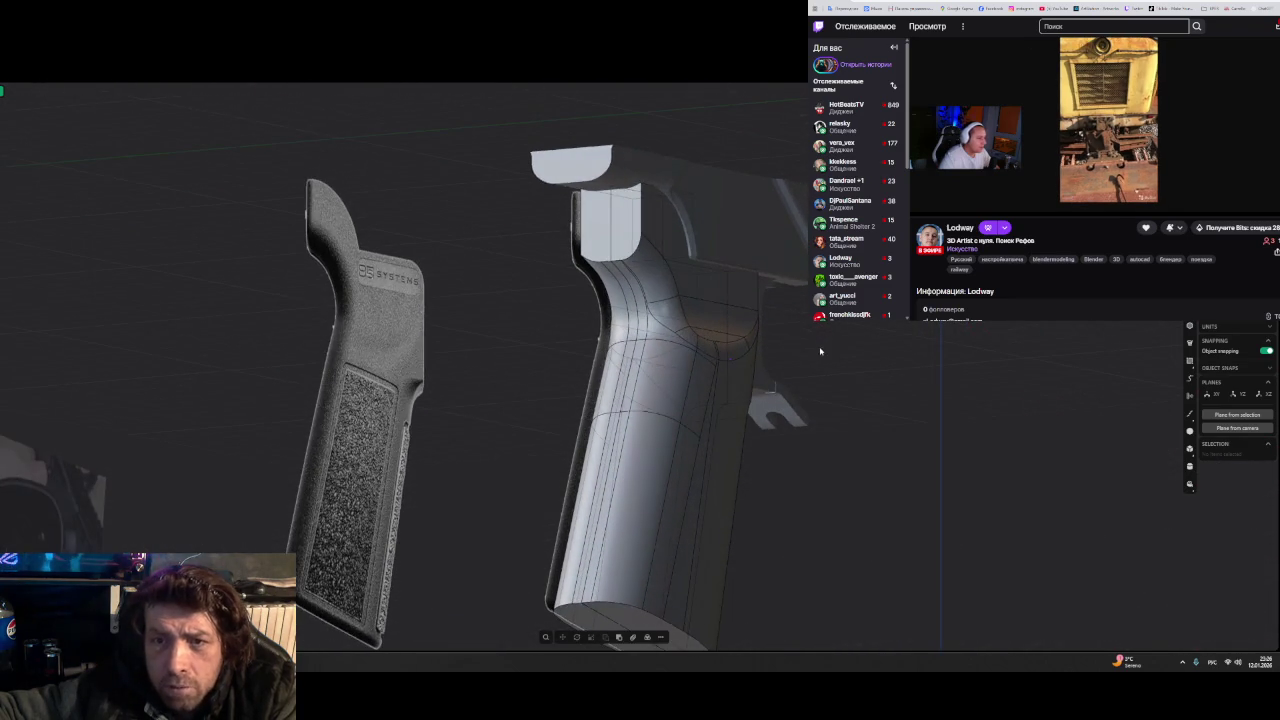
- Select the modelled grip and move it slightly sideways along the axis
scroll(821, 353, up, 2)
click(680, 294)
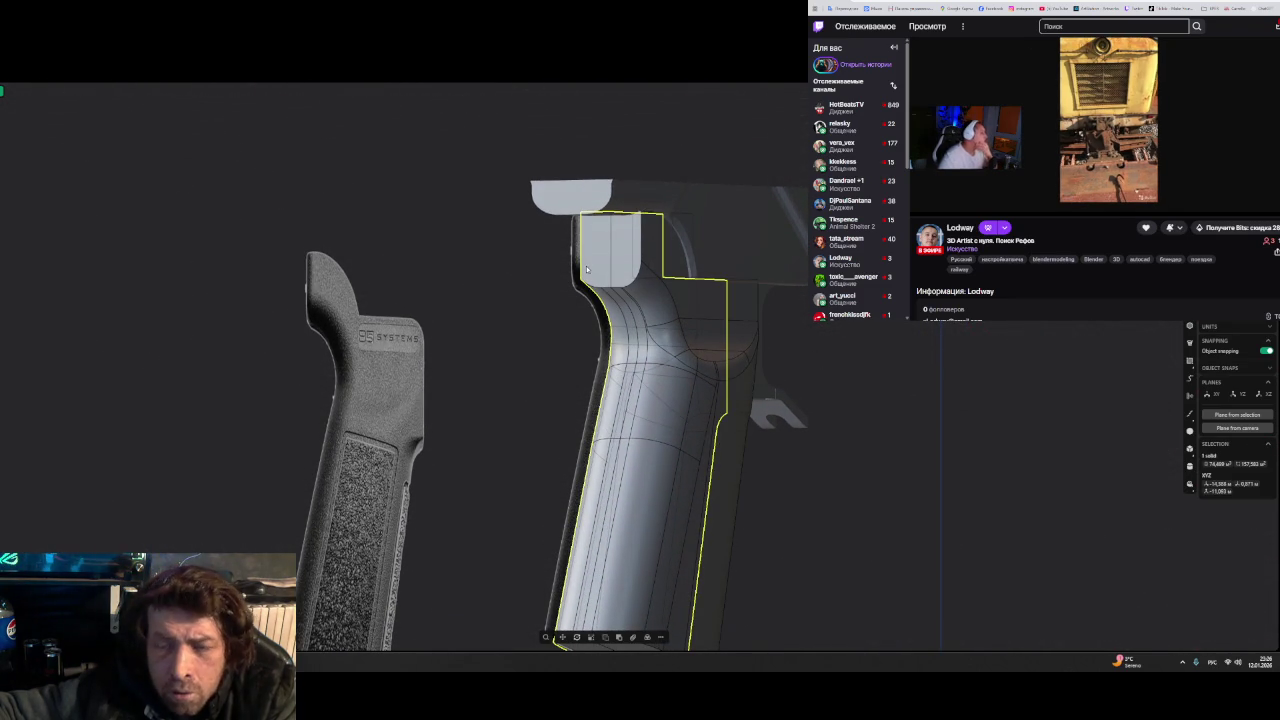
drag(587, 269, 680, 318)
click(690, 320)
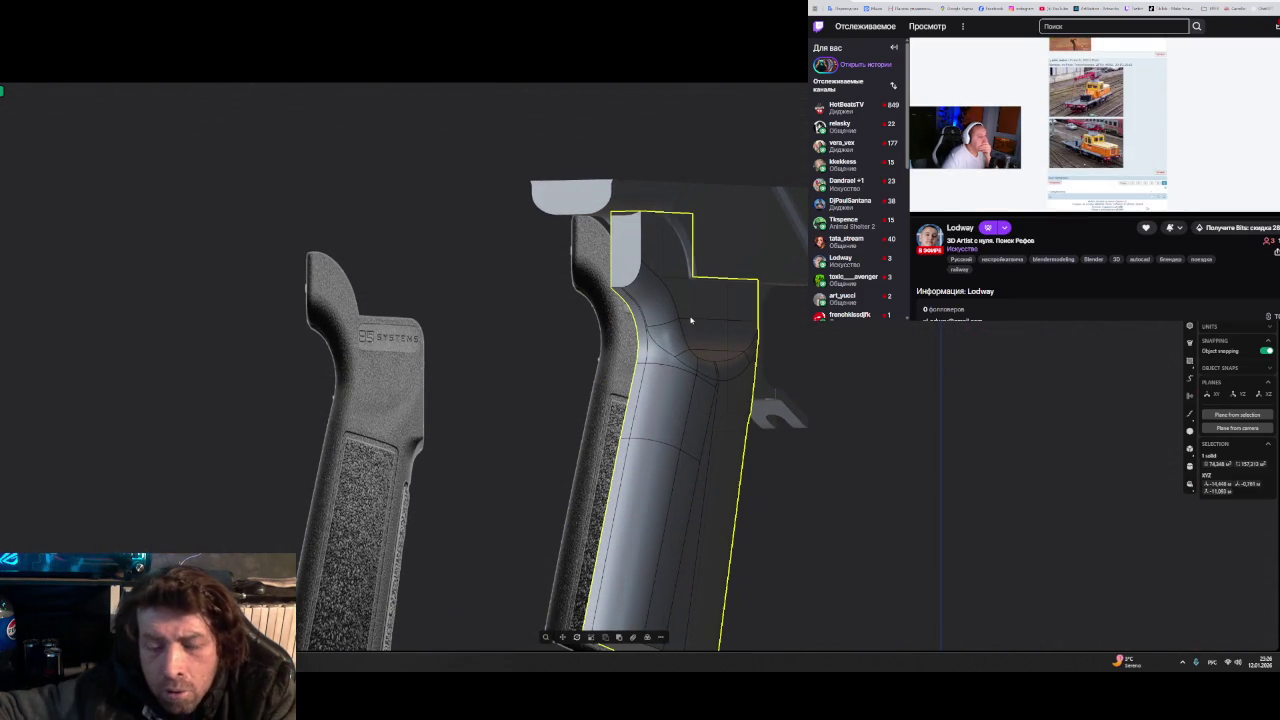
key(g)
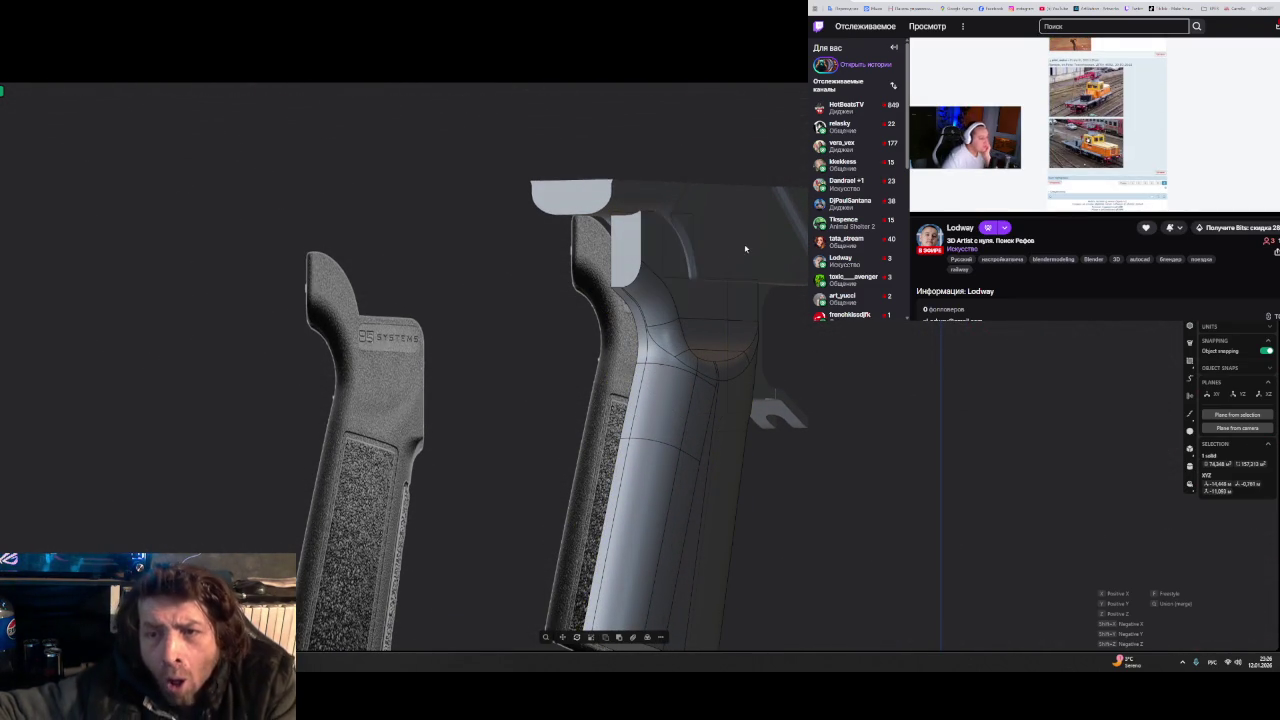
scroll(750, 255, down, 2)
- Orbit around the grip to check the three separated parts
middle_drag(761, 262, 488, 643)
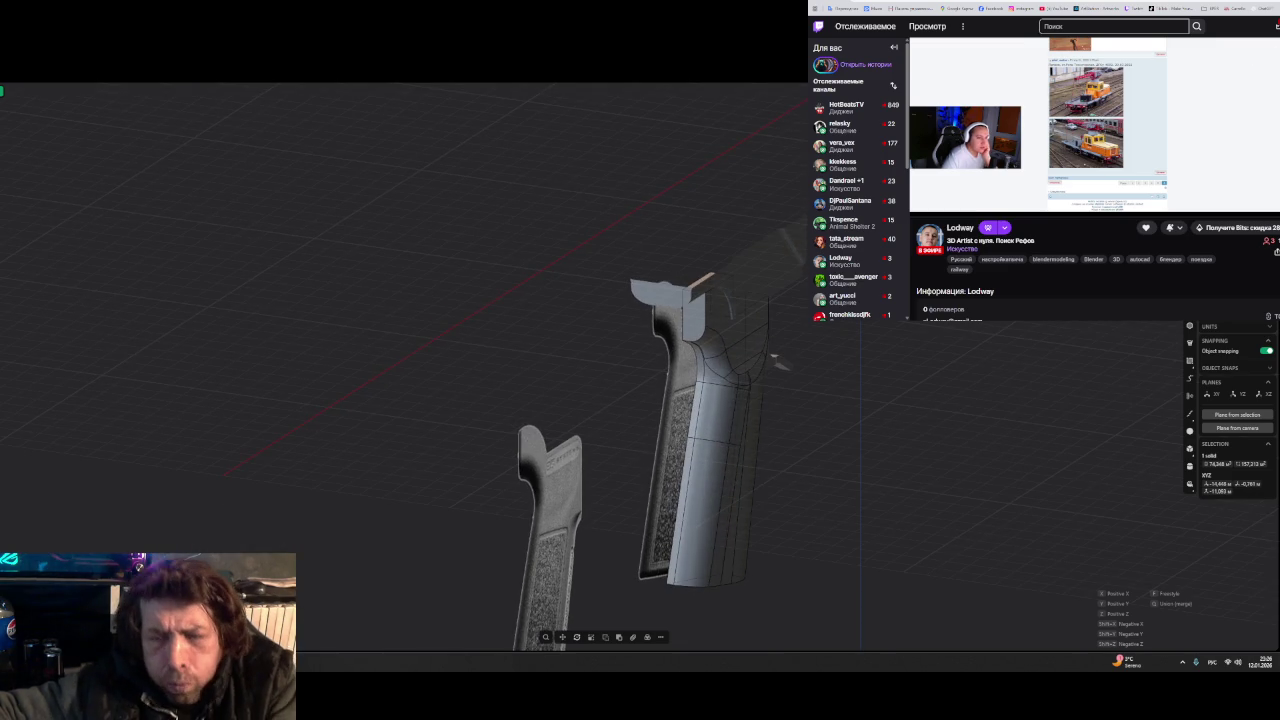
scroll(843, 329, up, 3)
middle_drag(751, 480, 795, 238)
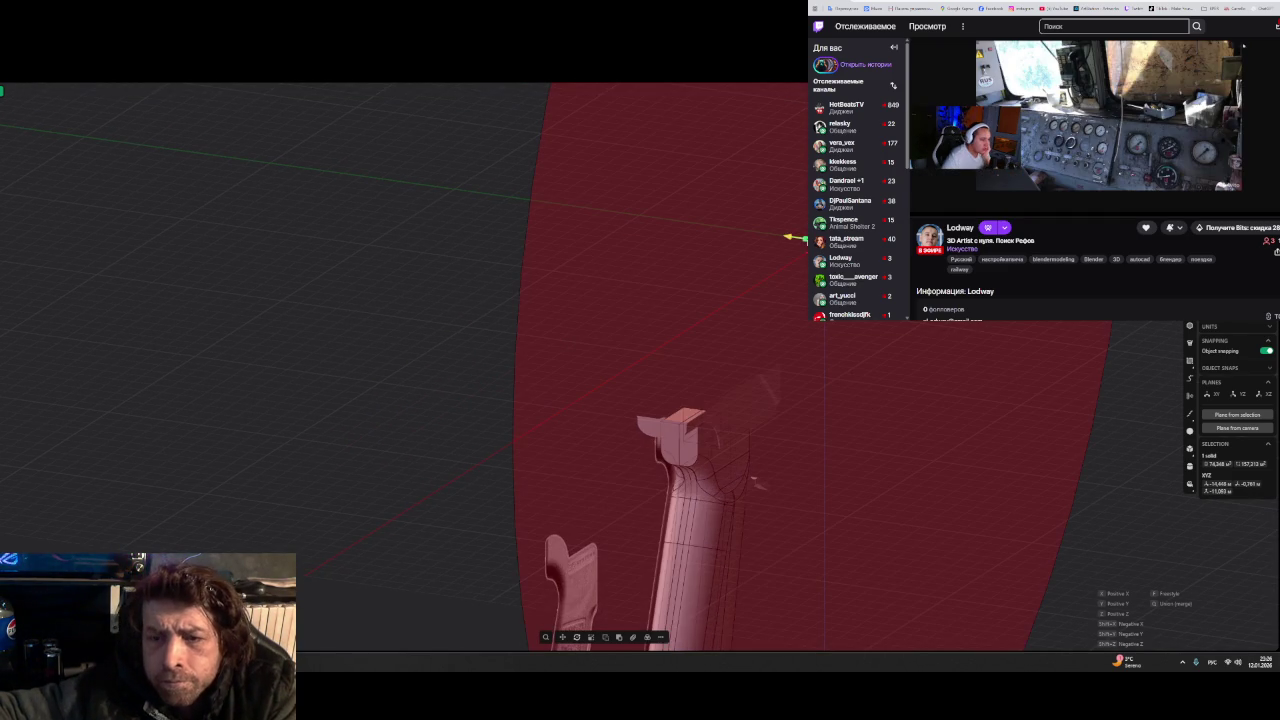
middle_drag(397, 280, 818, 490)
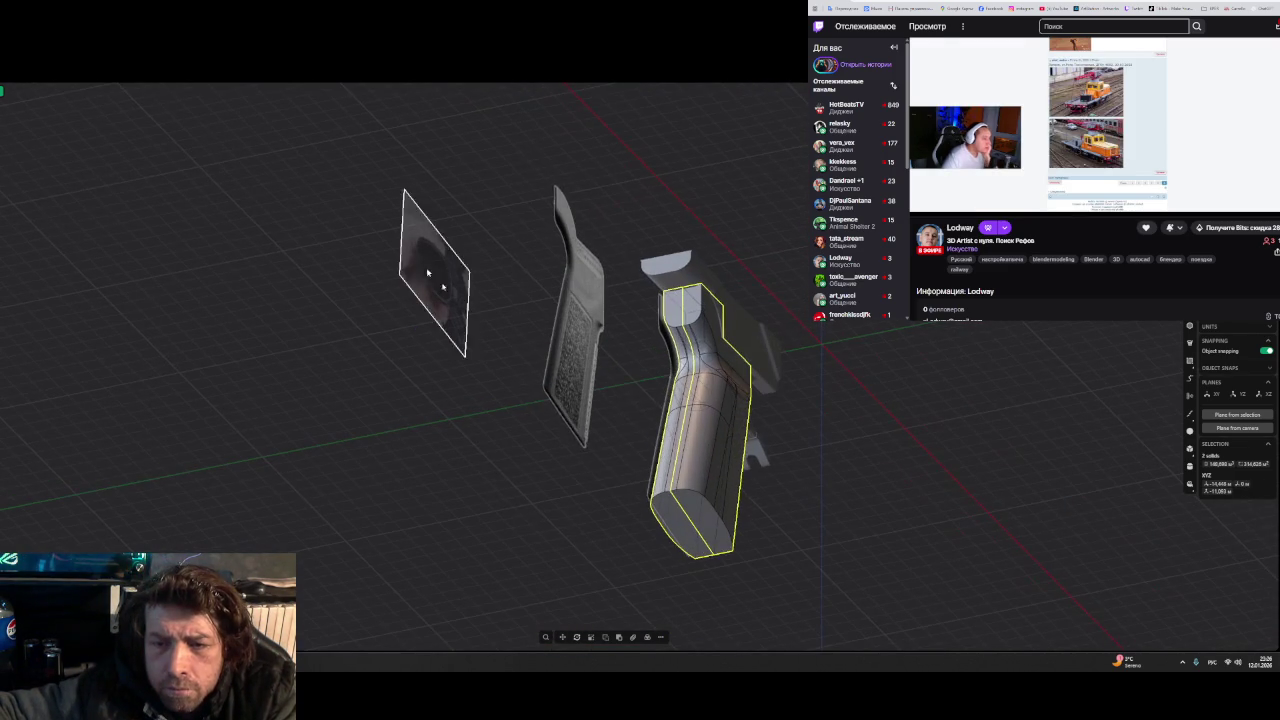
click(818, 490)
scroll(790, 440, up, 2)
scroll(765, 395, up, 2)
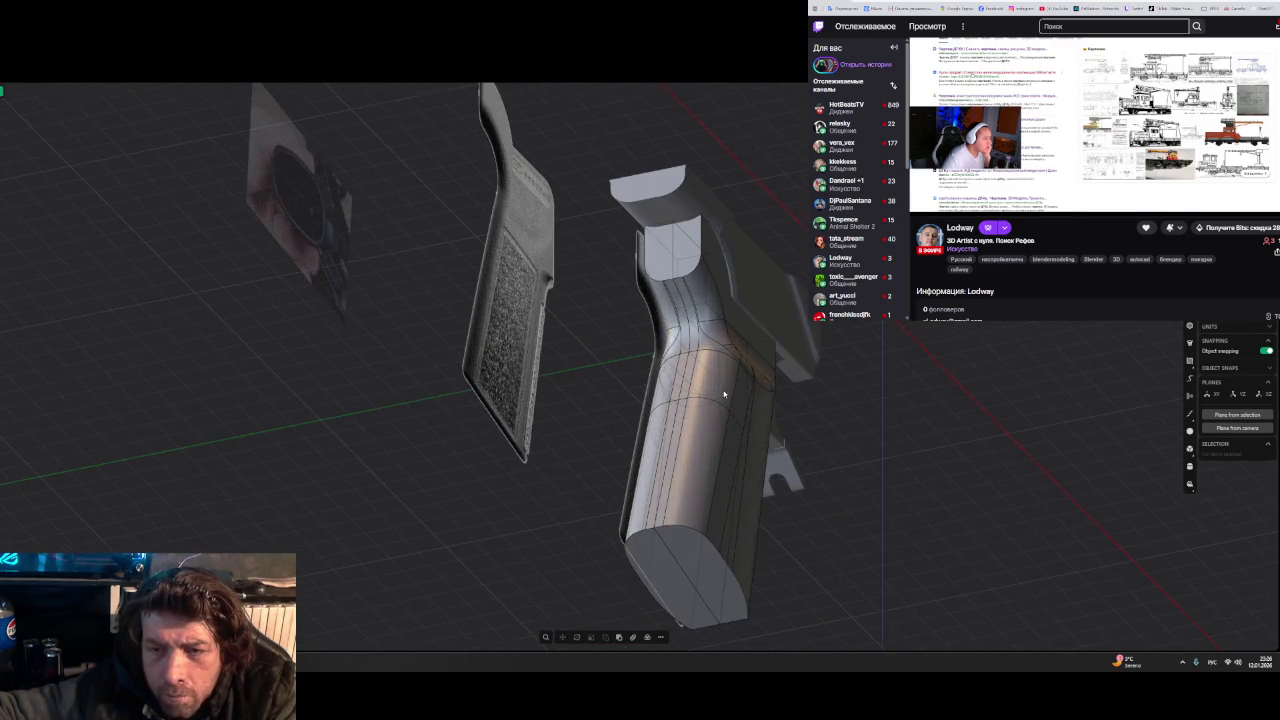
scroll(738, 351, up, 3)
mouse_move(738, 351)
middle_down()
mouse_move(688, 319)
mouse_move(717, 274)
mouse_move(686, 277)
mouse_move(650, 314)
mouse_move(603, 403)
mouse_move(551, 377)
mouse_move(550, 342)
mouse_move(600, 294)
mouse_move(537, 377)
mouse_move(471, 380)
mouse_move(451, 374)
mouse_move(446, 351)
mouse_move(504, 354)
mouse_move(608, 406)
mouse_move(640, 385)
mouse_move(655, 352)
middle_up()
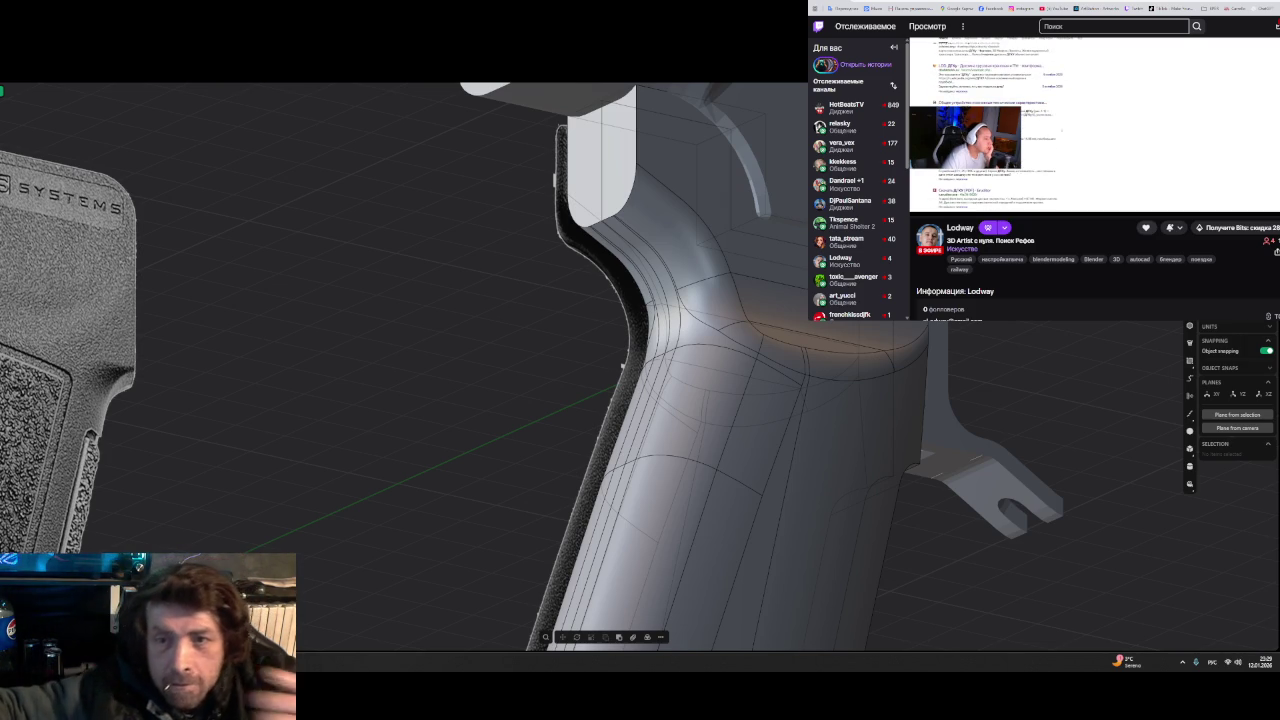
mouse_move(1030, 362)
middle_down()
mouse_move(598, 376)
mouse_move(674, 363)
mouse_move(626, 338)
mouse_move(603, 360)
mouse_move(689, 260)
mouse_move(652, 259)
mouse_move(863, 431)
middle_up()
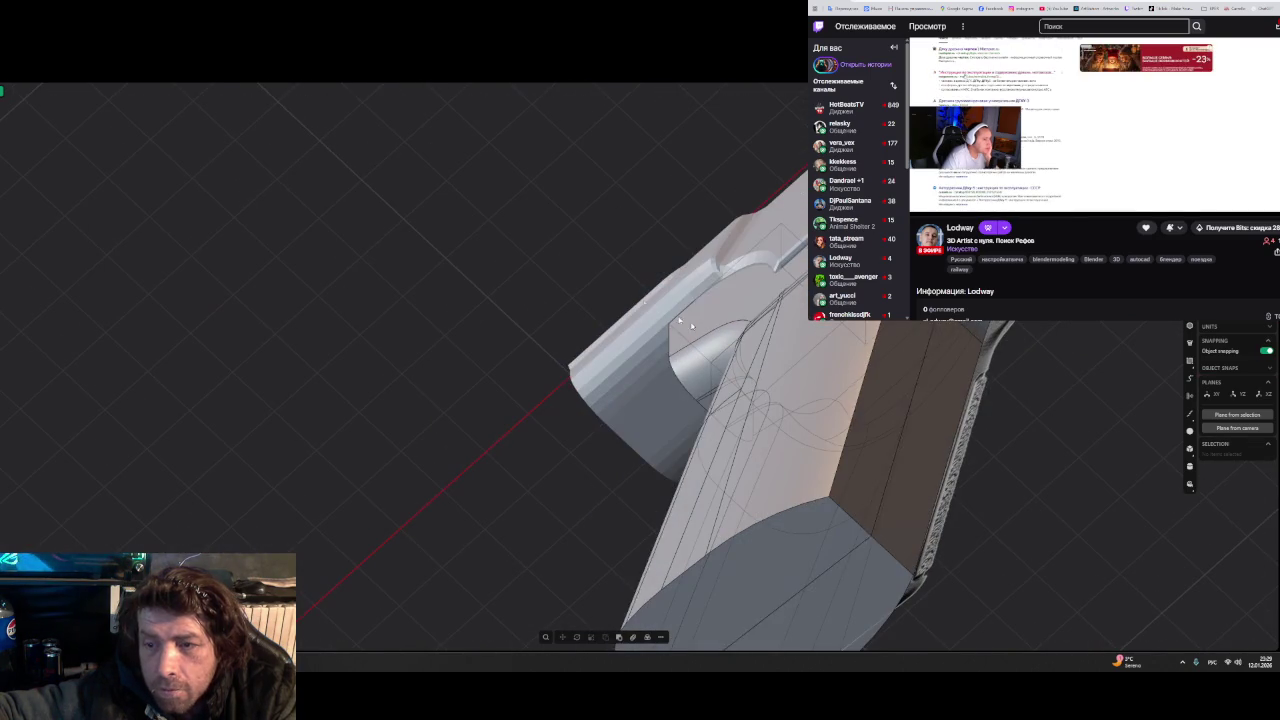
- Fillet the long vertical side edge of the grip at about 0.5232 m
click(846, 440)
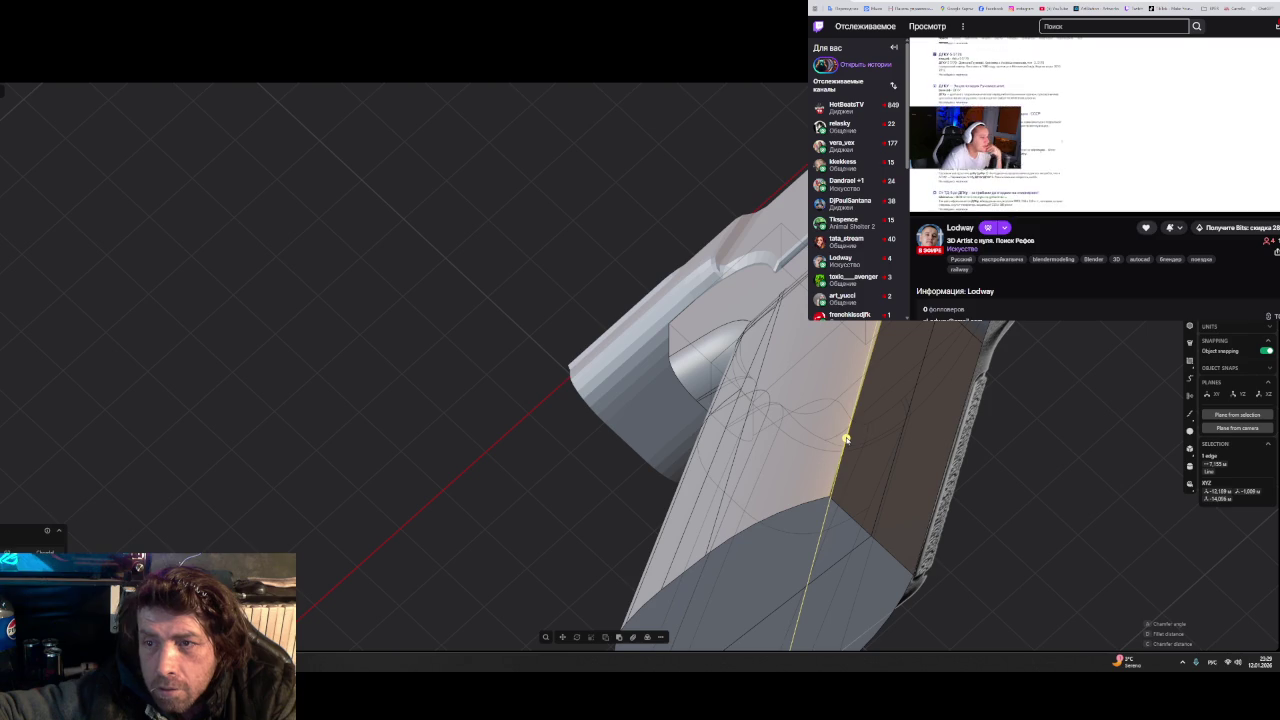
key(f)
drag(900, 463, 872, 380)
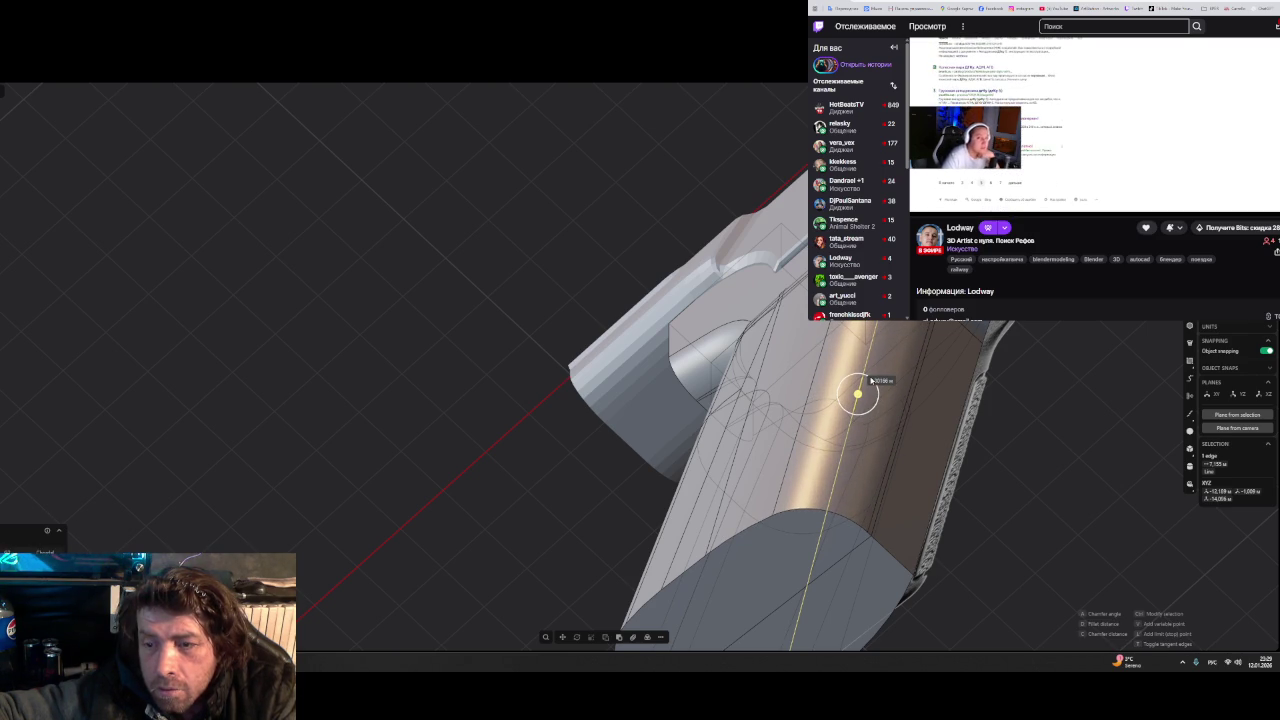
mouse_move(872, 380)
middle_down()
mouse_move(860, 357)
mouse_move(717, 414)
mouse_move(717, 480)
mouse_move(782, 441)
middle_up()
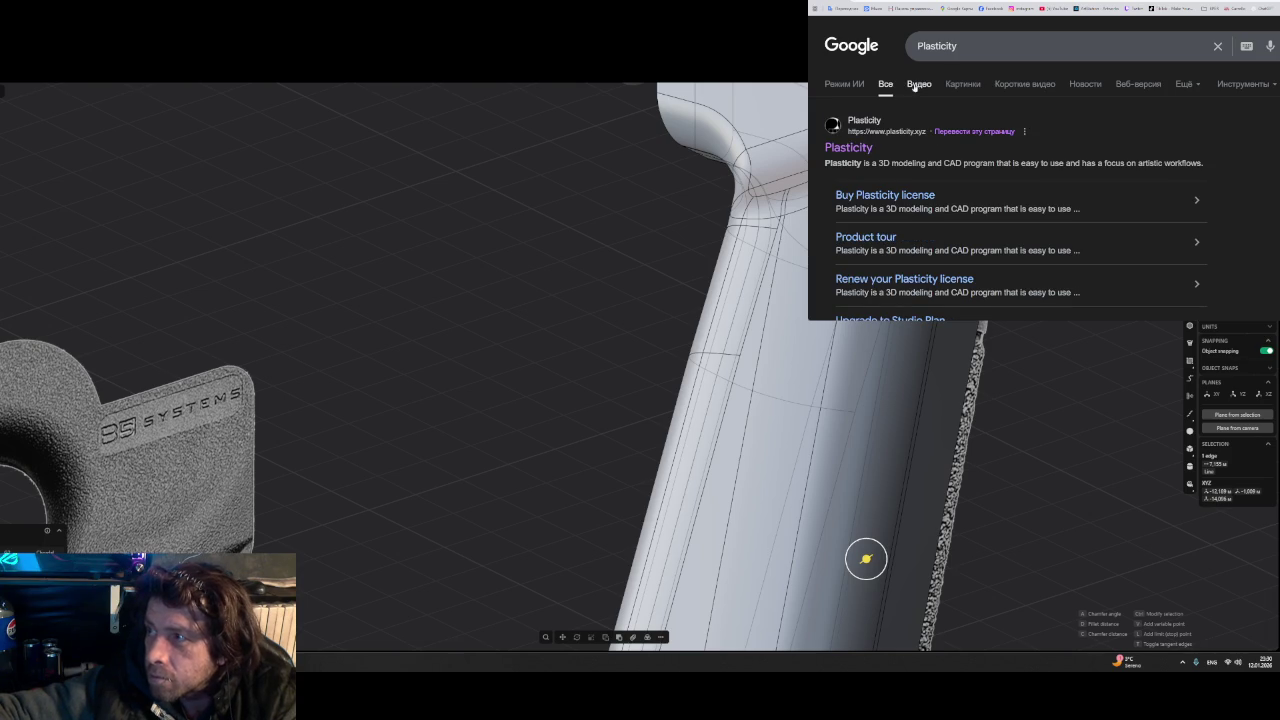
- Browse Google's video results for Plasticity
click(919, 84)
scroll(1081, 146, down, 2)
scroll(1081, 147, down, 2)
scroll(1081, 148, down, 2)
scroll(1081, 150, down, 2)
scroll(1081, 150, down, 2)
scroll(1081, 150, down, 2)
scroll(1081, 151, up, 3)
scroll(1082, 152, up, 2)
scroll(1081, 152, up, 2)
scroll(1080, 150, up, 2)
scroll(1060, 140, up, 2)
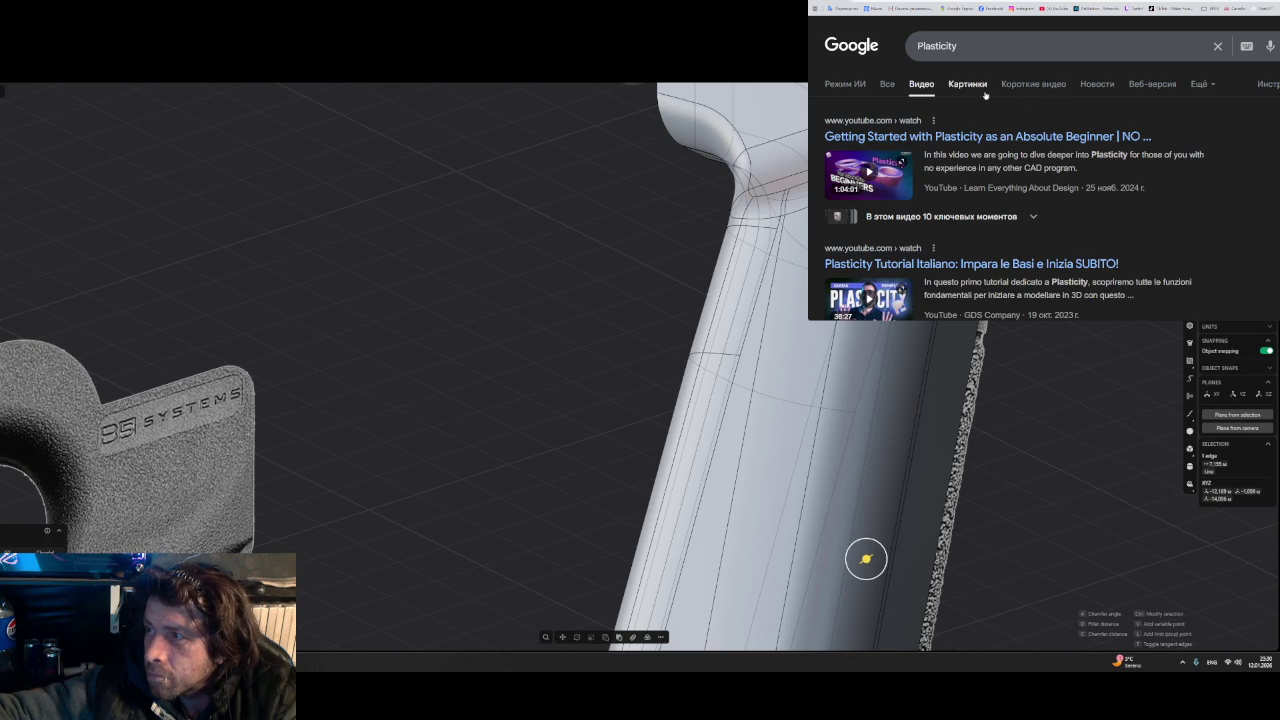
- Browse Google's short-video (Короткие видео) results for Plasticity
click(1034, 84)
scroll(1099, 147, down, 2)
scroll(1098, 148, down, 3)
scroll(1096, 149, down, 3)
scroll(1093, 151, down, 2)
scroll(1096, 153, down, 2)
scroll(1098, 156, down, 2)
scroll(1100, 159, down, 2)
scroll(1103, 162, down, 2)
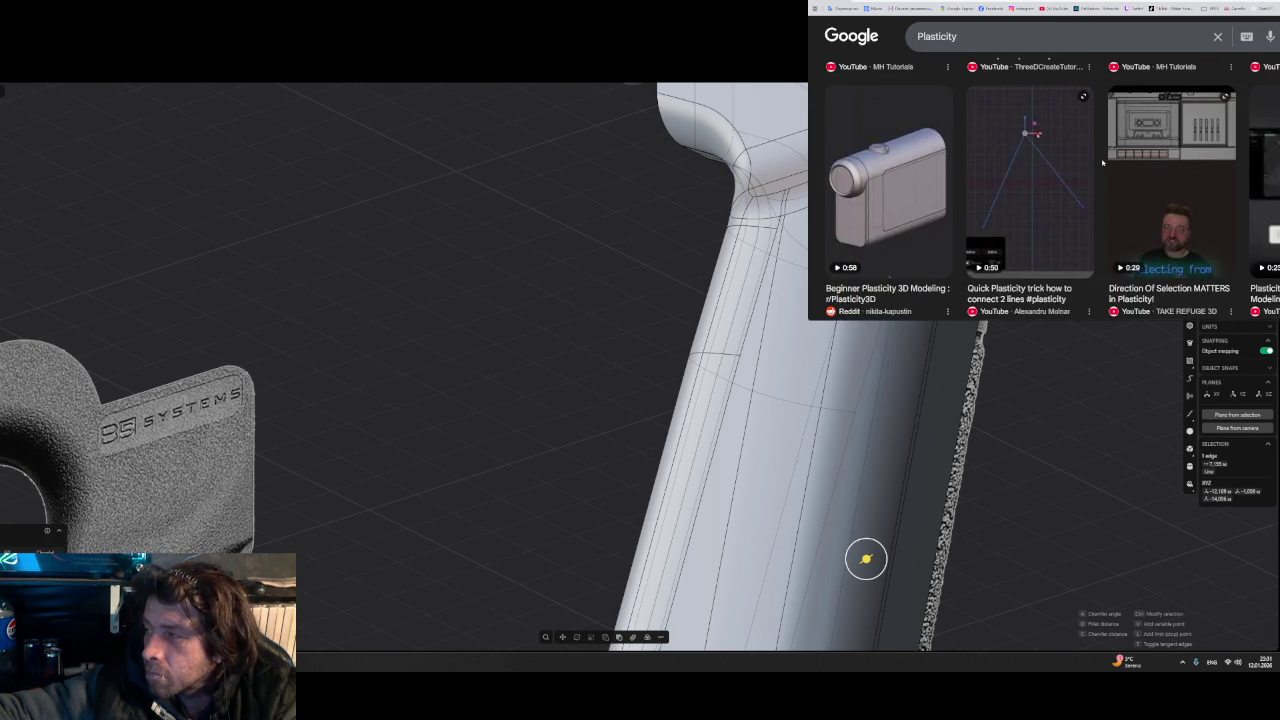
scroll(1103, 162, down, 2)
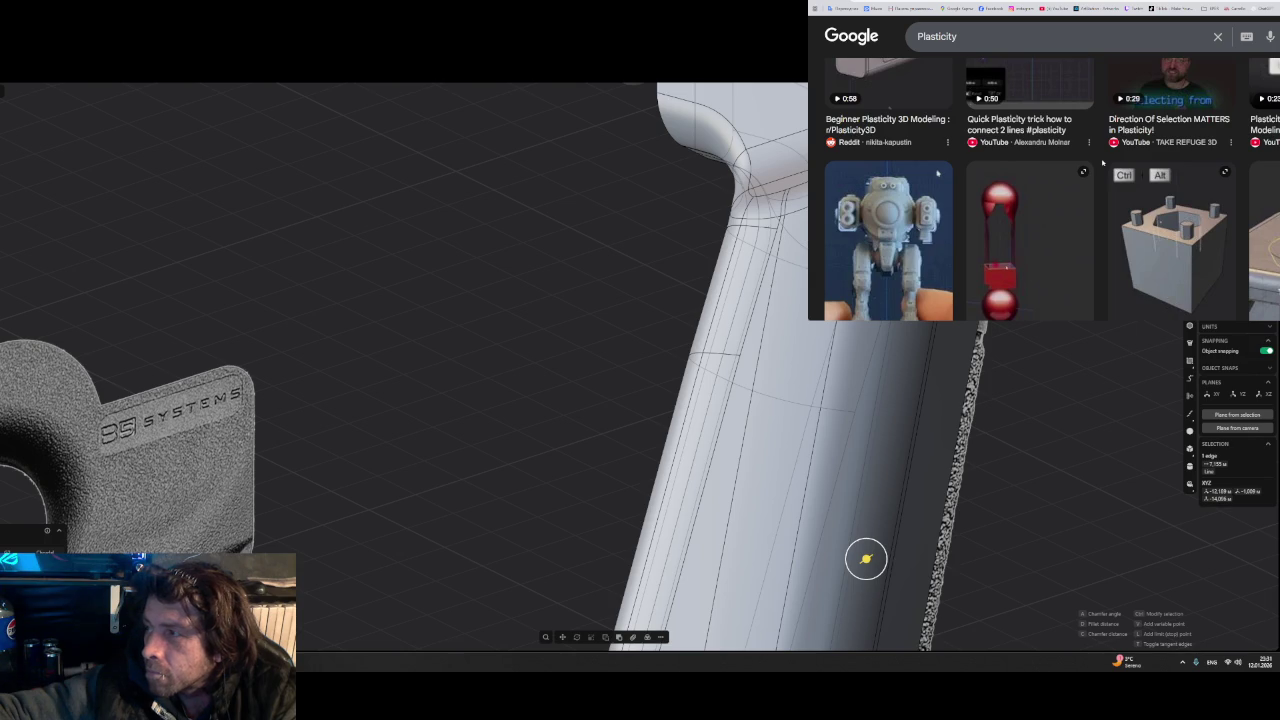
scroll(1103, 162, down, 2)
scroll(1105, 175, down, 2)
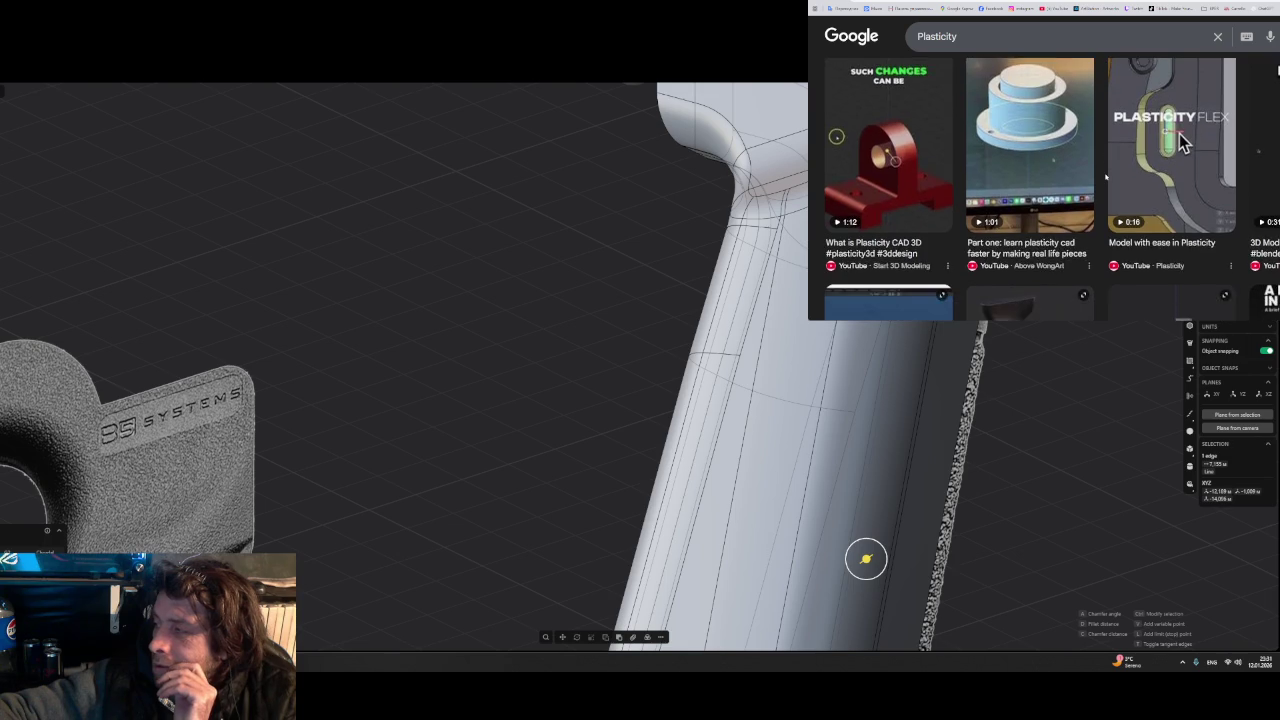
scroll(1105, 177, up, 1)
- Add 'floid' to the Google query and browse the 'Plasticity floid' results
click(985, 37)
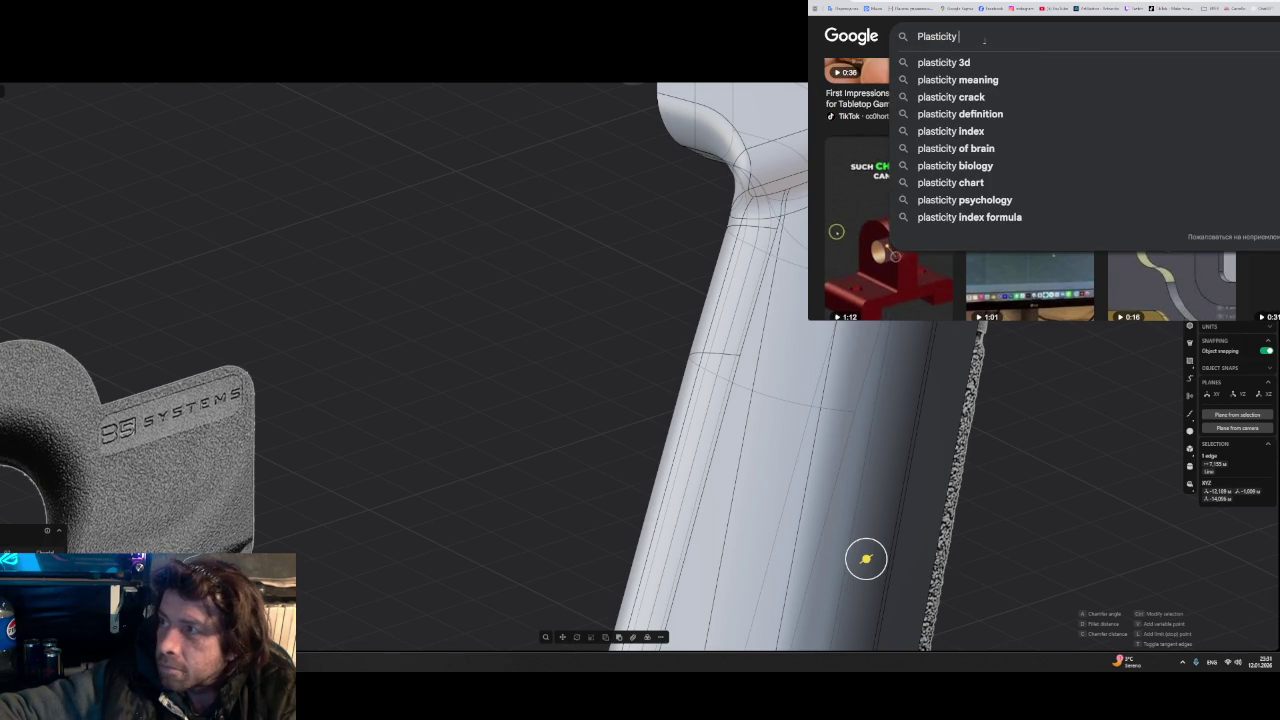
text(fl)
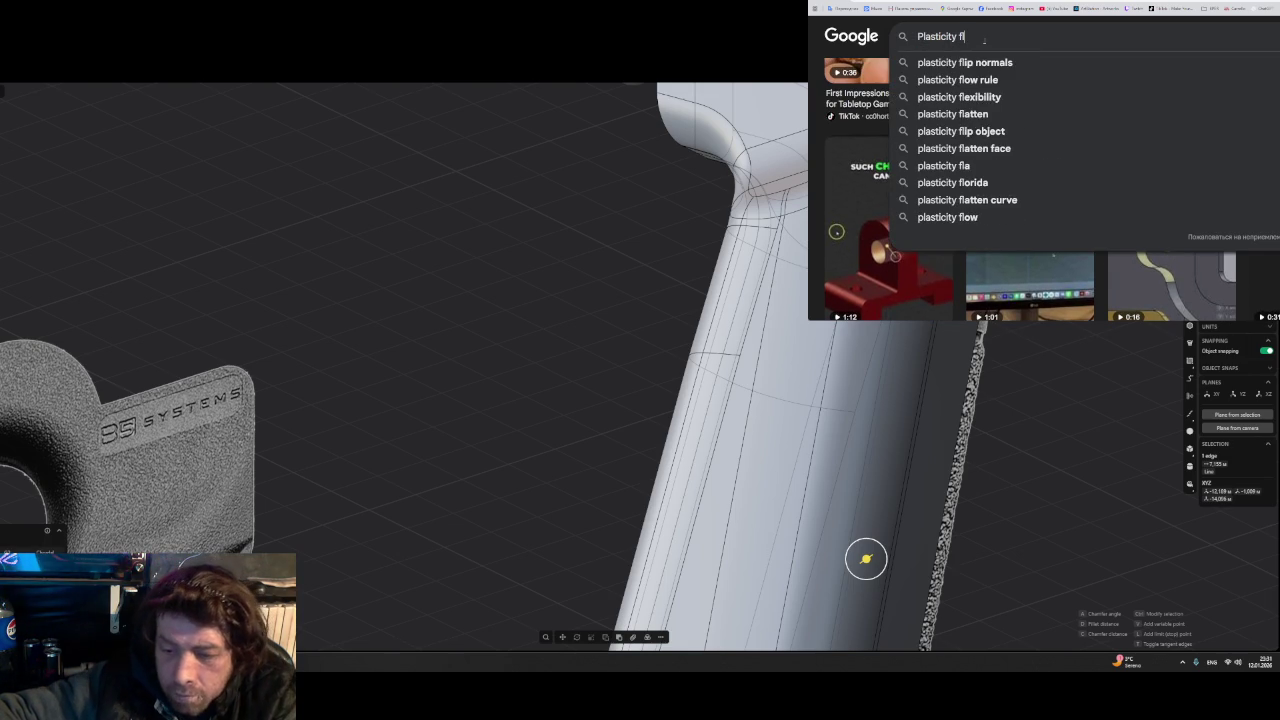
text(oid)
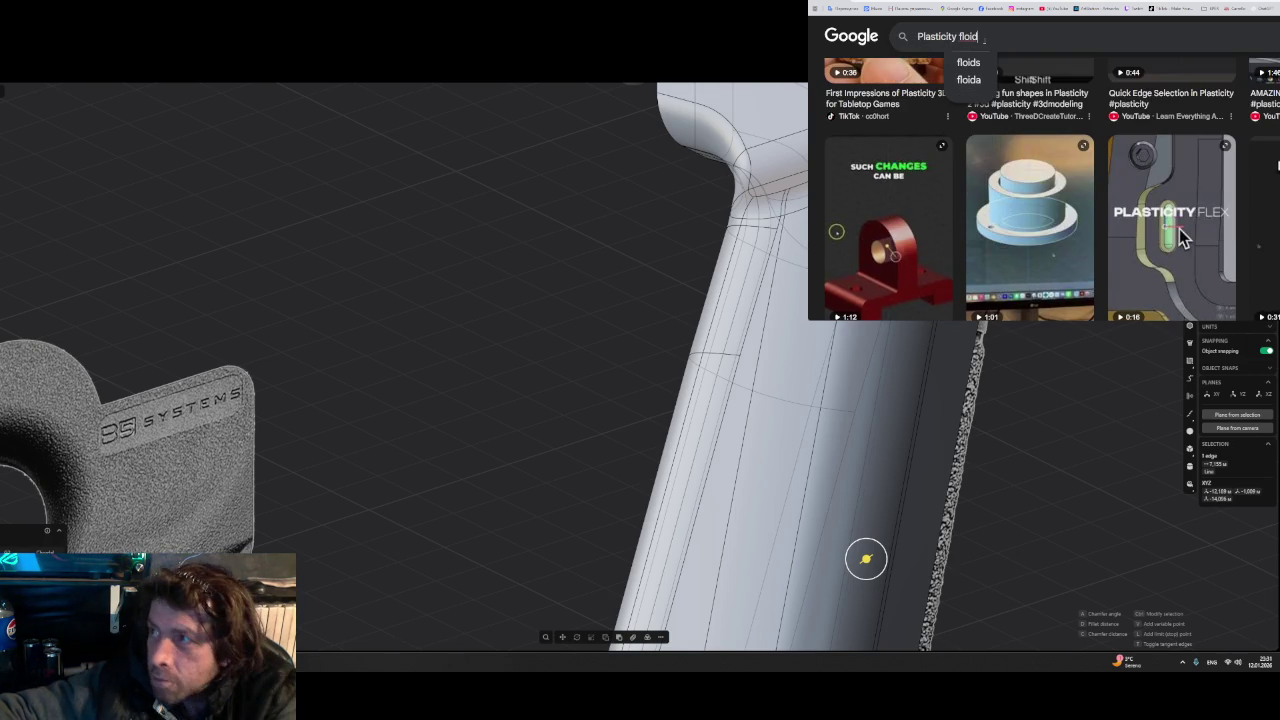
key(Return)
scroll(1066, 100, down, 3)
scroll(1066, 100, down, 2)
scroll(1066, 100, down, 2)
scroll(1066, 100, down, 2)
scroll(1066, 100, down, 1)
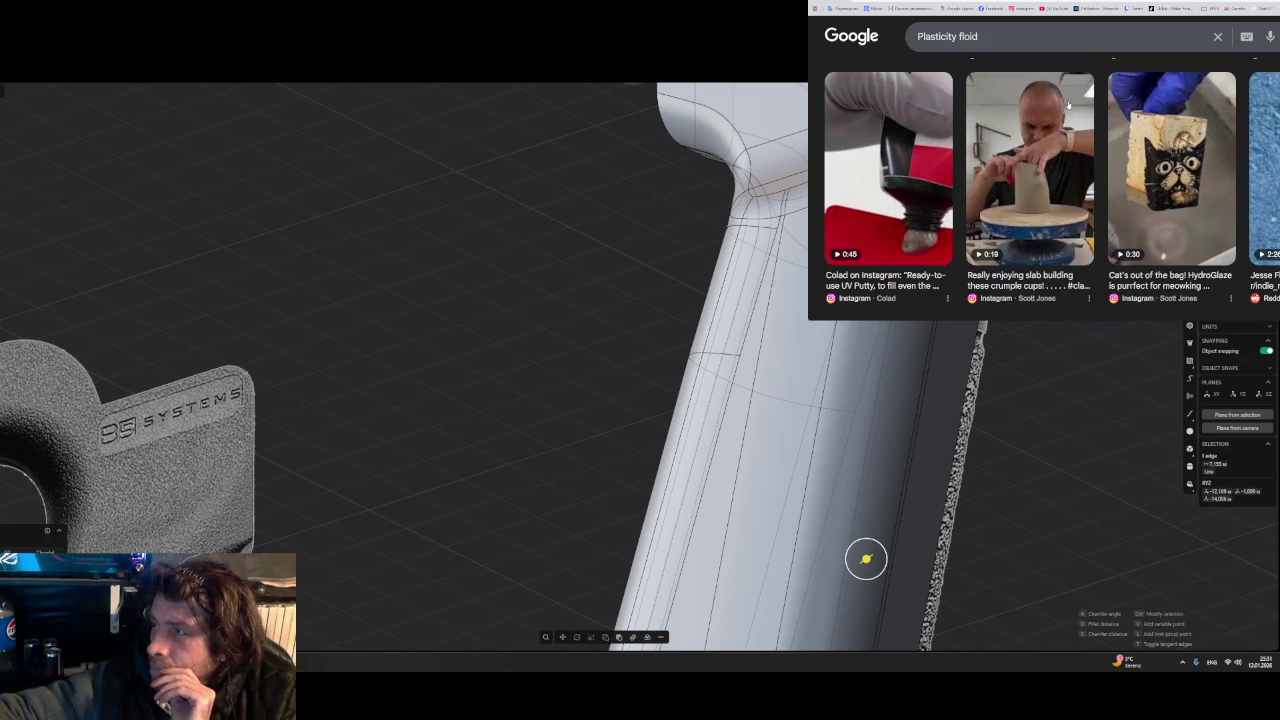
- Copy the 'Plasticity floid' query and search it on YouTube in the other tab
click(1022, 35)
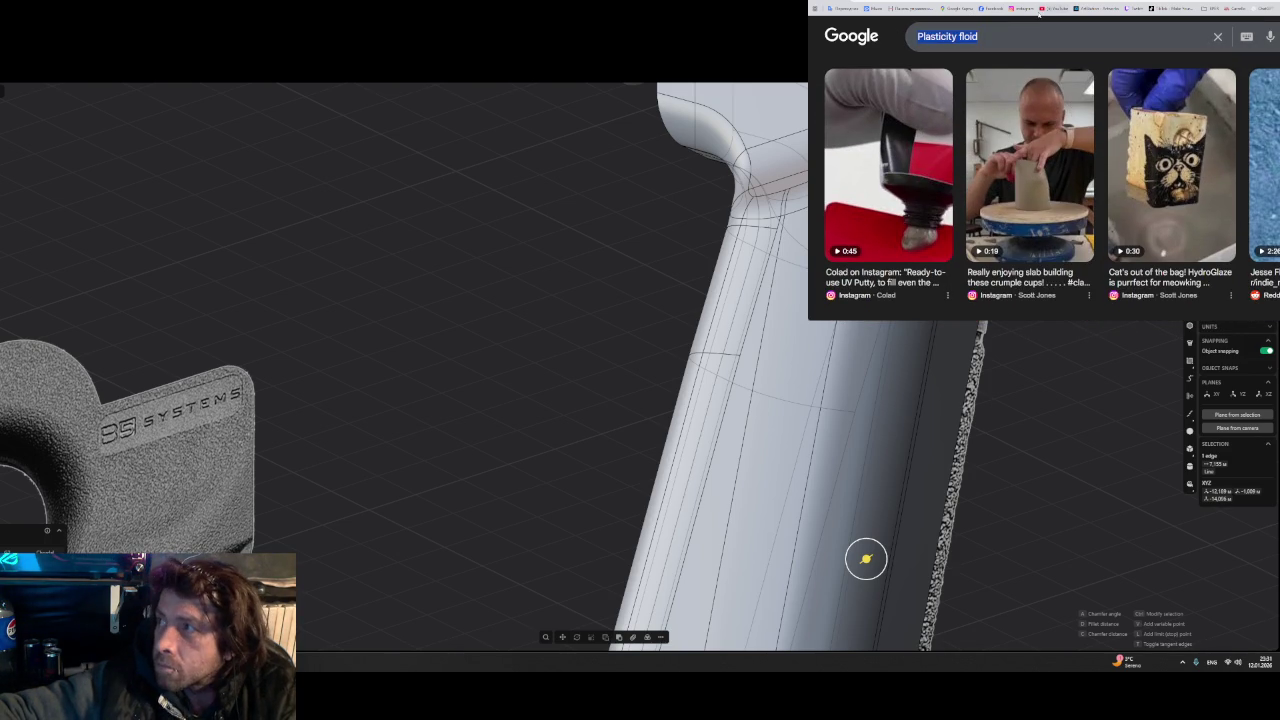
click(1056, 8)
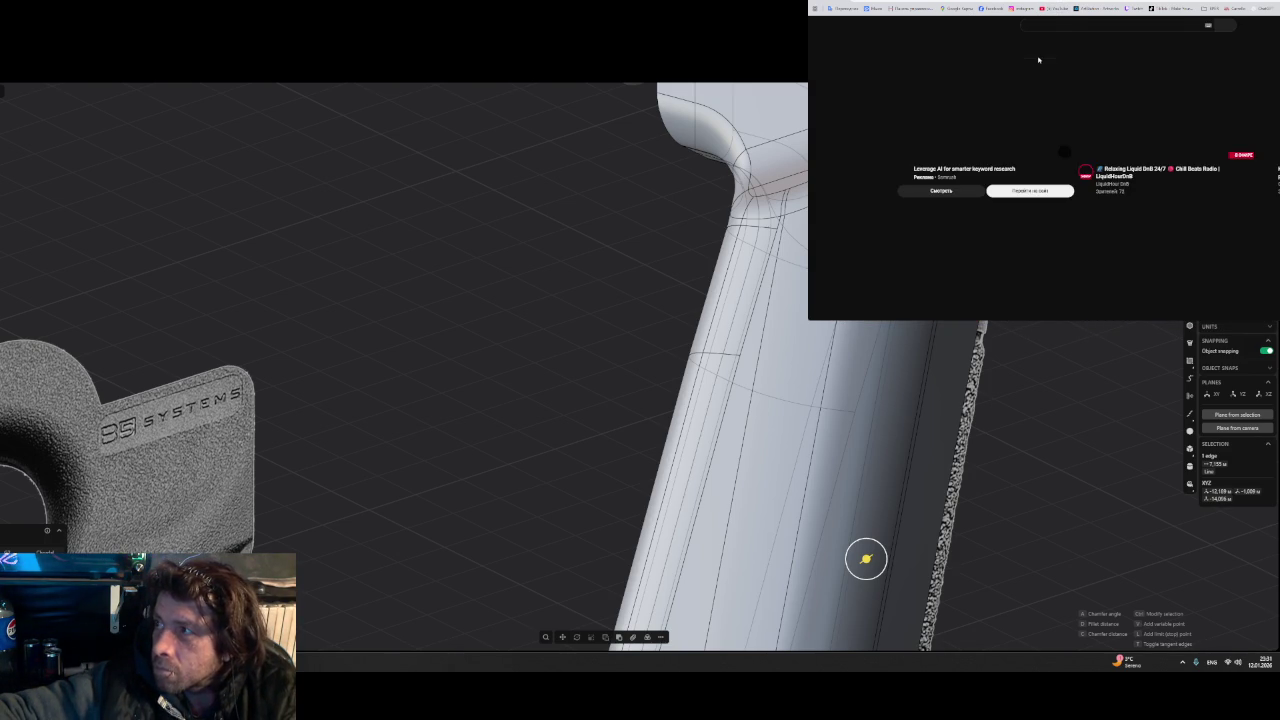
click(1075, 25)
key(ctrl+v)
key(Return)
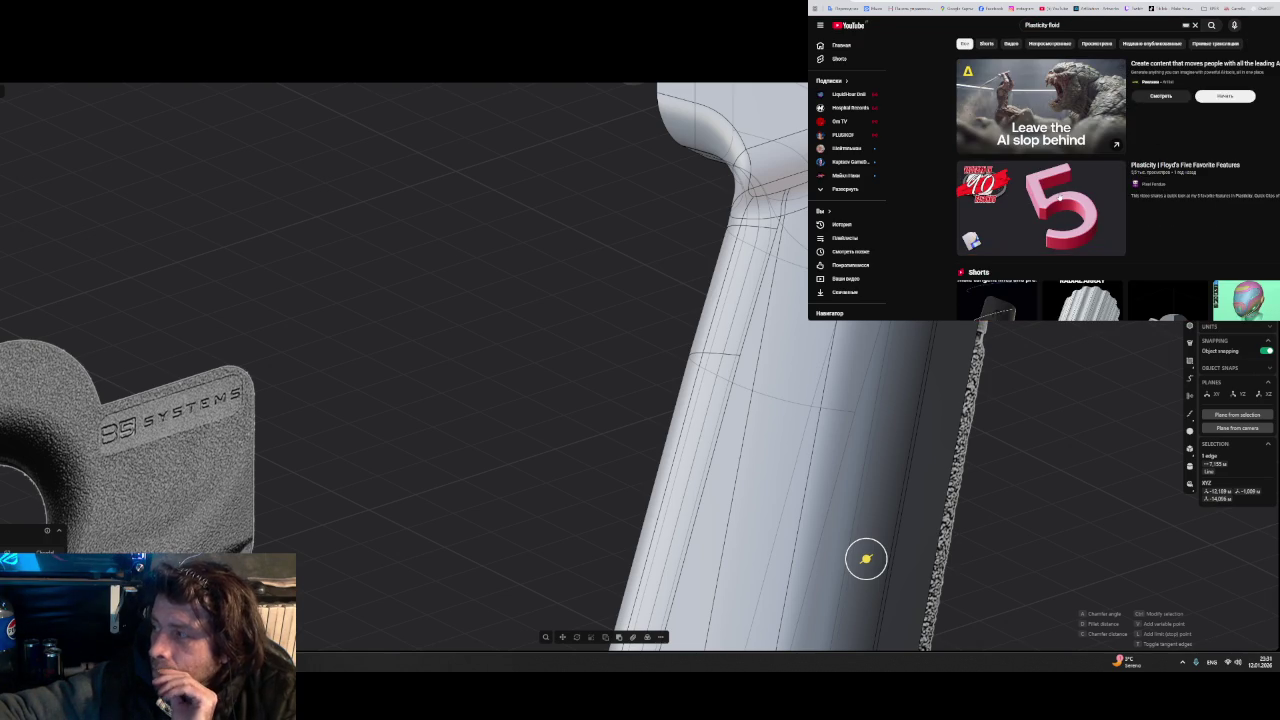
- Preview 'Floyd's Five Favorite Features' from 0:29, then return to the results
click(1060, 197)
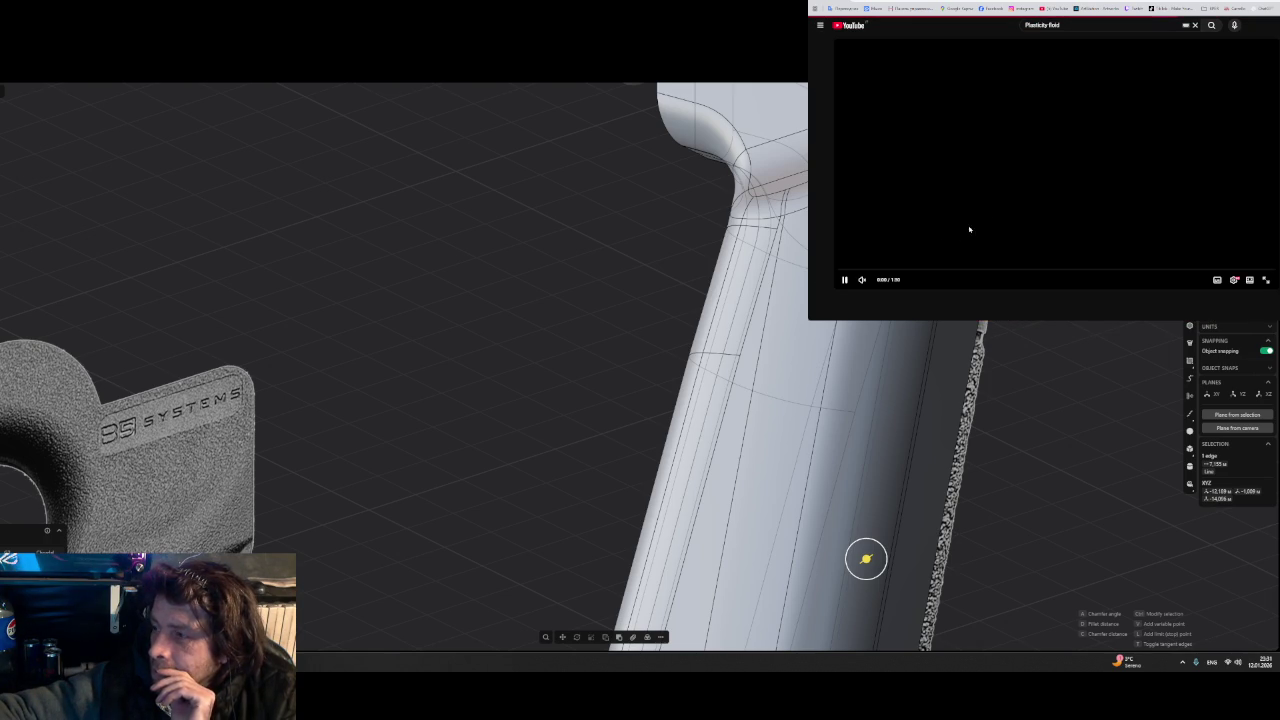
drag(914, 270, 983, 270)
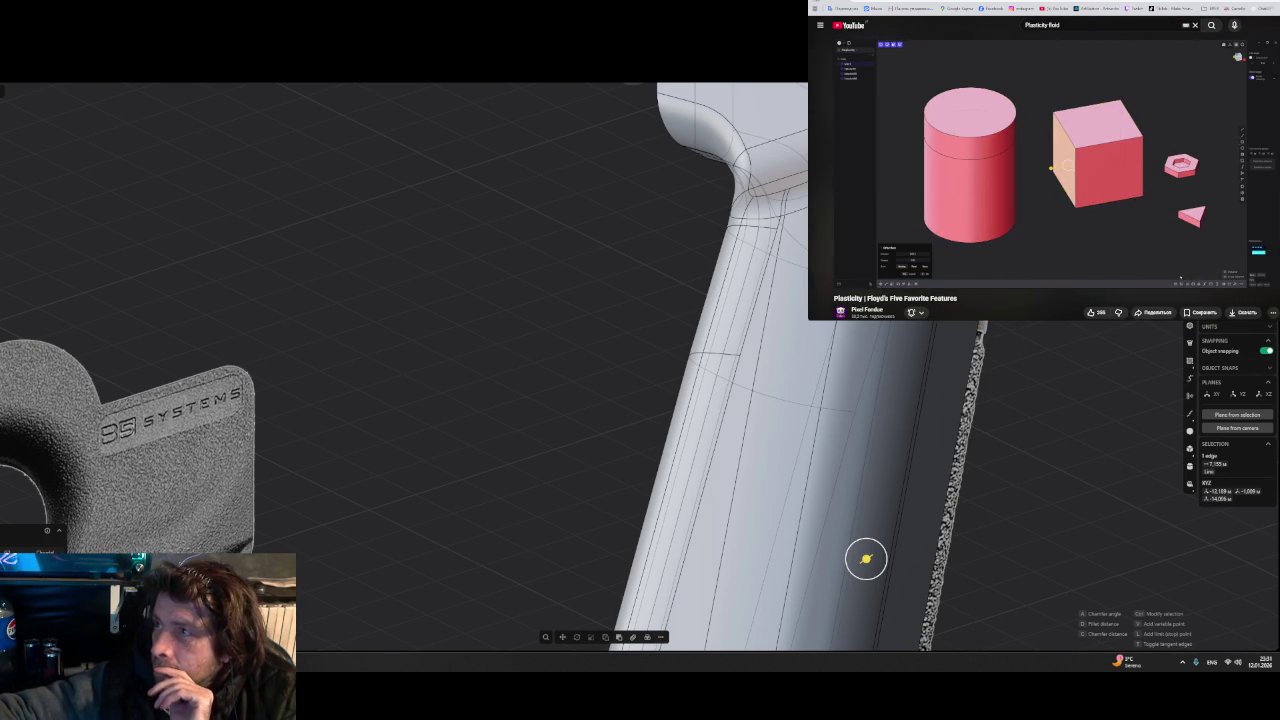
key(alt+Left)
- Preview the 'Using Profile Curves when Lofting' video, then open Modeling Exercise 39
scroll(1170, 200, down, 5)
scroll(1165, 150, down, 5)
scroll(1161, 126, down, 5)
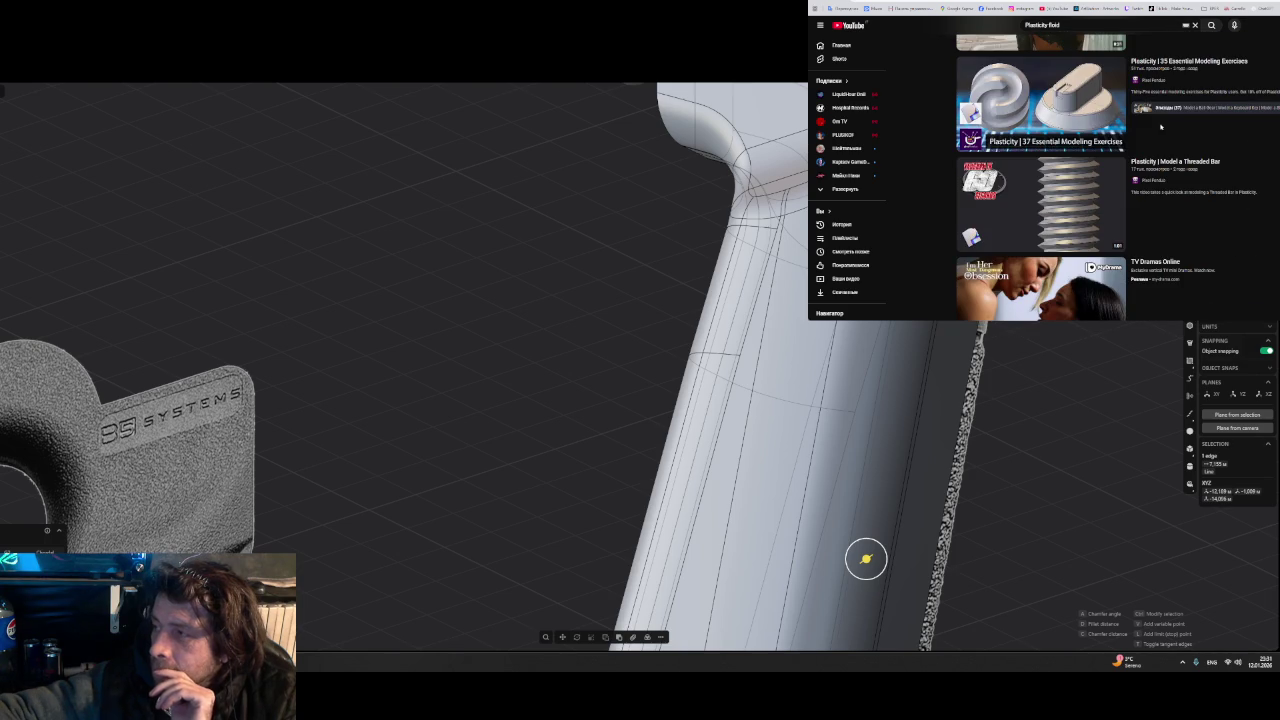
scroll(1196, 176, down, 1)
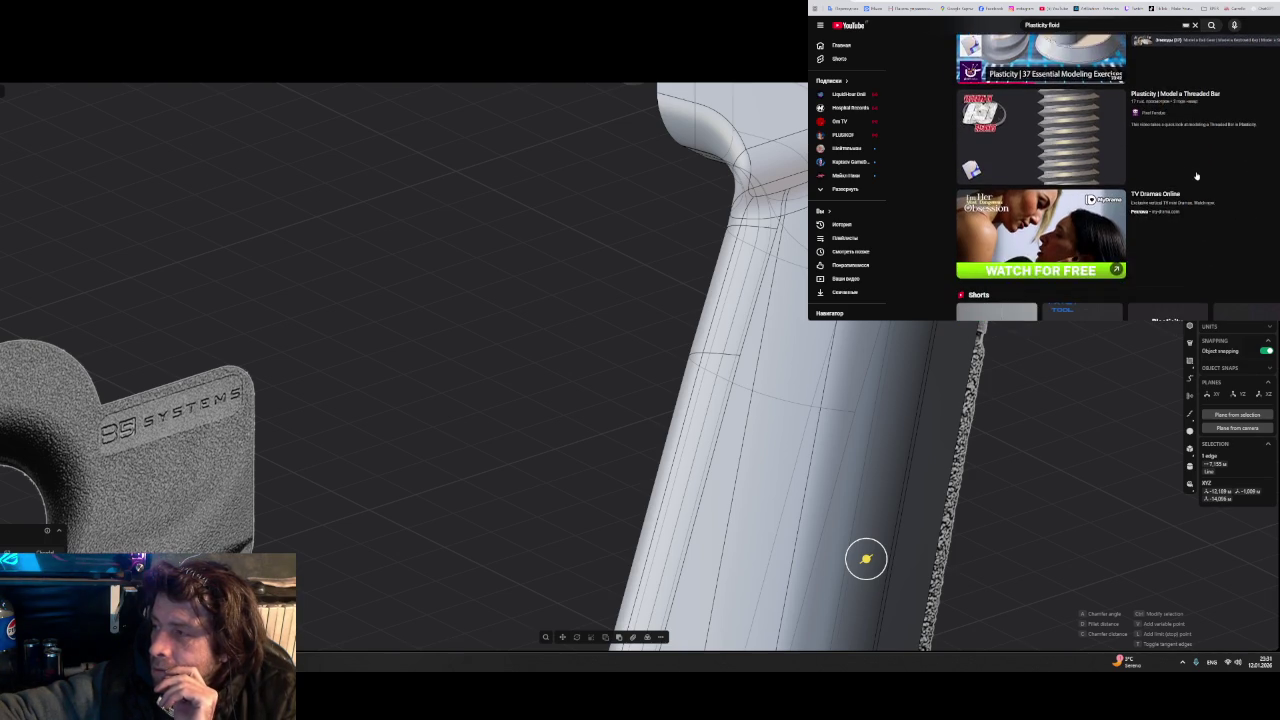
scroll(1196, 177, down, 2)
scroll(1196, 179, down, 2)
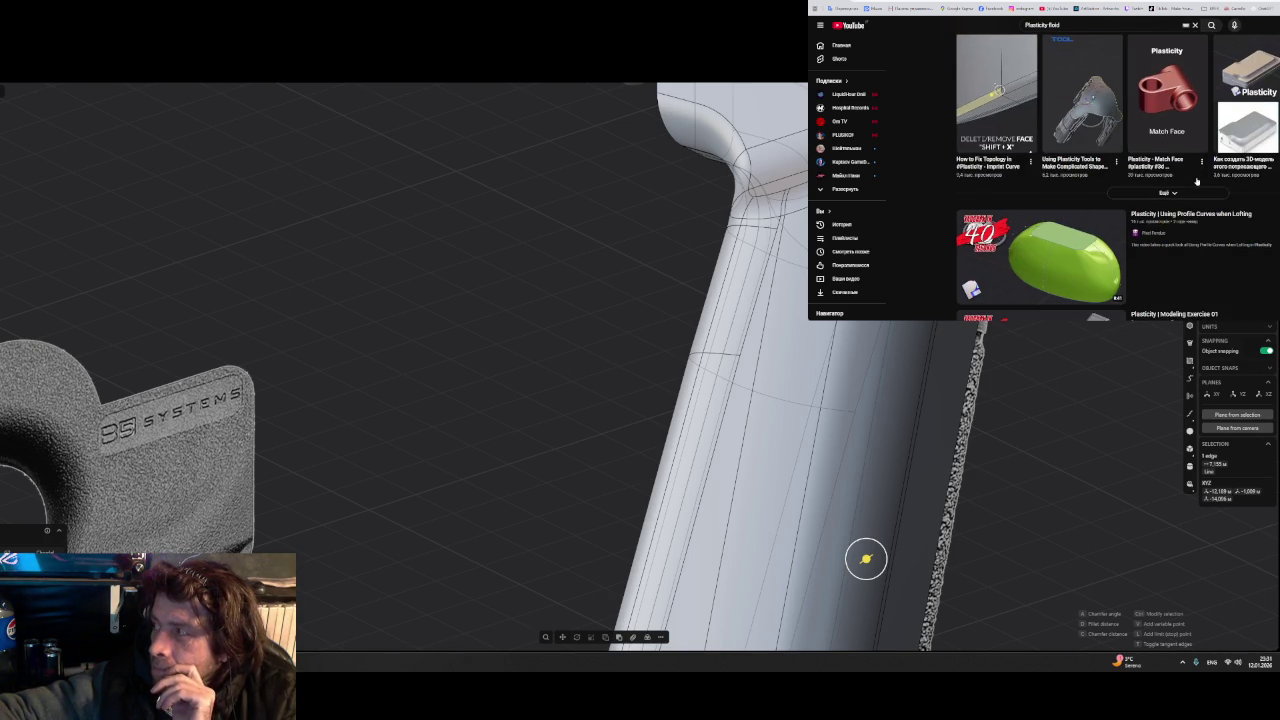
scroll(1196, 180, down, 1)
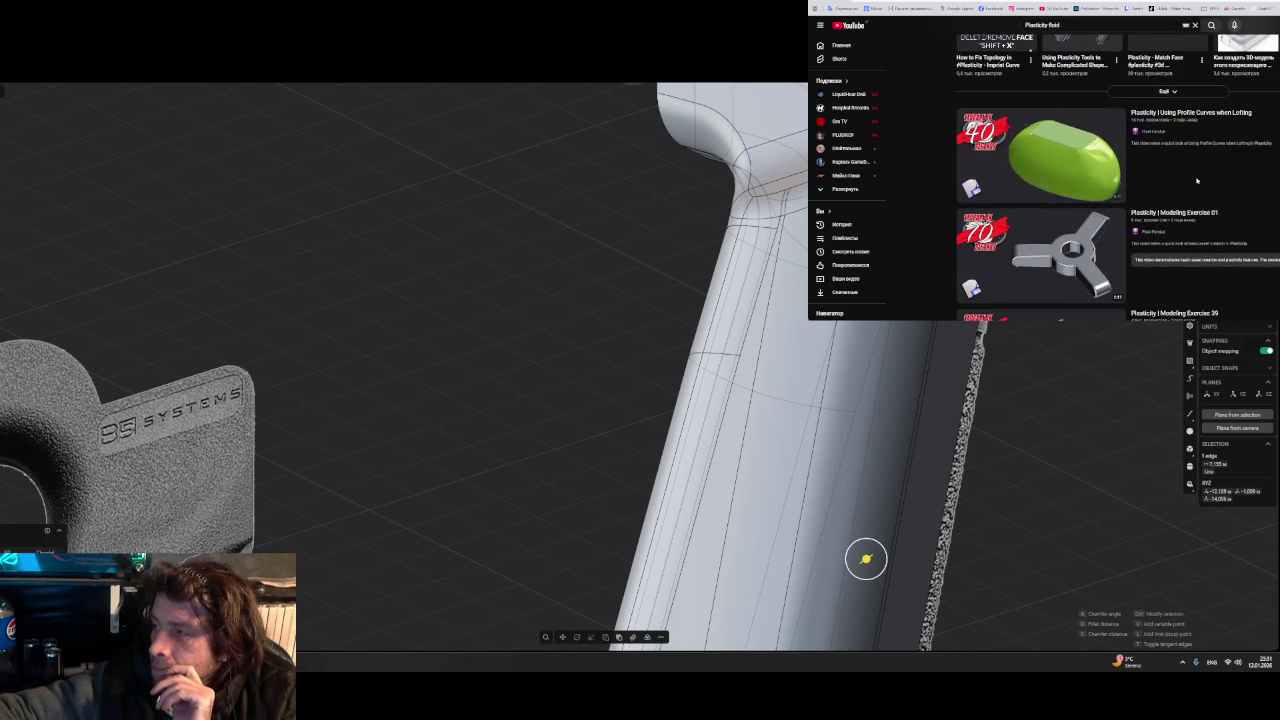
mouse_move(1040, 256)
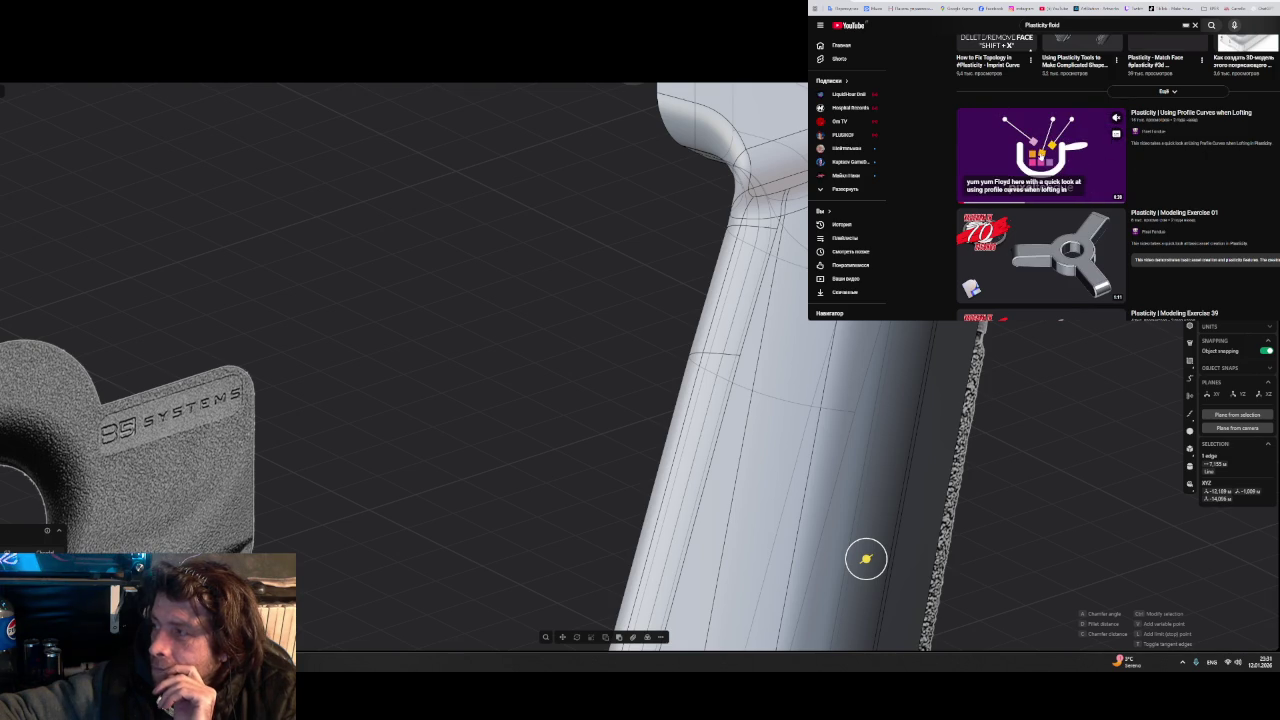
click(1040, 155)
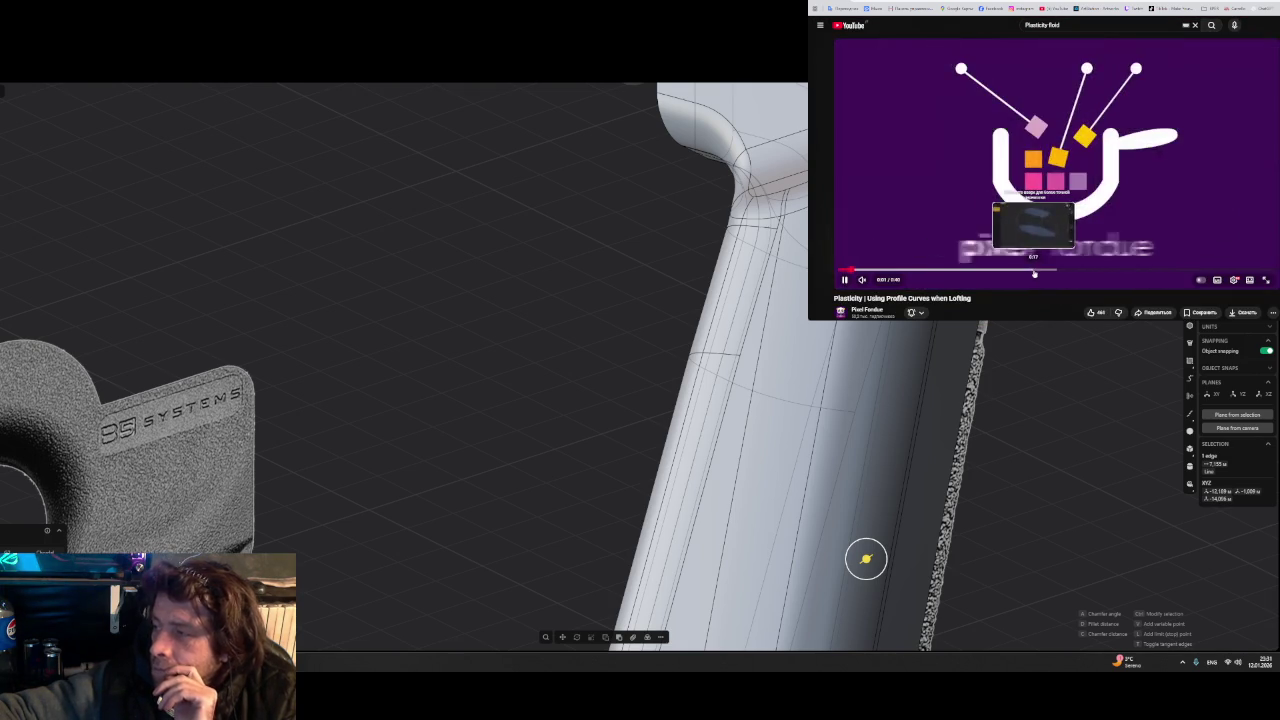
click(1040, 270)
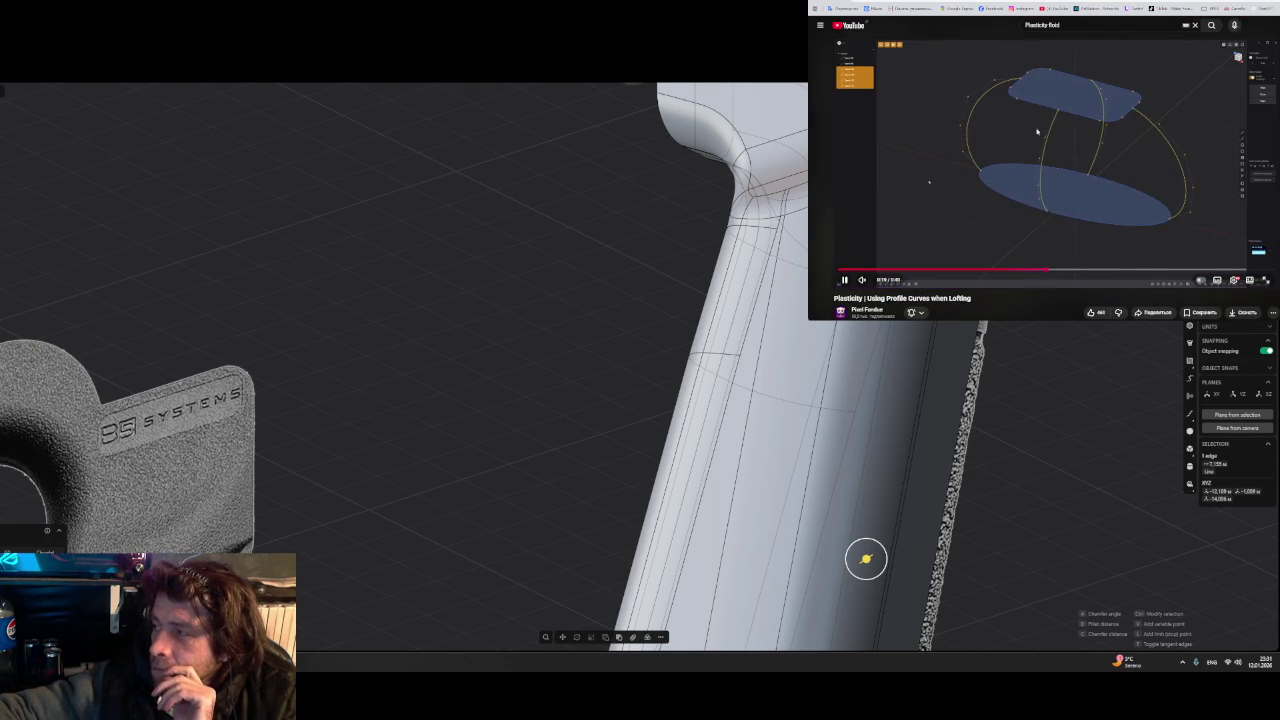
key(alt+Left)
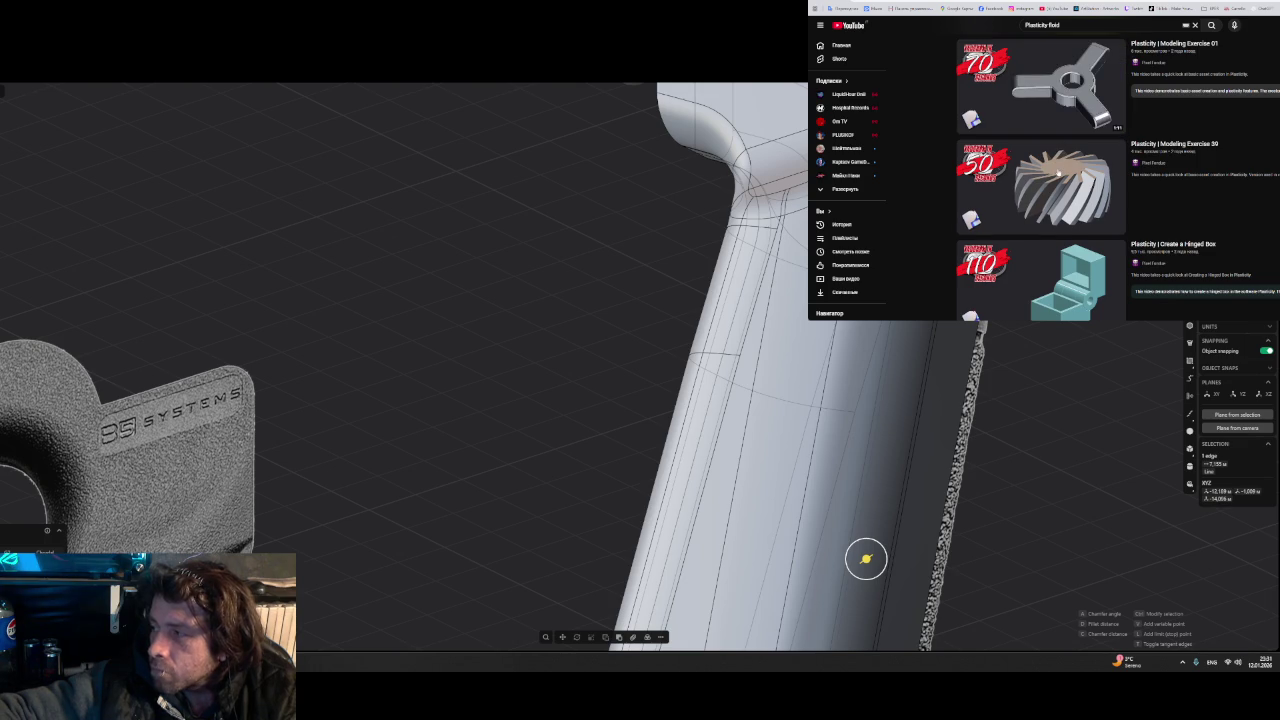
click(1056, 182)
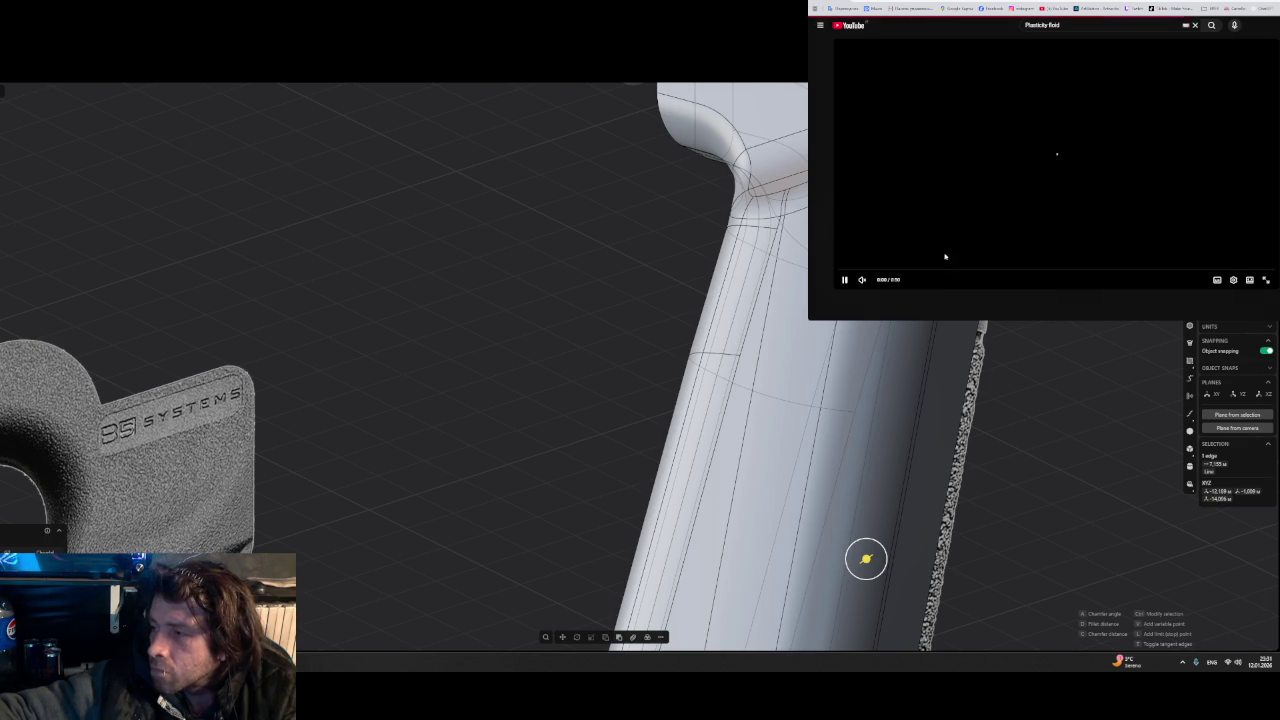
- Skip through the modeling exercise to the twisted gear result and the video's end
drag(1000, 271, 1027, 271)
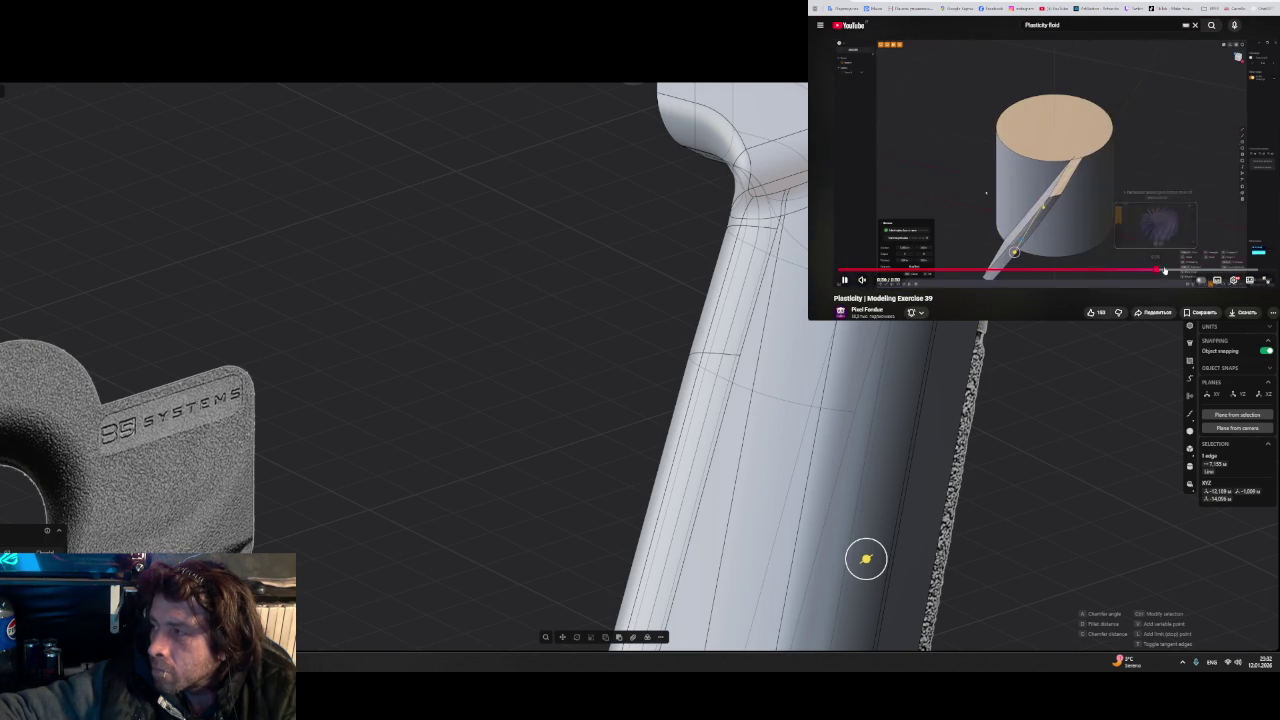
click(1158, 271)
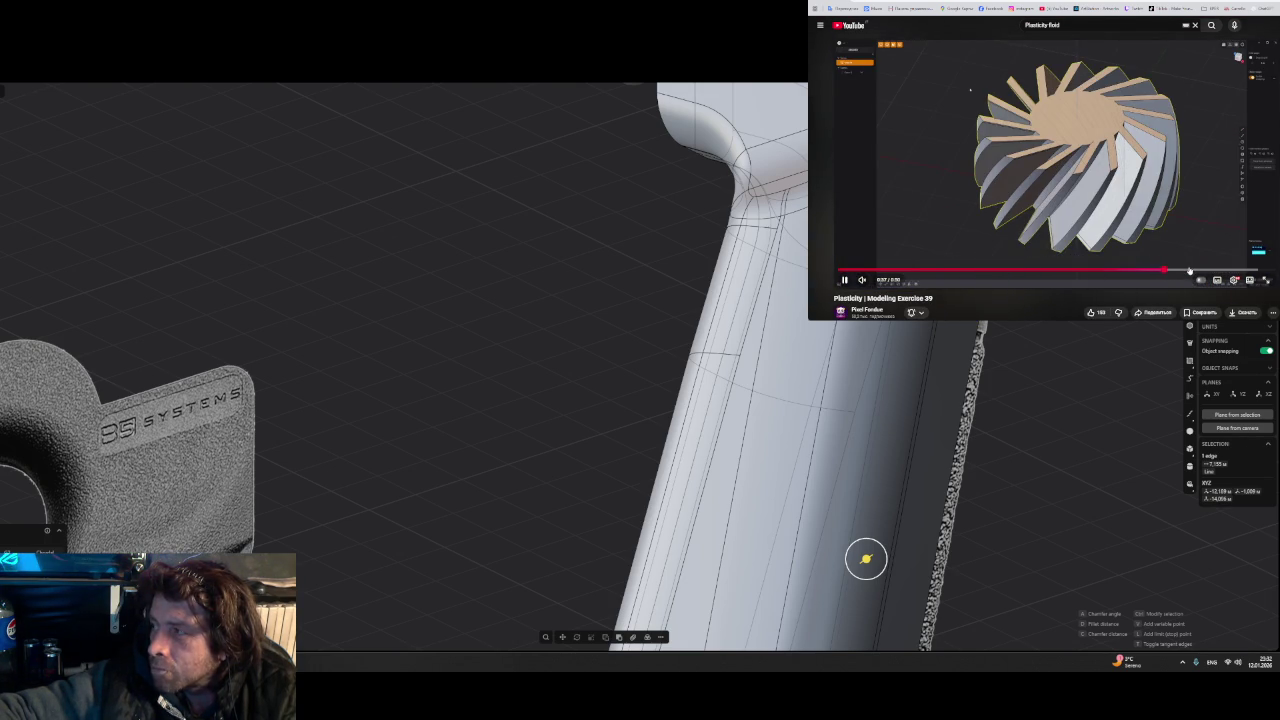
click(1214, 271)
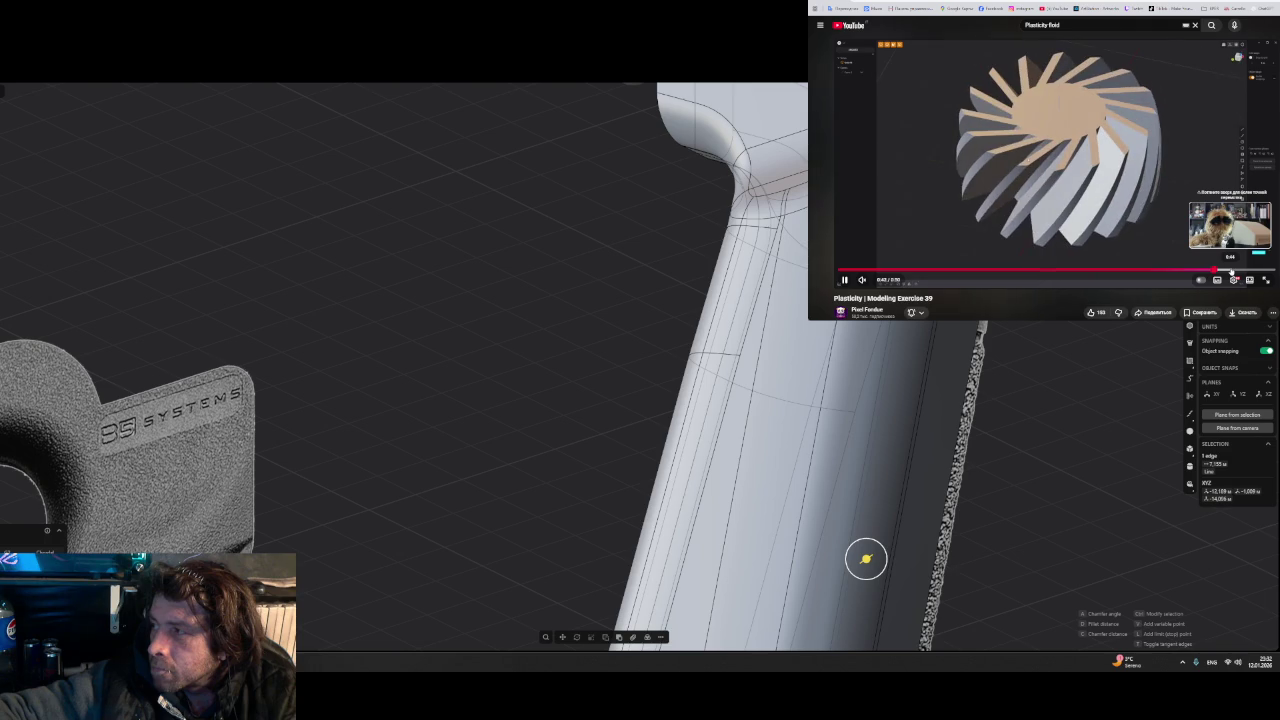
click(1231, 271)
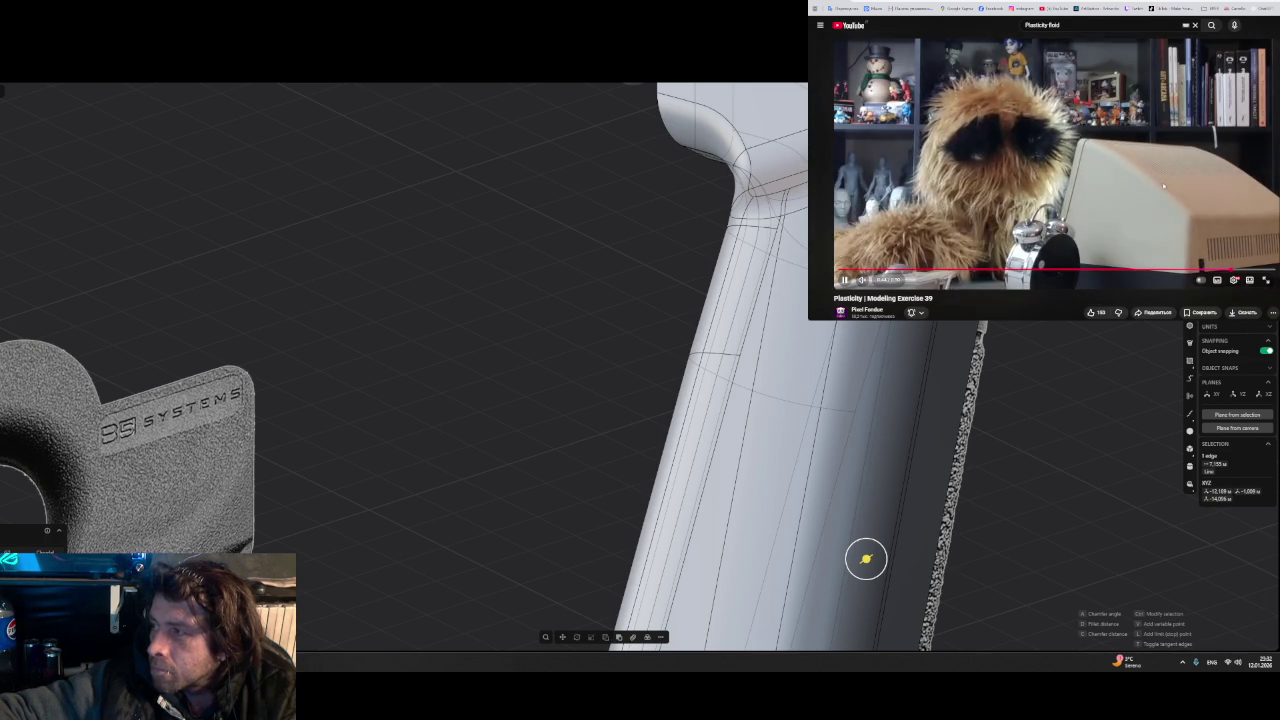
scroll(1047, 157, down, 3)
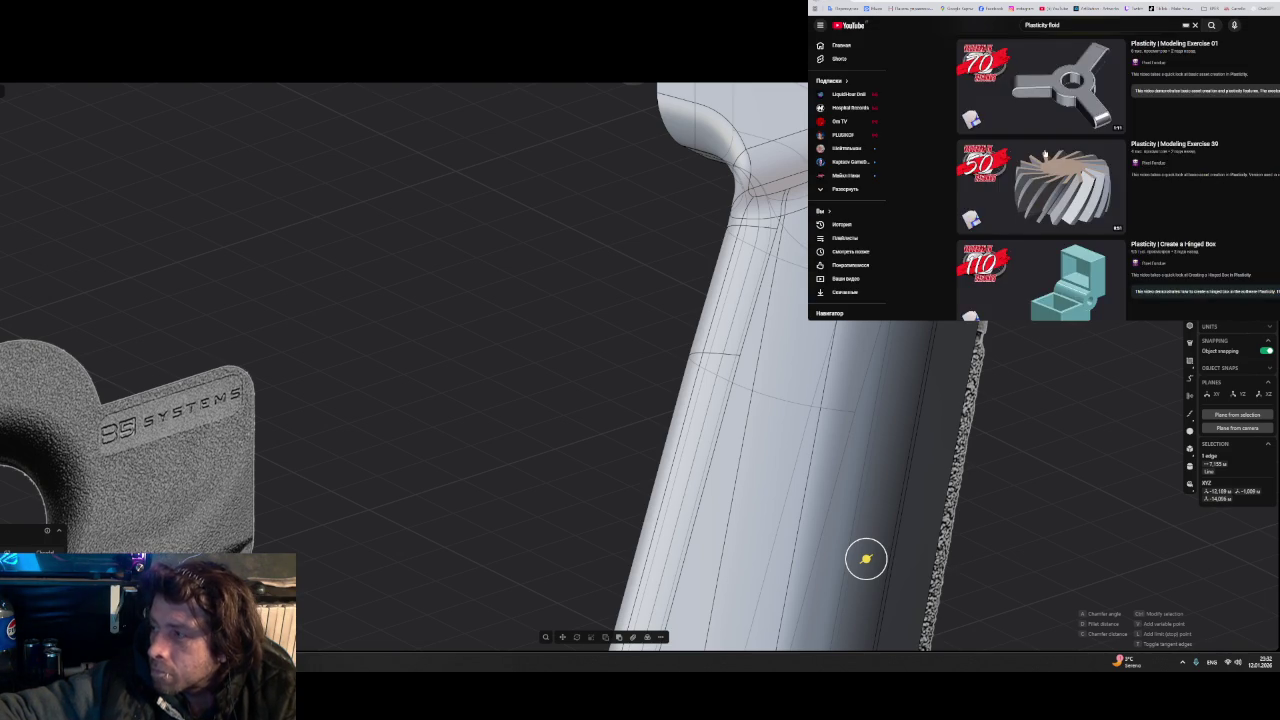
scroll(1047, 157, down, 2)
scroll(1047, 157, down, 2)
scroll(1047, 157, down, 2)
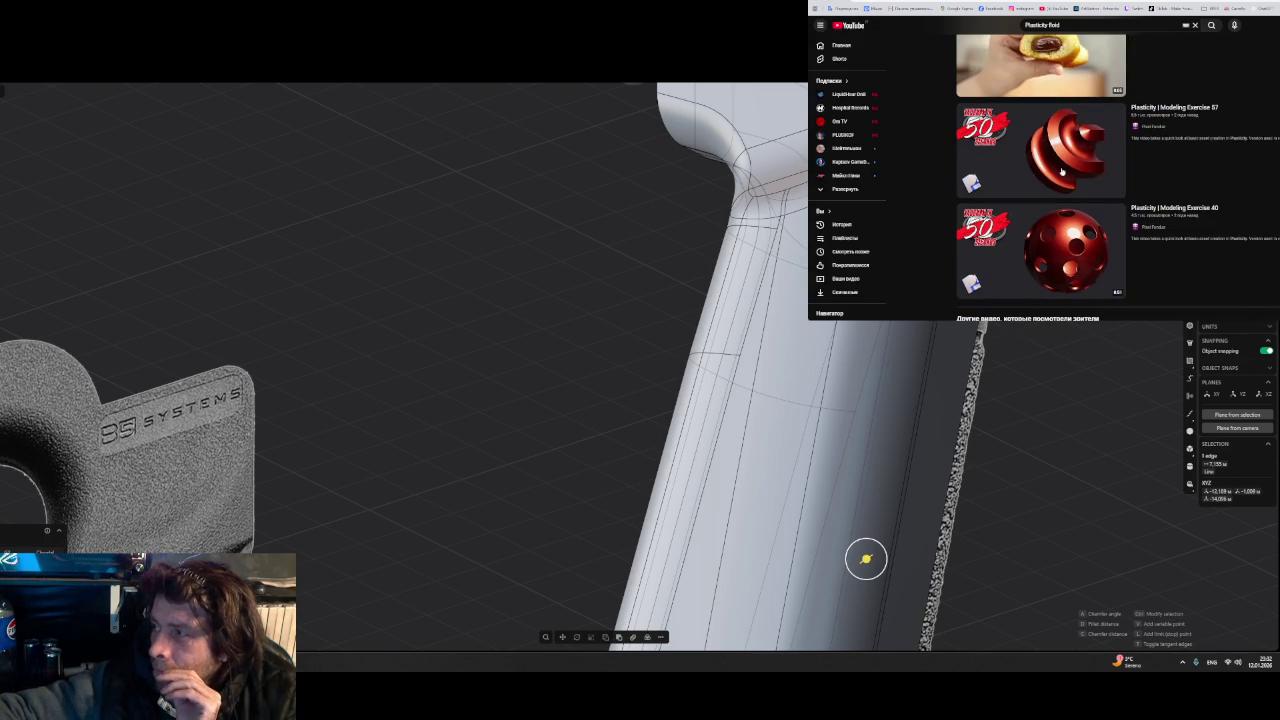
- Play Modeling Exercise 57 past the intro and pause on the hexagon modelling
click(1062, 171)
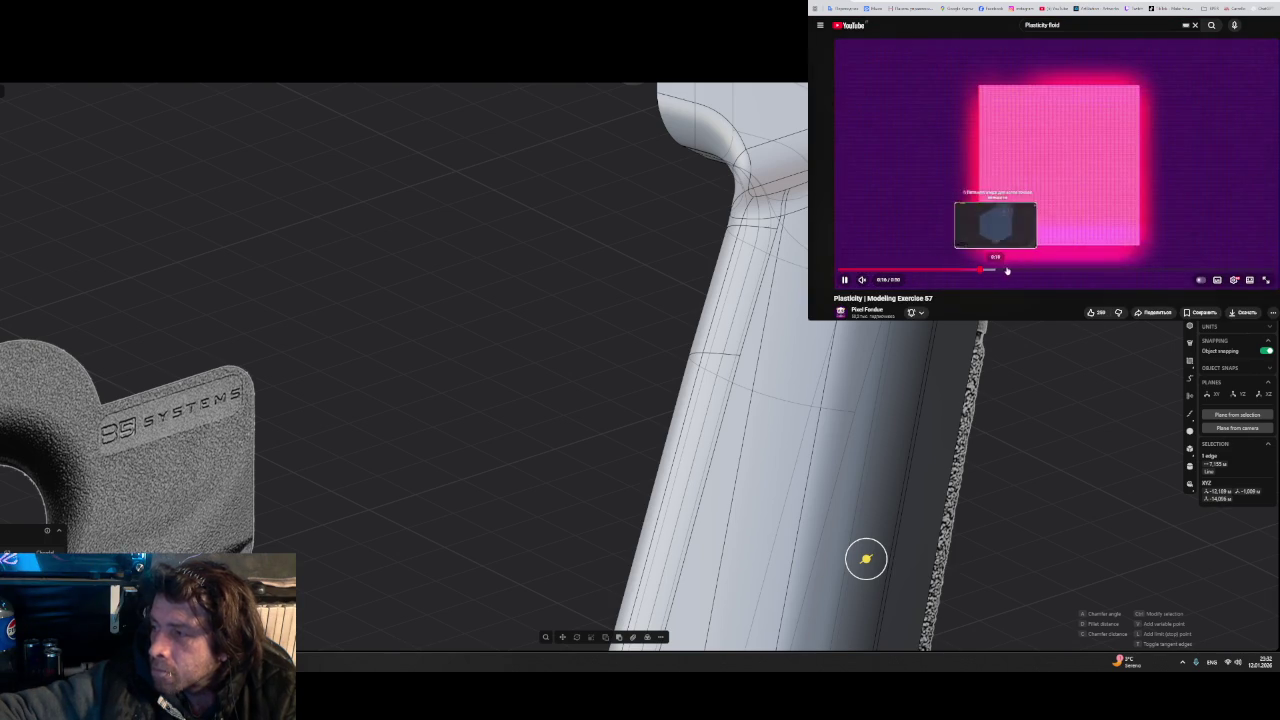
click(982, 269)
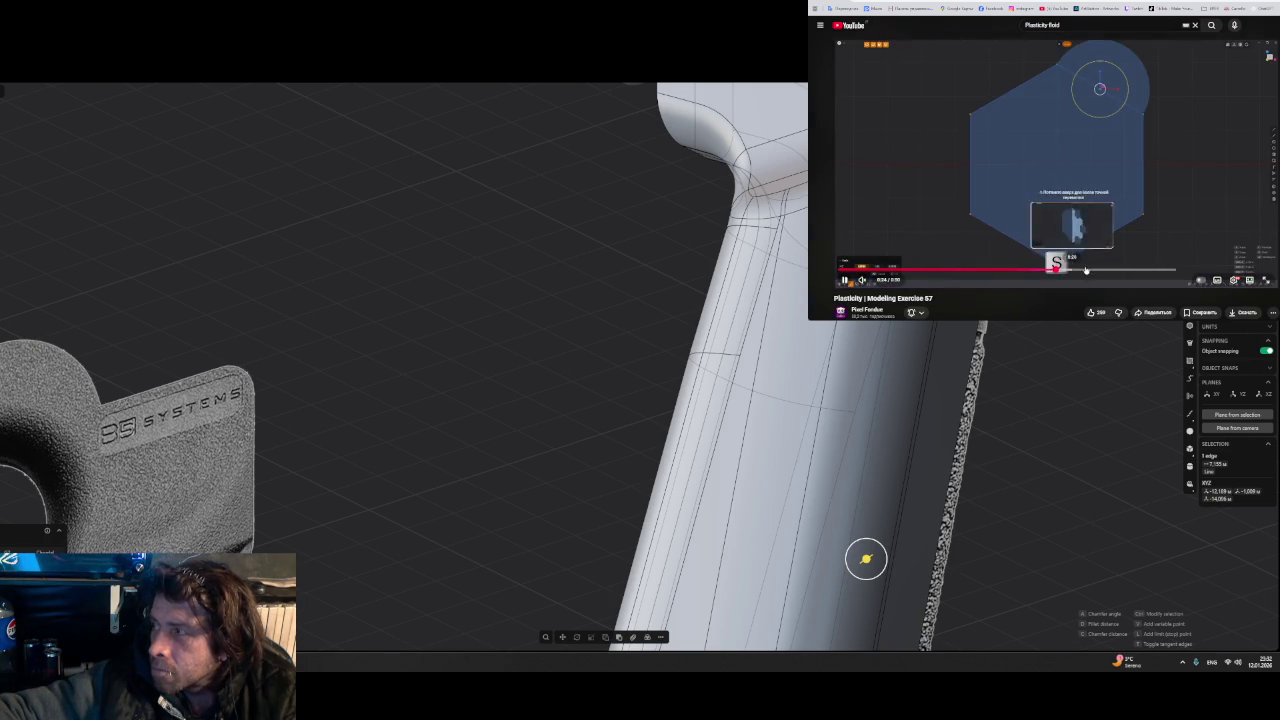
click(1056, 270)
key(space)
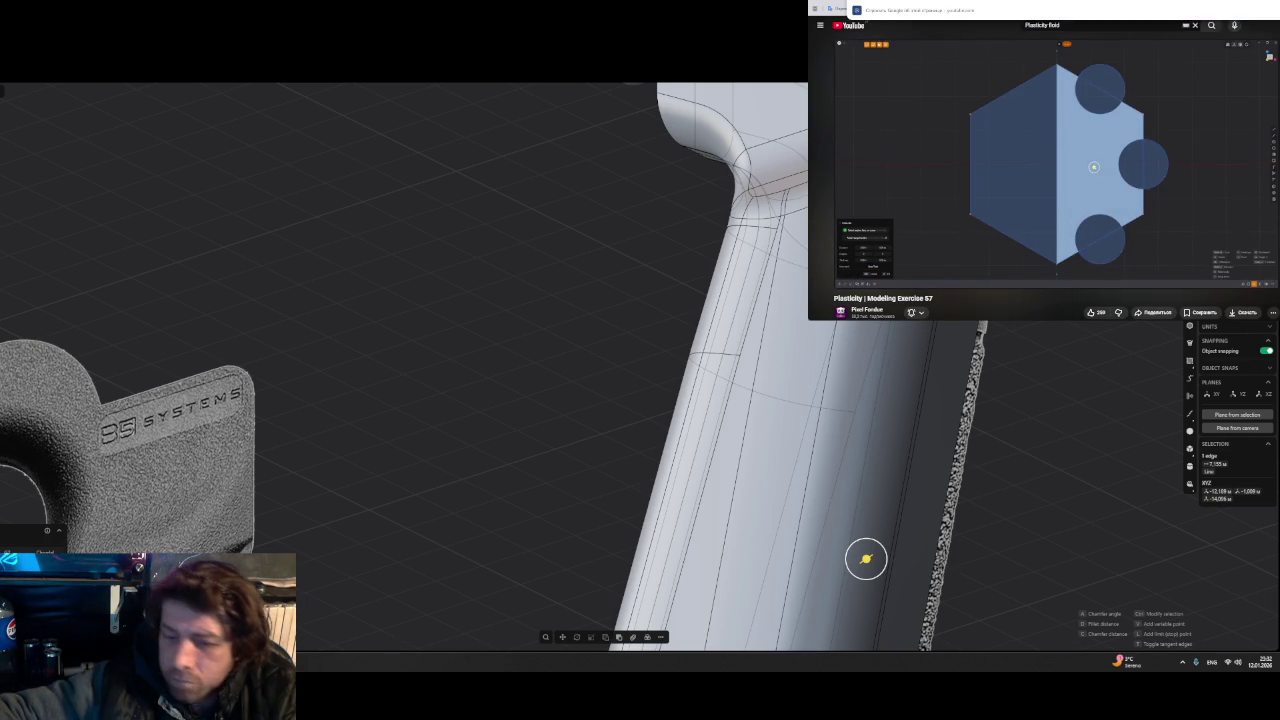
key(ctrl+Tab)
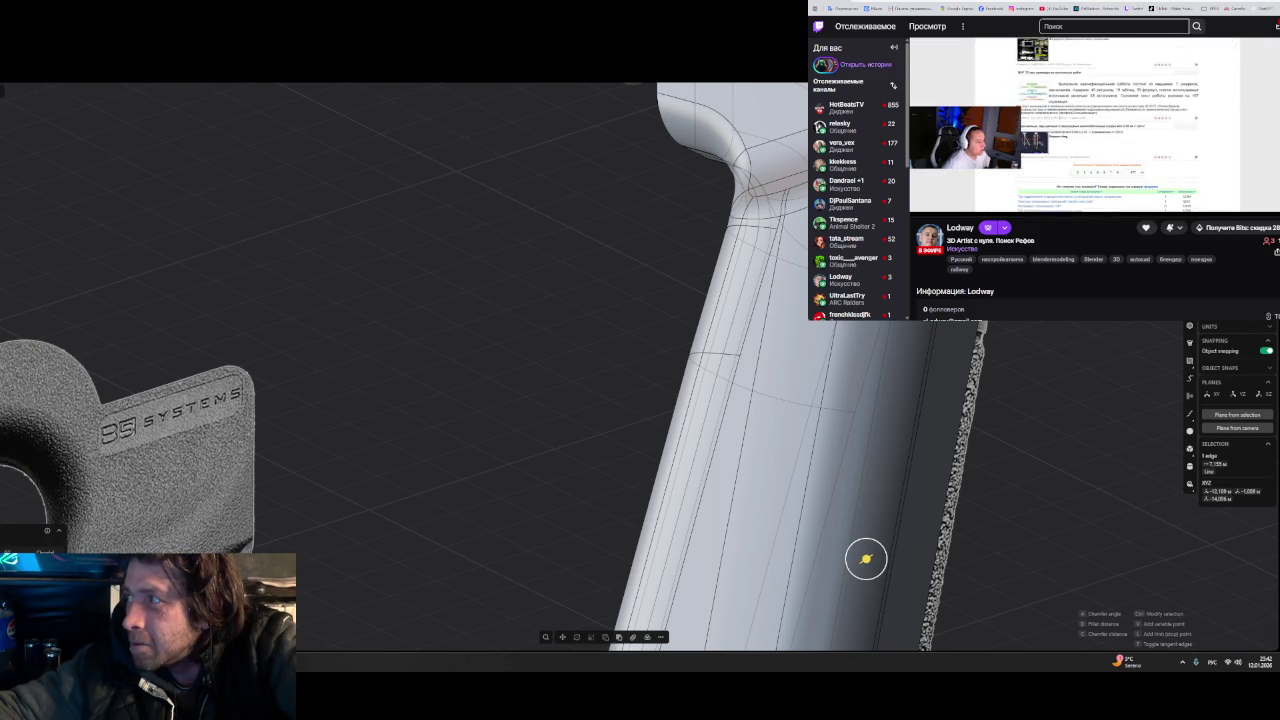
- Load the Twitch home page, then return to a 3D artist's live channel page
click(1130, 9)
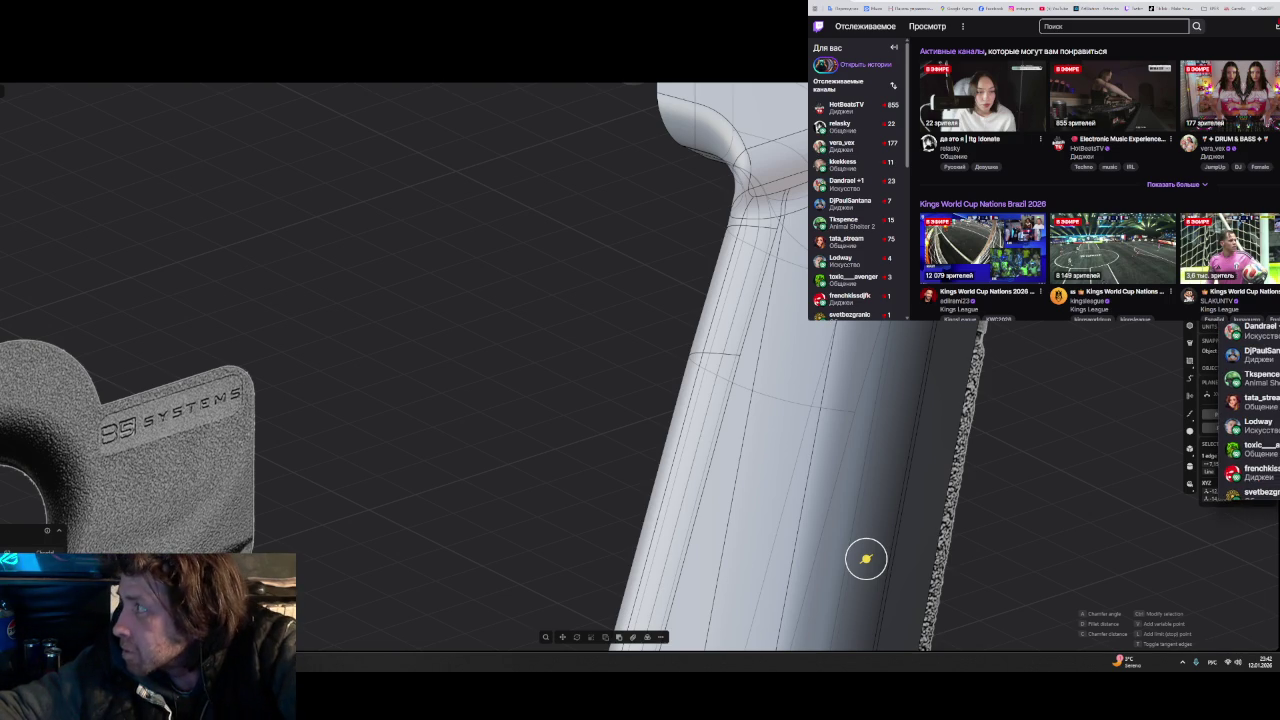
key(alt+Left)
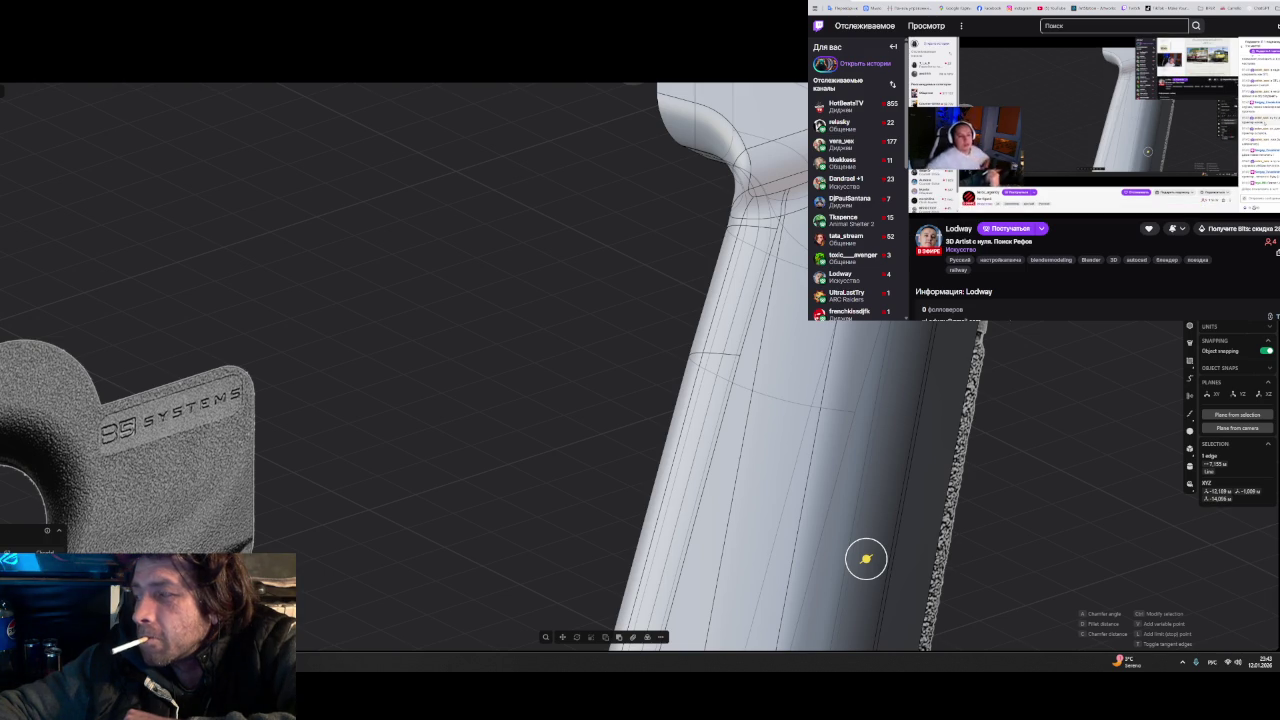
mouse_move(1070, 125)
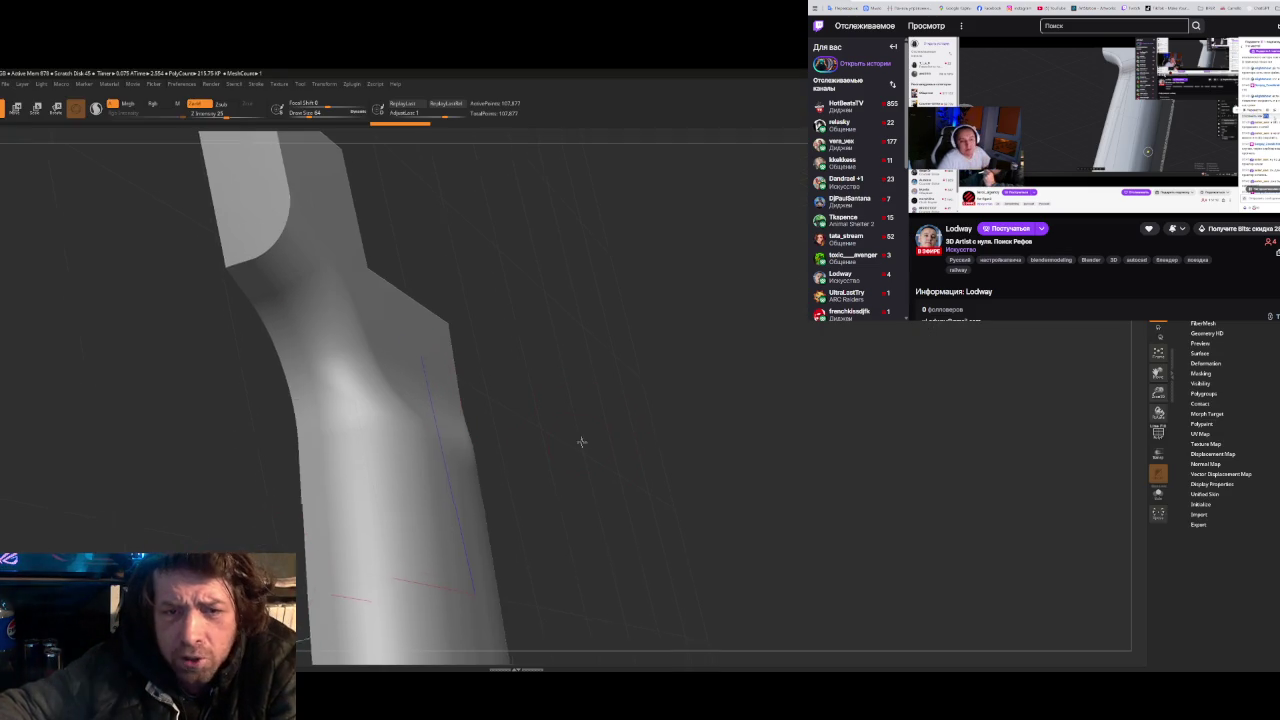
- Orbit the ZBrush grip sculpt, toggle Zadd sculpting, then return to Plasticity
mouse_move(580, 440)
mouse_down()
mouse_move(551, 406)
mouse_move(801, 386)
mouse_move(816, 434)
mouse_move(777, 400)
mouse_move(800, 410)
mouse_up()
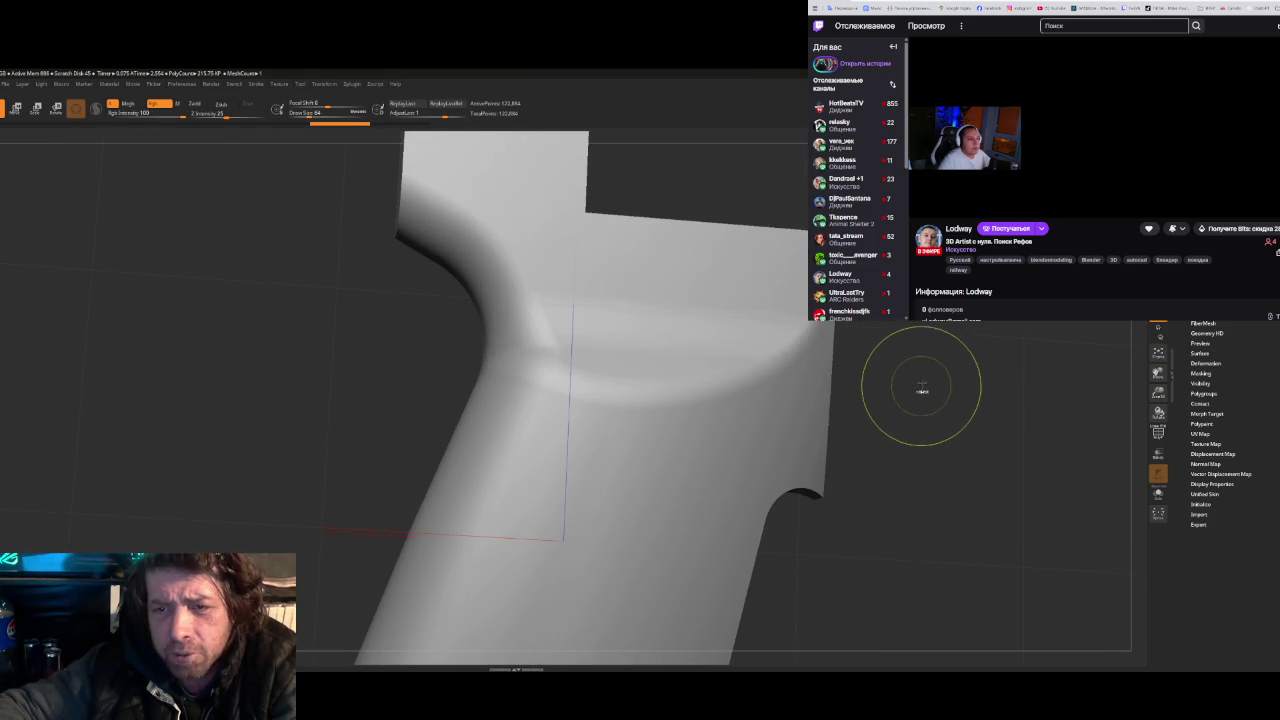
key(shift)
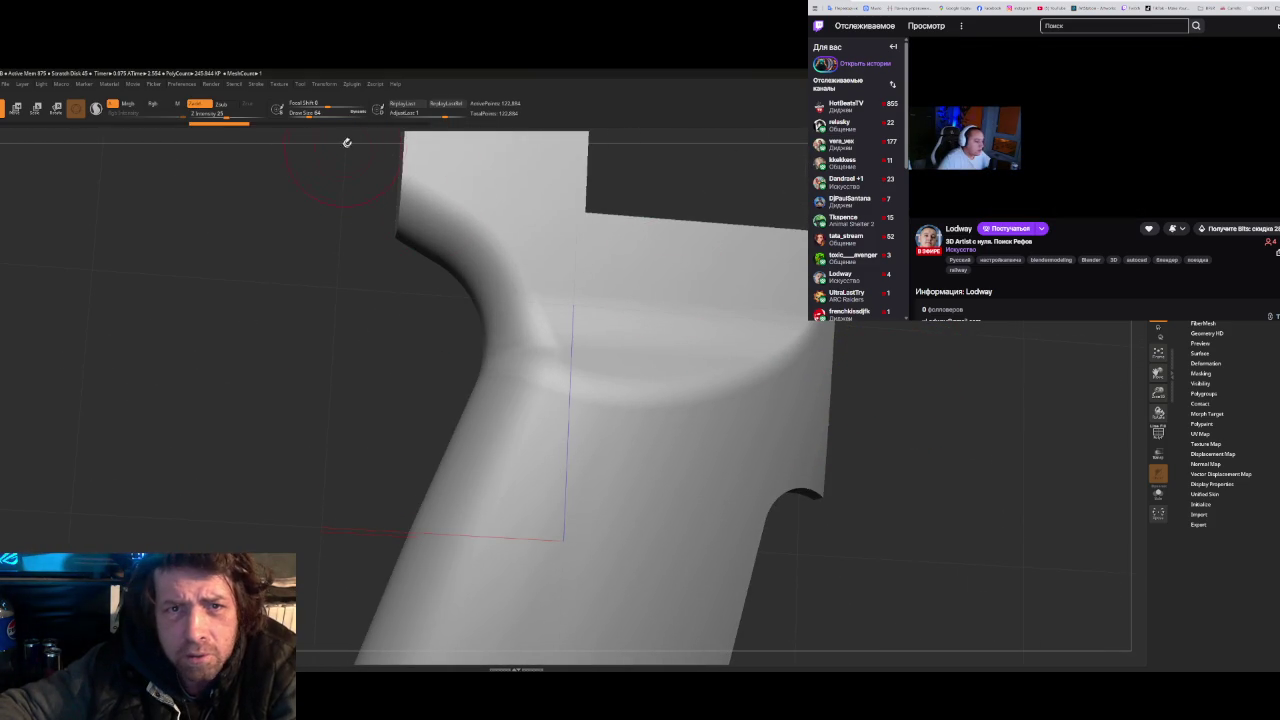
right_drag(518, 160, 850, 330)
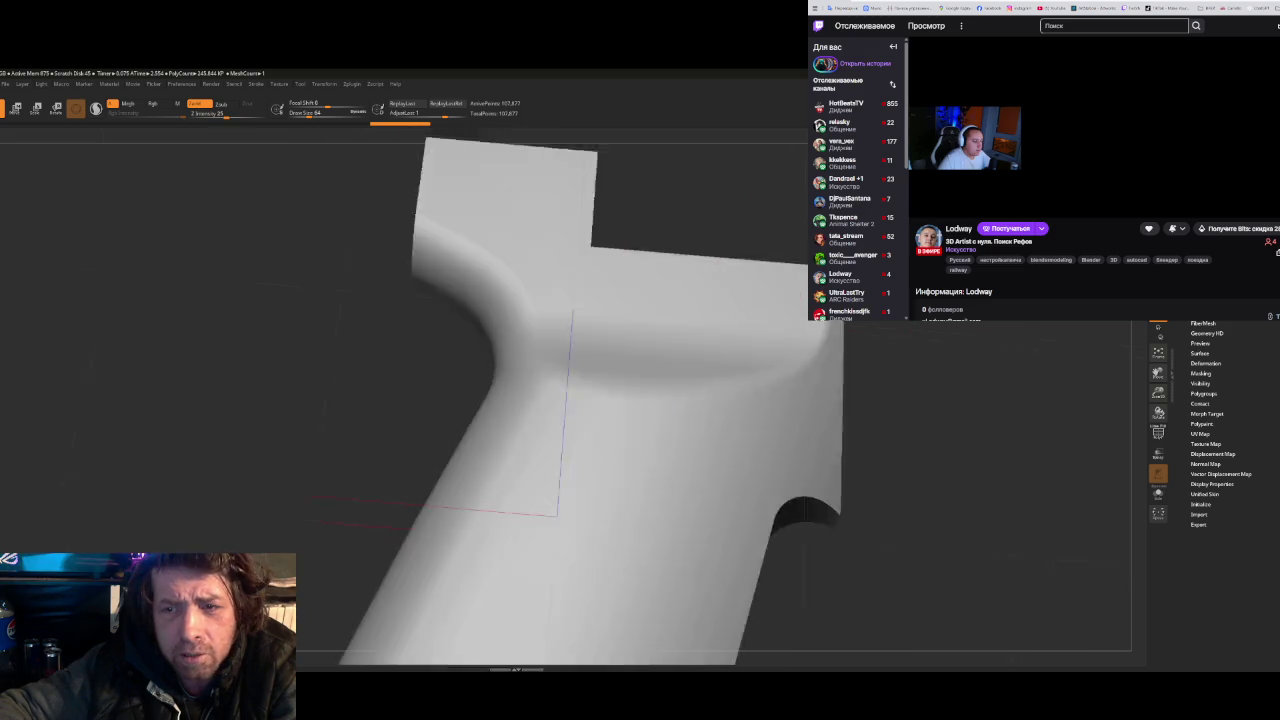
key(alt+Tab)
key(alt+Tab)
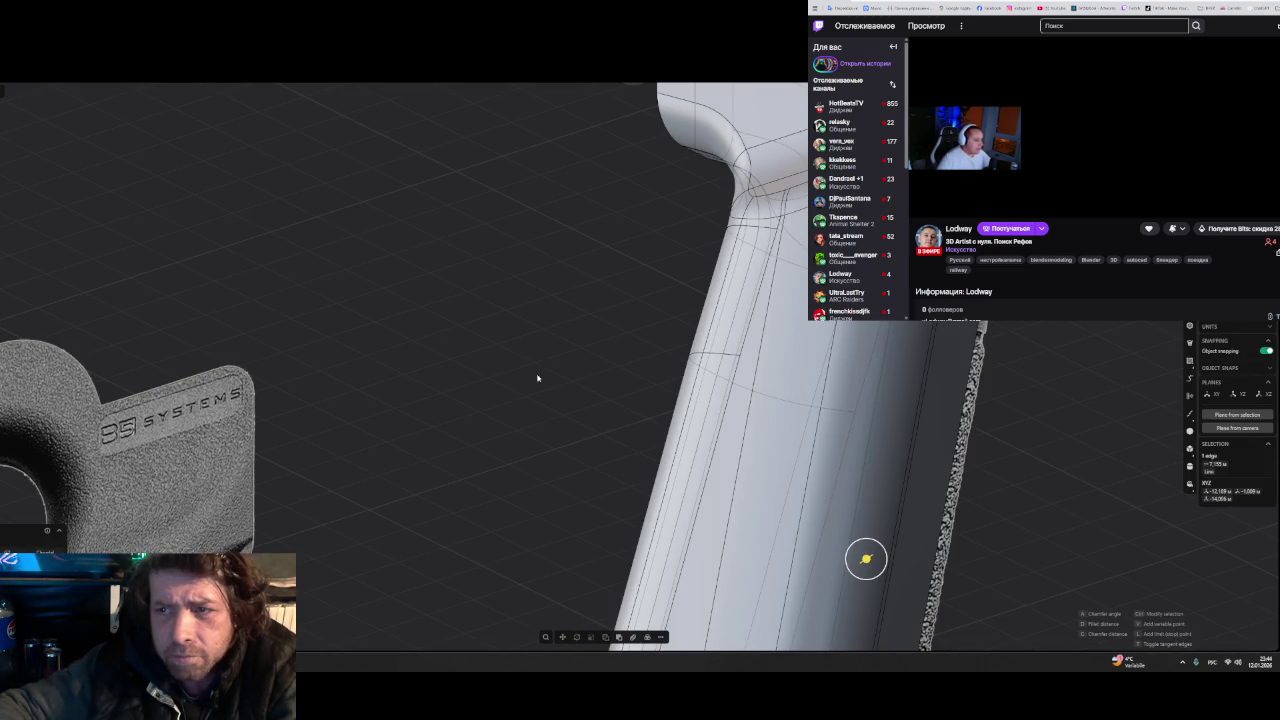
- Widen the back-strap edge fillet to about 1.55
mouse_move(534, 374)
right_down()
mouse_move(517, 374)
mouse_move(652, 419)
mouse_move(528, 391)
mouse_move(718, 441)
mouse_move(724, 430)
right_up()
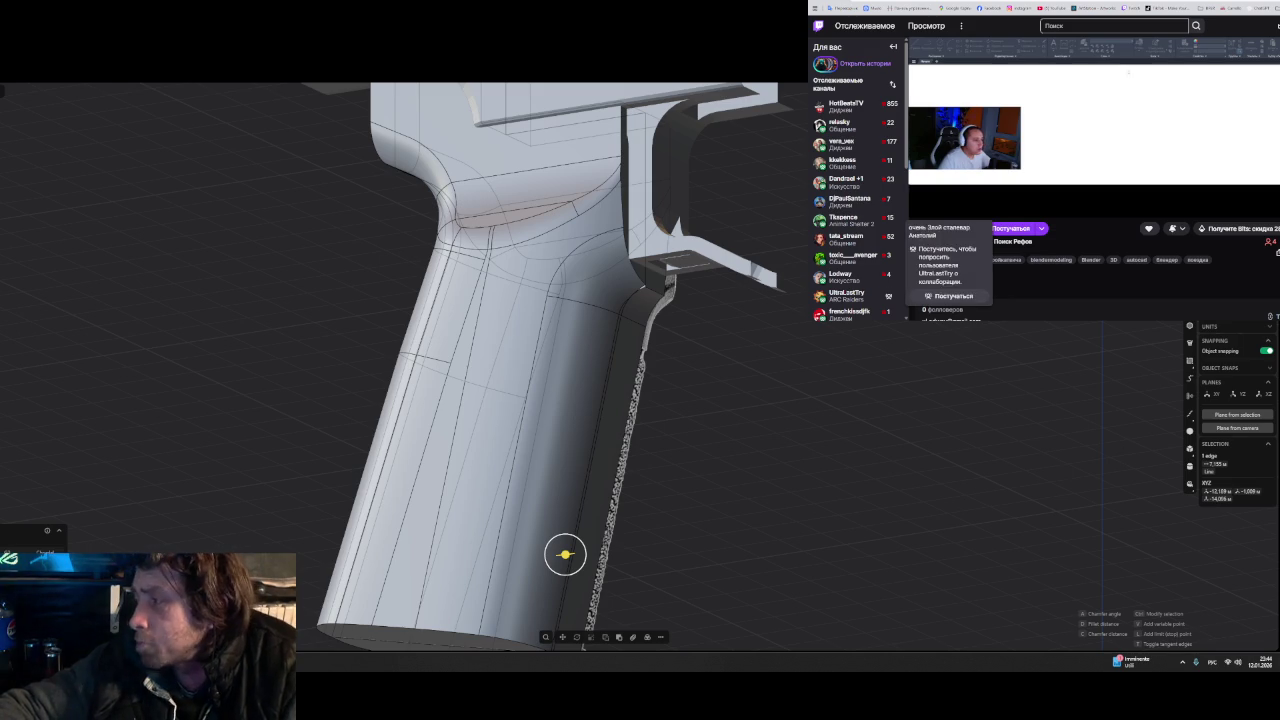
mouse_move(765, 372)
middle_down()
mouse_move(794, 396)
mouse_move(771, 380)
middle_up()
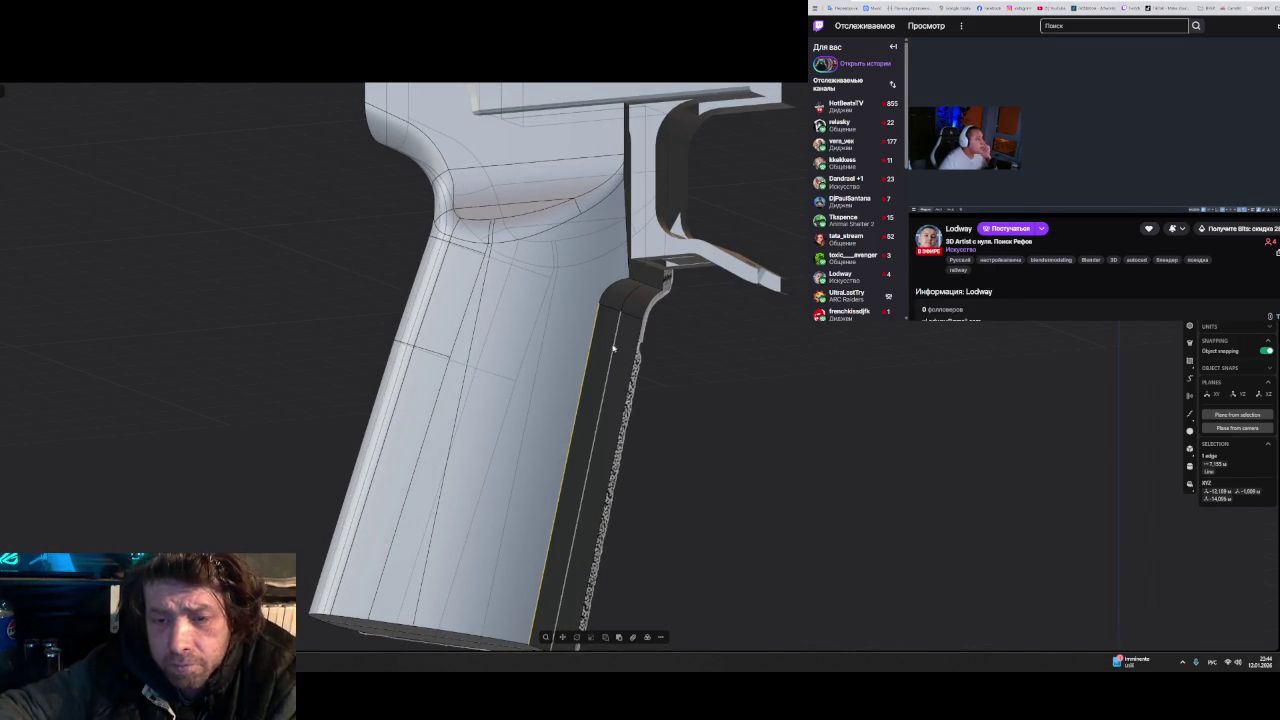
key(f)
drag(591, 381, 612, 366)
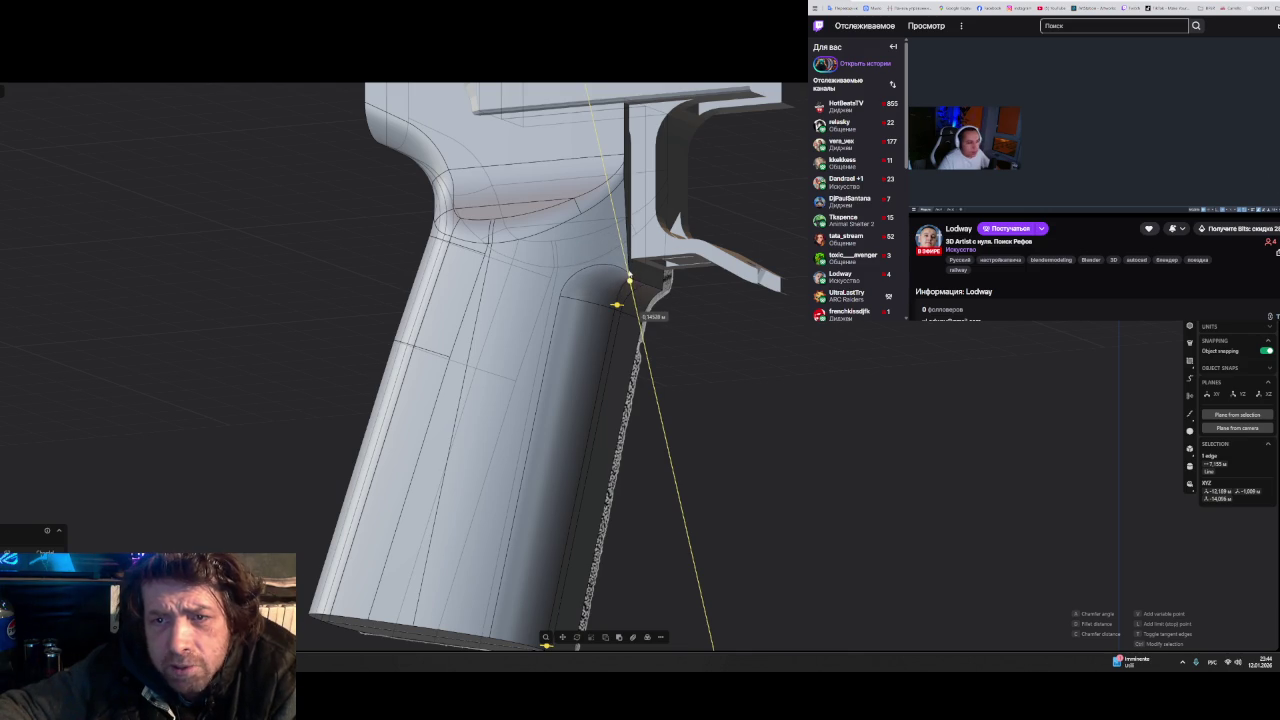
mouse_move(752, 363)
middle_down()
mouse_move(812, 380)
mouse_move(772, 398)
mouse_move(769, 347)
mouse_move(814, 371)
mouse_move(803, 408)
mouse_move(801, 393)
mouse_move(750, 426)
mouse_move(757, 400)
mouse_move(725, 390)
mouse_move(762, 337)
middle_up()
scroll(803, 380, down, 2)
scroll(803, 400, down, 3)
key(alt+Tab)
key(alt+Tab)
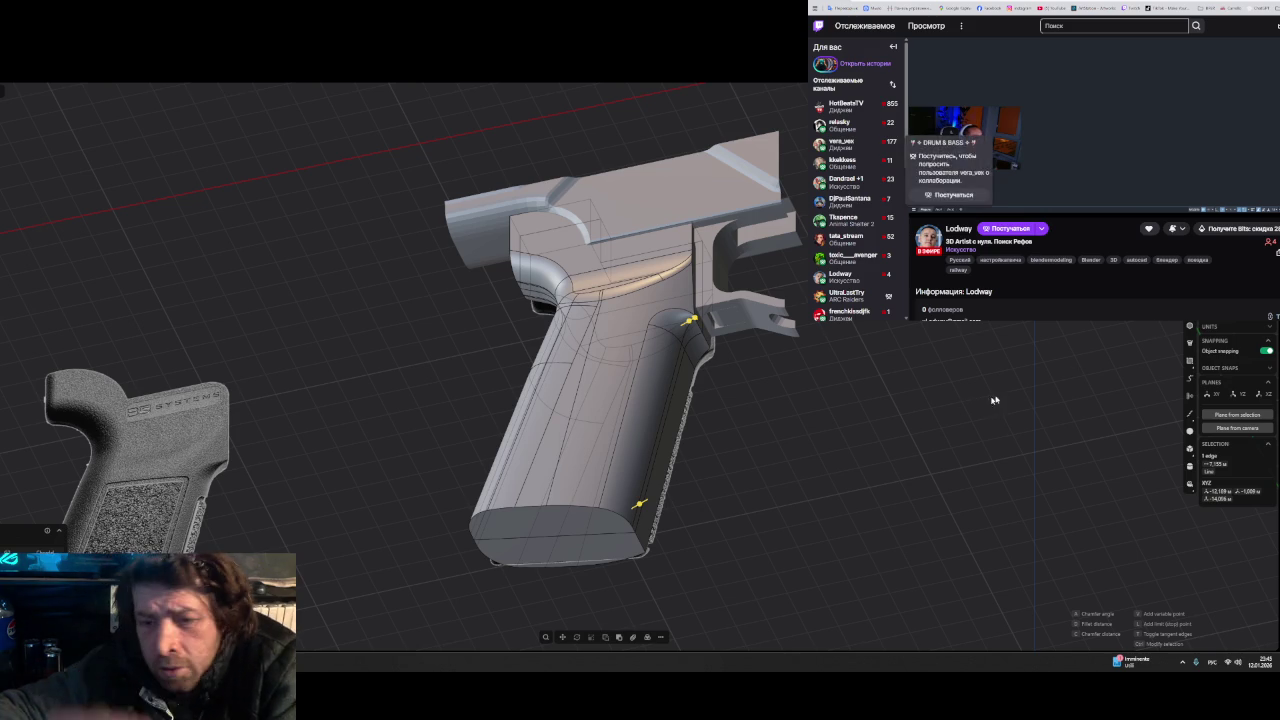
- Delete the two curved faces atop the back-strap
mouse_move(720, 526)
middle_down()
mouse_move(731, 435)
mouse_move(543, 408)
mouse_move(511, 417)
mouse_move(514, 443)
mouse_move(588, 500)
mouse_move(571, 348)
mouse_move(565, 395)
middle_up()
scroll(639, 431, up, 4)
click(571, 350)
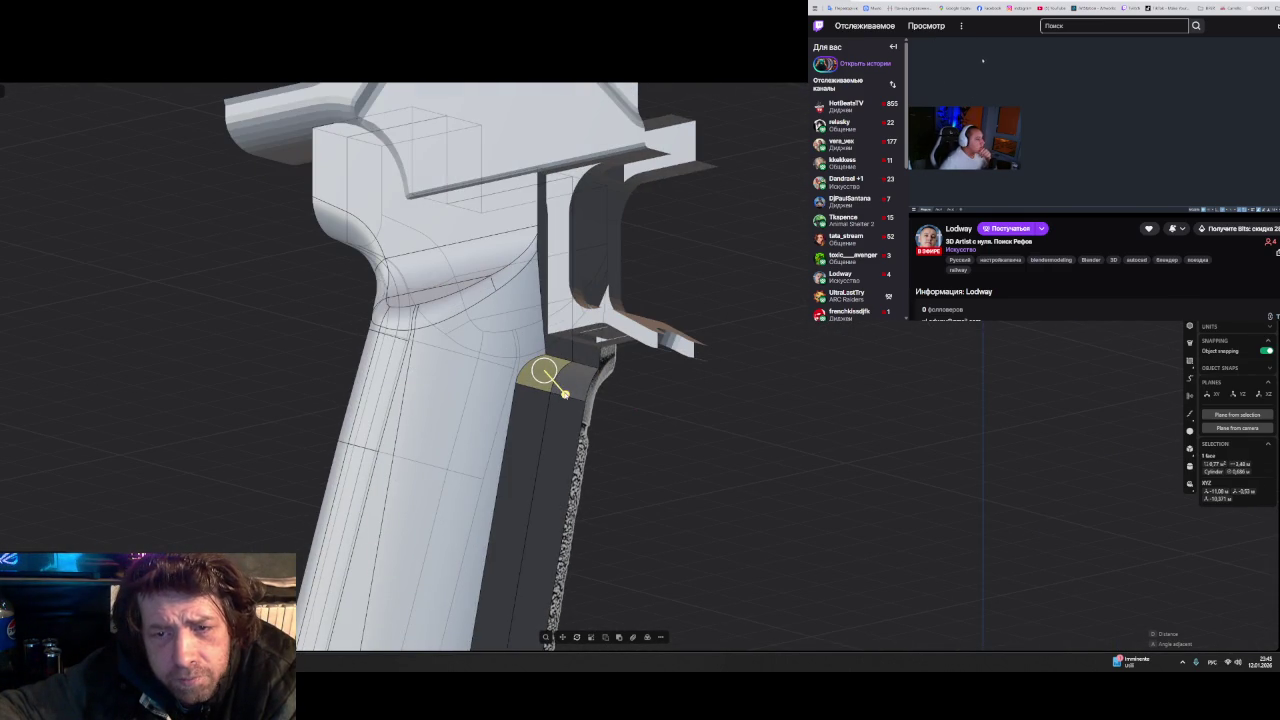
key(Escape)
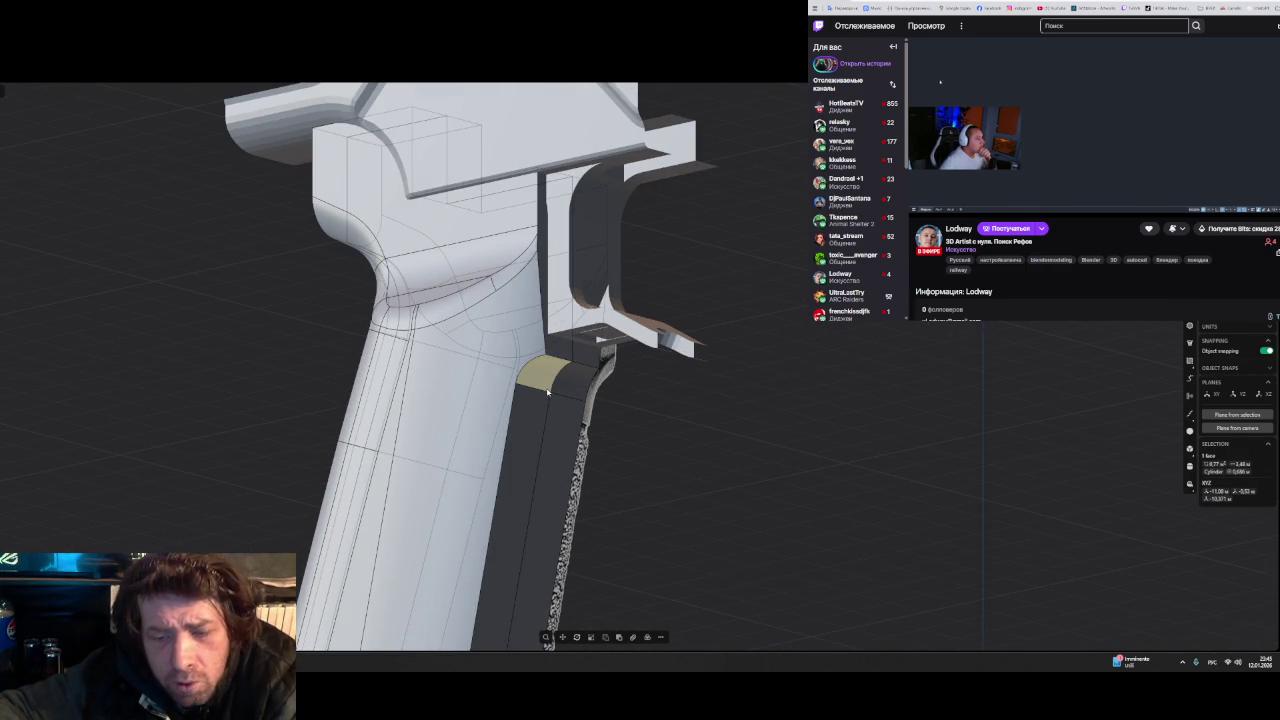
key(Delete)
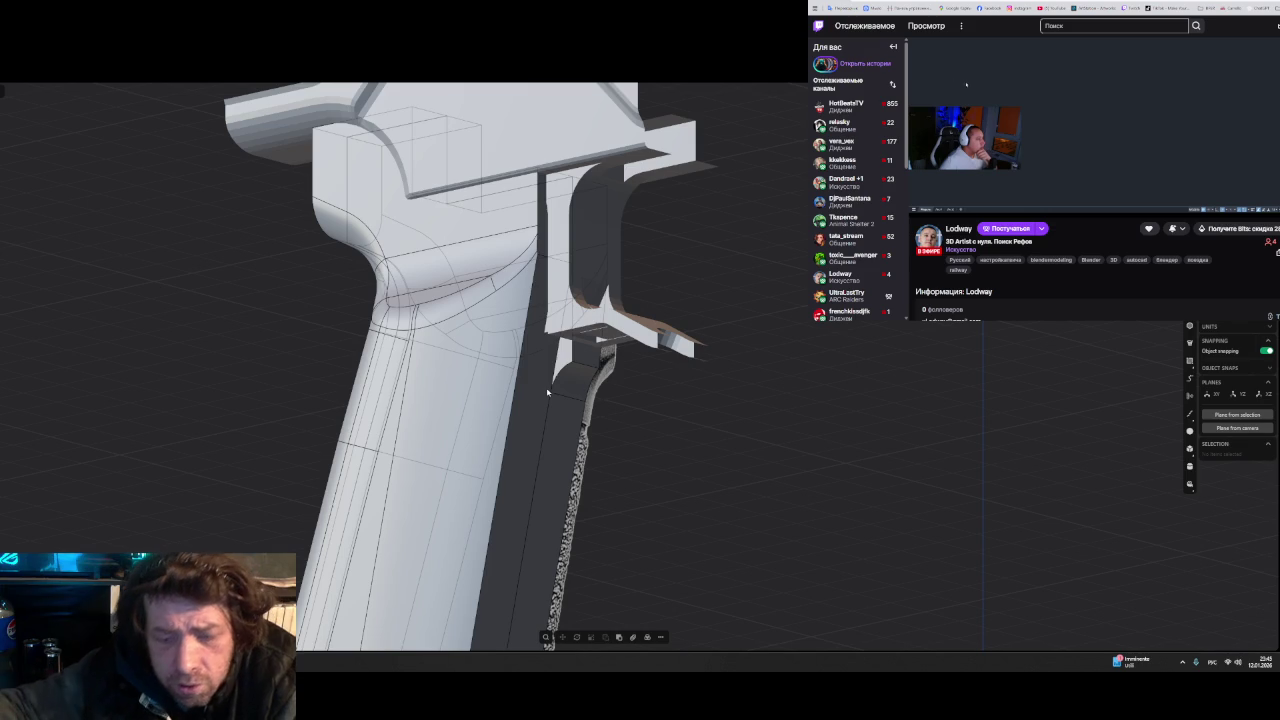
click(547, 392)
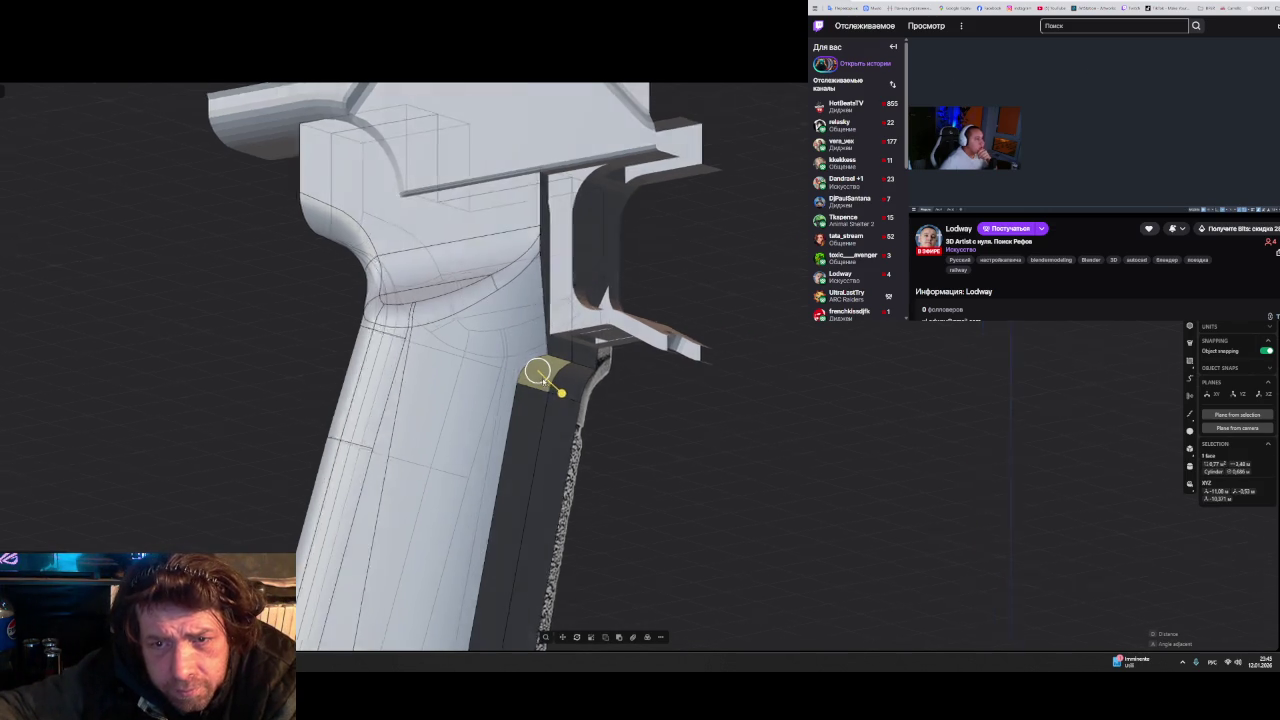
middle_drag(540, 378, 617, 425)
key(Delete)
- Isolate the grip solid, face its back-strap side, and bring up the reference photos
click(617, 425)
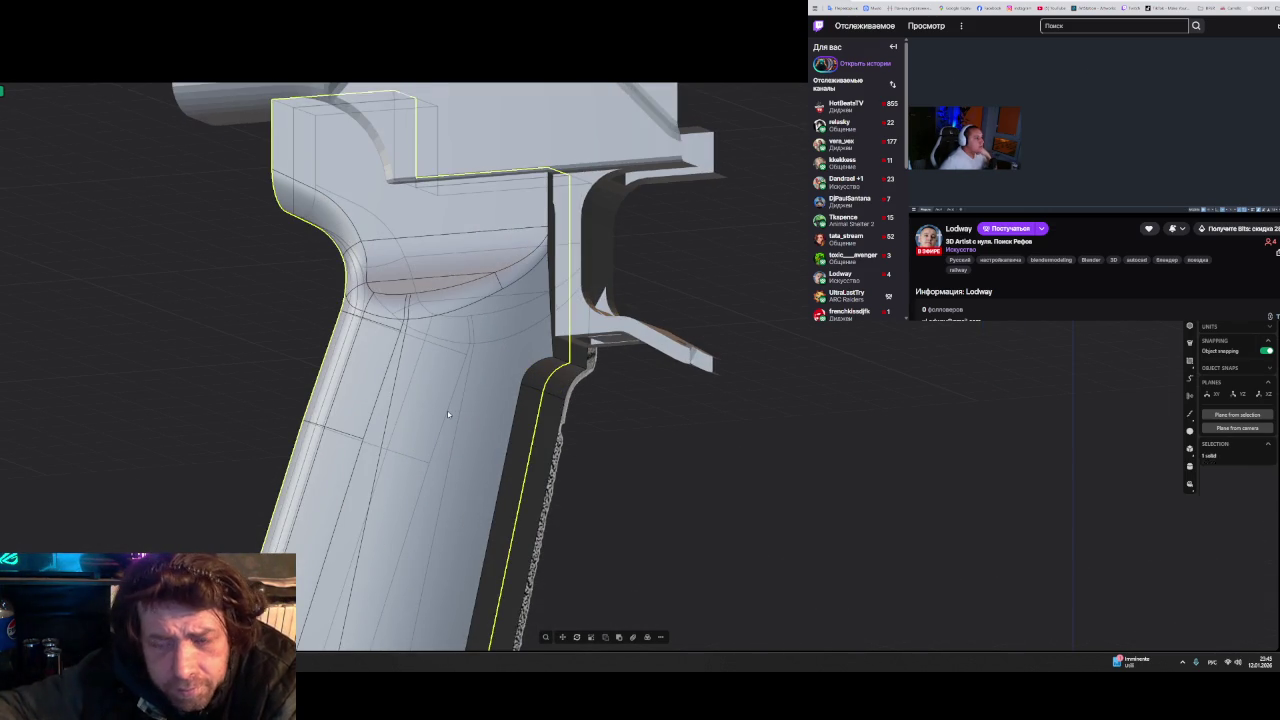
key(/)
mouse_move(668, 394)
middle_down()
mouse_move(600, 408)
mouse_move(614, 420)
middle_up()
scroll(585, 286, up, 2)
scroll(585, 297, up, 2)
scroll(585, 297, up, 2)
mouse_move(583, 294)
middle_down()
mouse_move(561, 283)
mouse_move(584, 298)
mouse_move(260, 475)
middle_up()
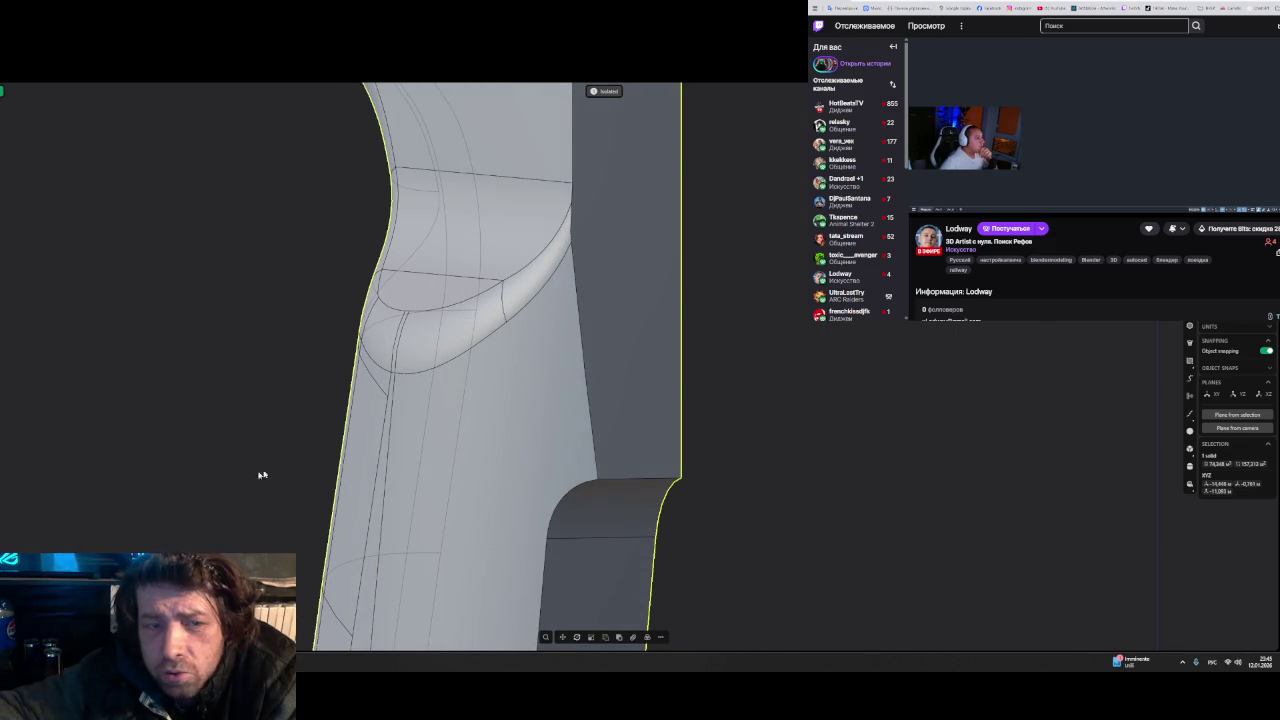
key(alt+Tab)
scroll(683, 338, down, 3)
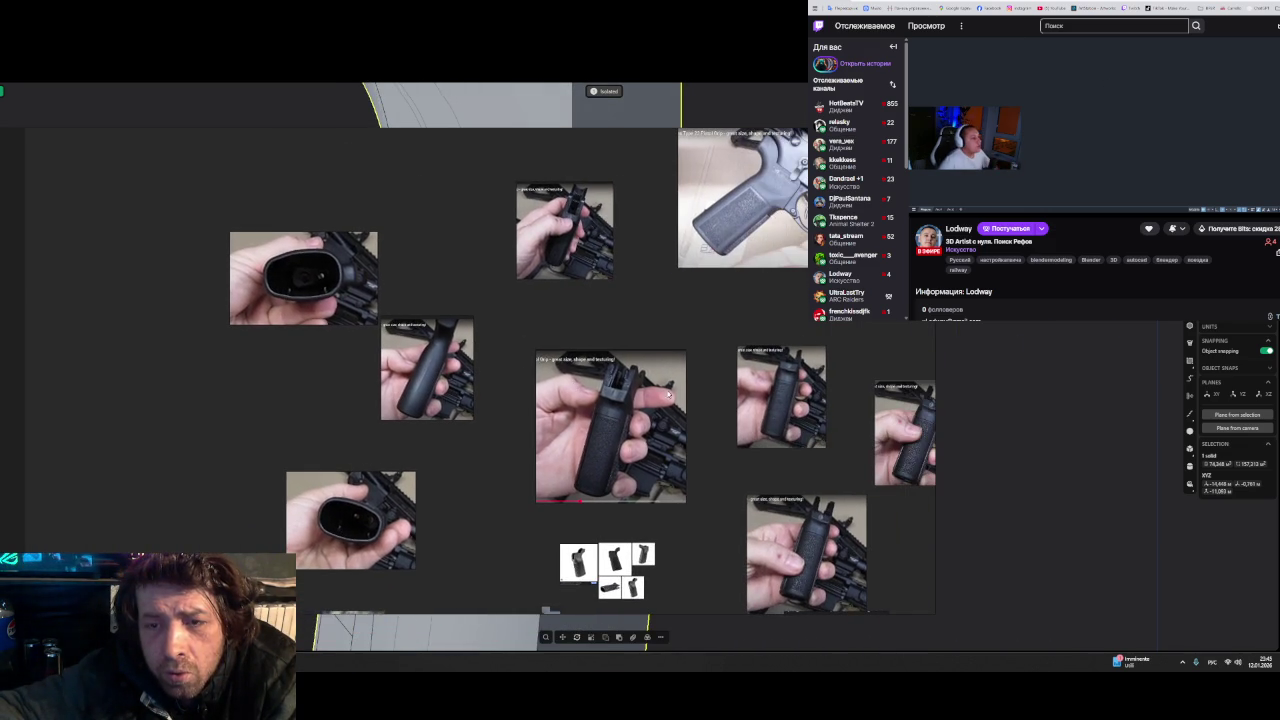
- Pan and zoom into the central close-up grip photo, then zoom the board back out
middle_drag(668, 393, 498, 299)
scroll(498, 299, up, 1)
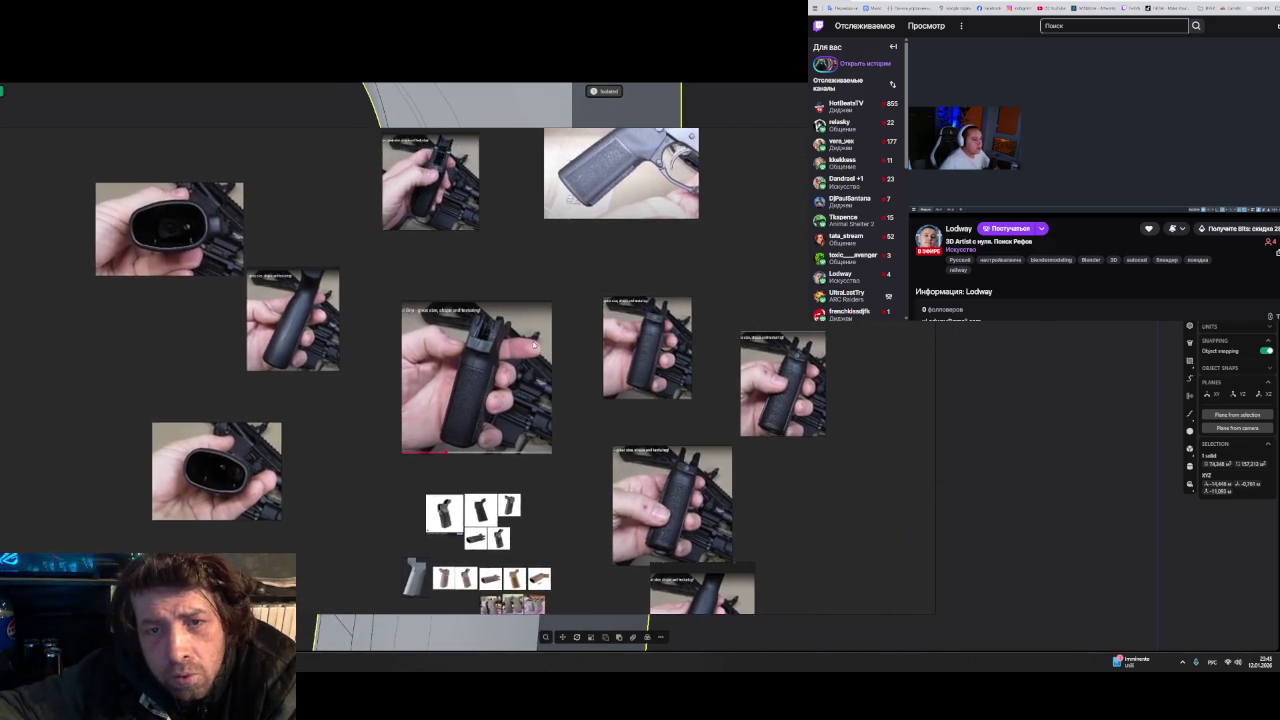
scroll(498, 299, up, 3)
scroll(563, 378, up, 2)
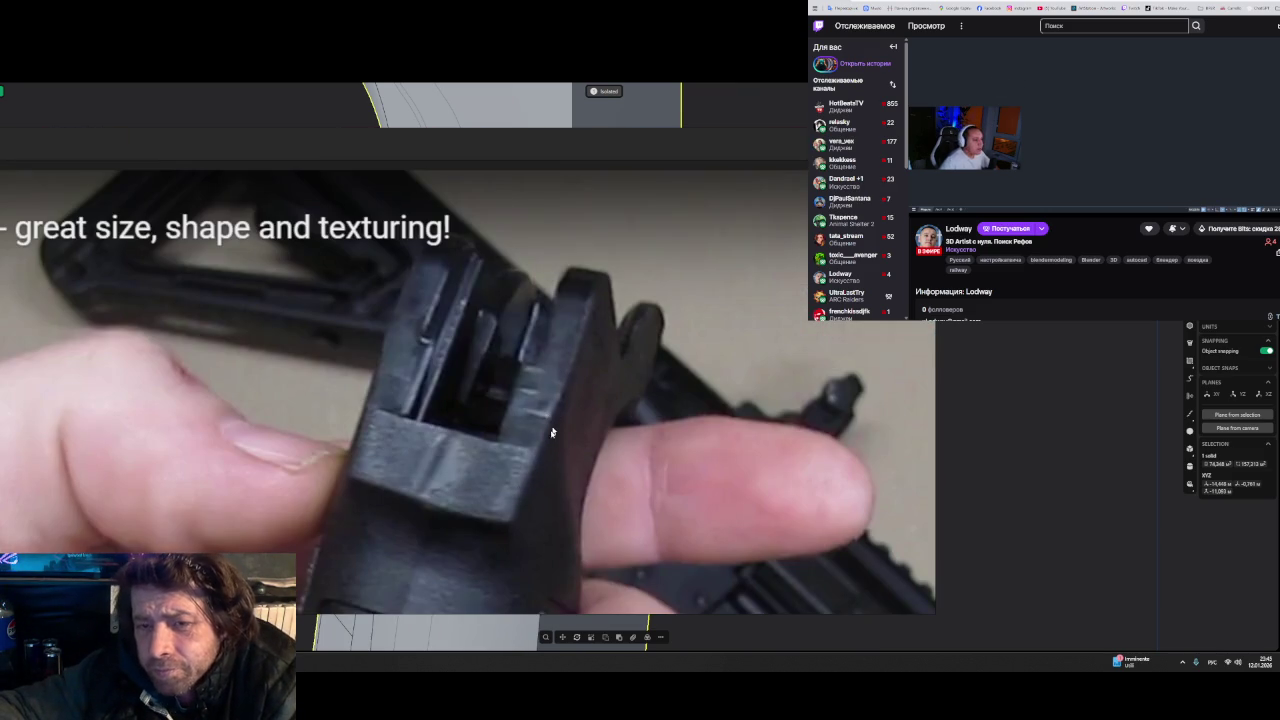
scroll(521, 476, down, 3)
scroll(521, 476, down, 3)
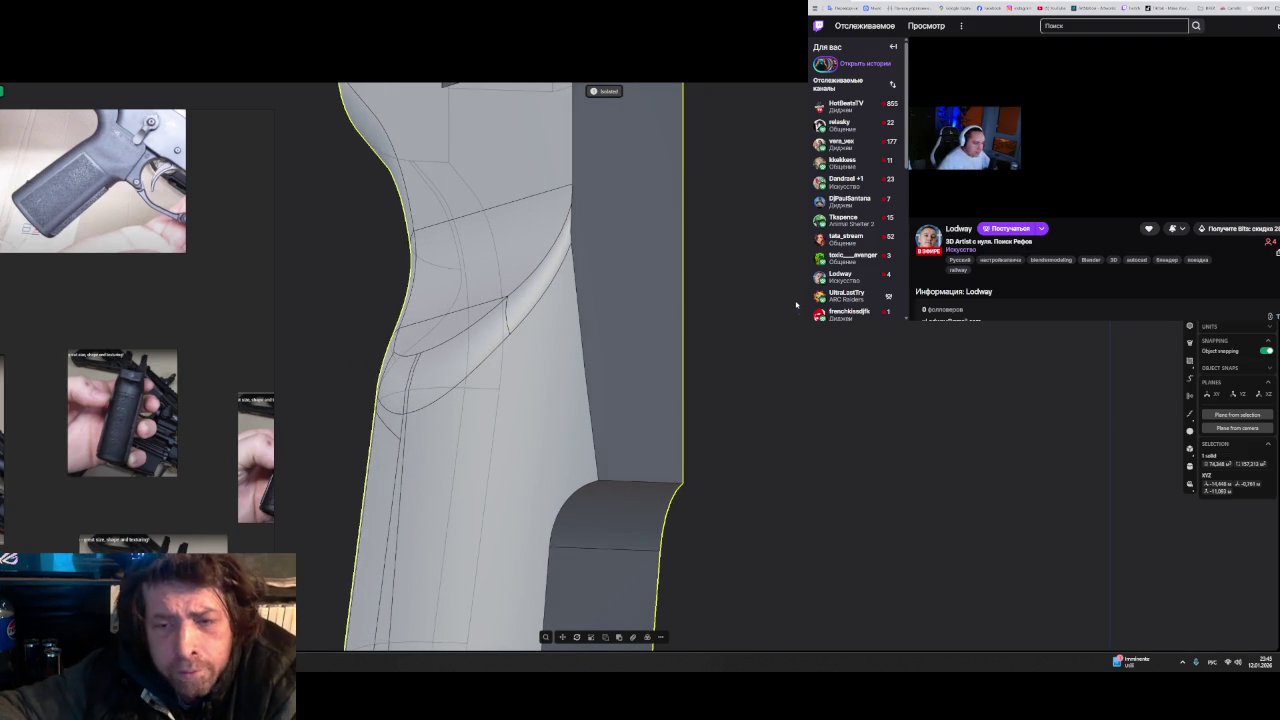
- Offset the round notch face at the top of the grip
scroll(797, 305, up, 3)
scroll(770, 344, down, 1)
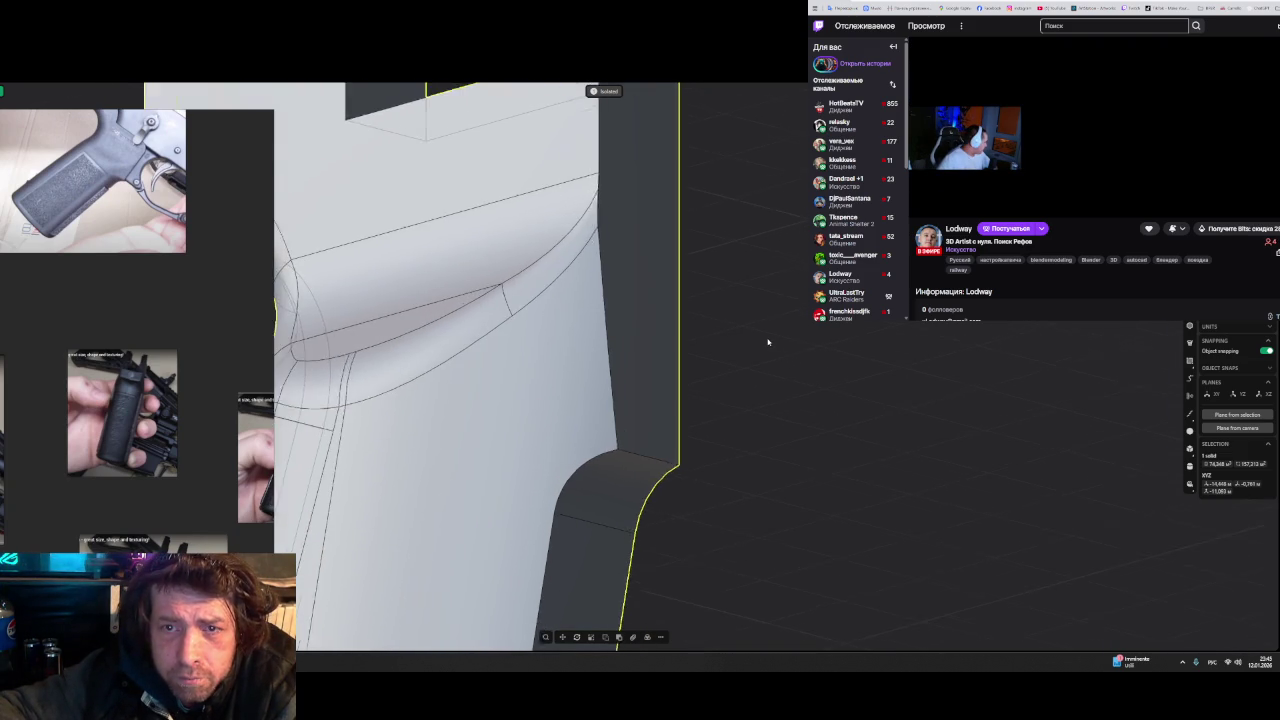
scroll(766, 340, down, 1)
scroll(780, 350, down, 2)
mouse_move(796, 360)
middle_down()
mouse_move(757, 366)
mouse_move(780, 280)
mouse_move(677, 362)
middle_up()
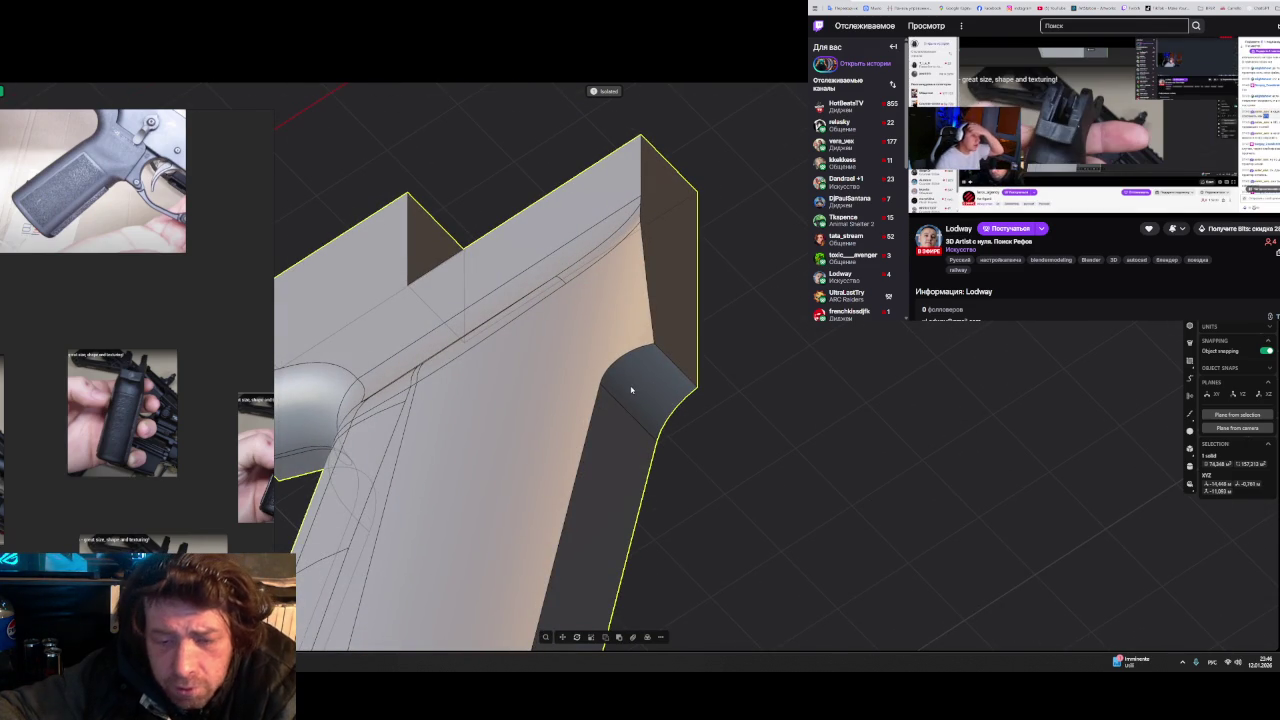
click(645, 384)
key(o)
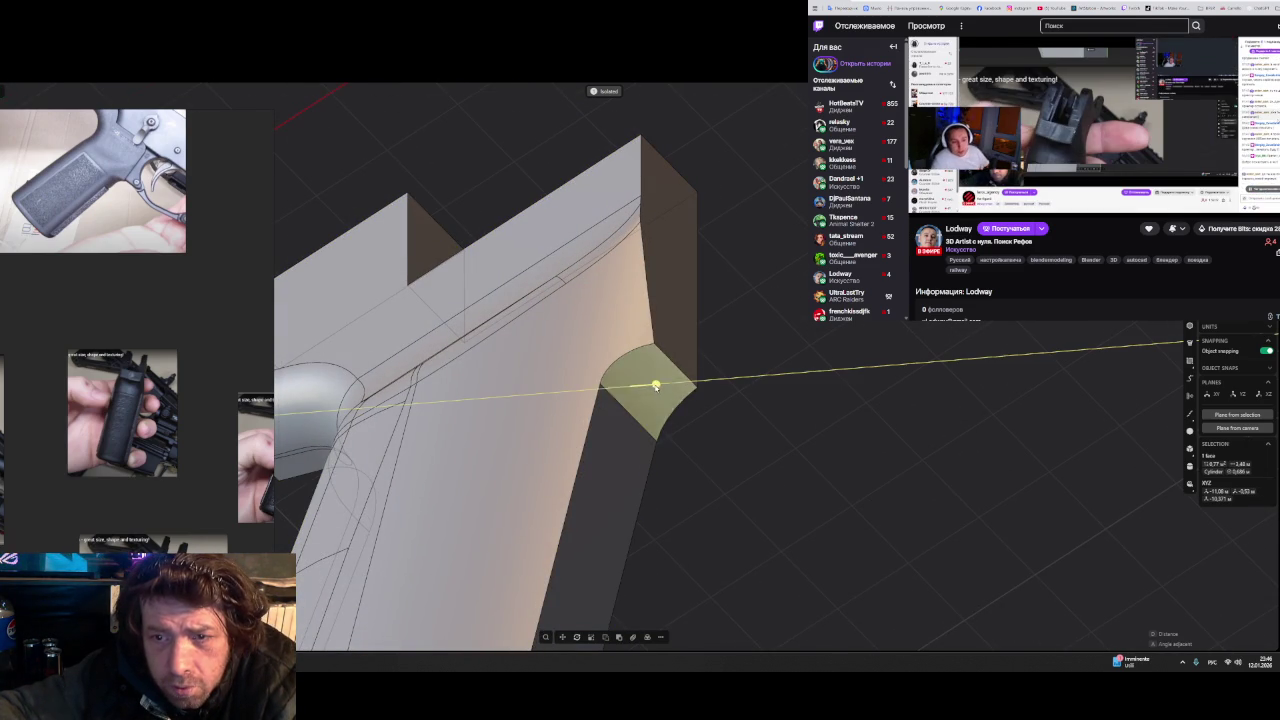
click(664, 383)
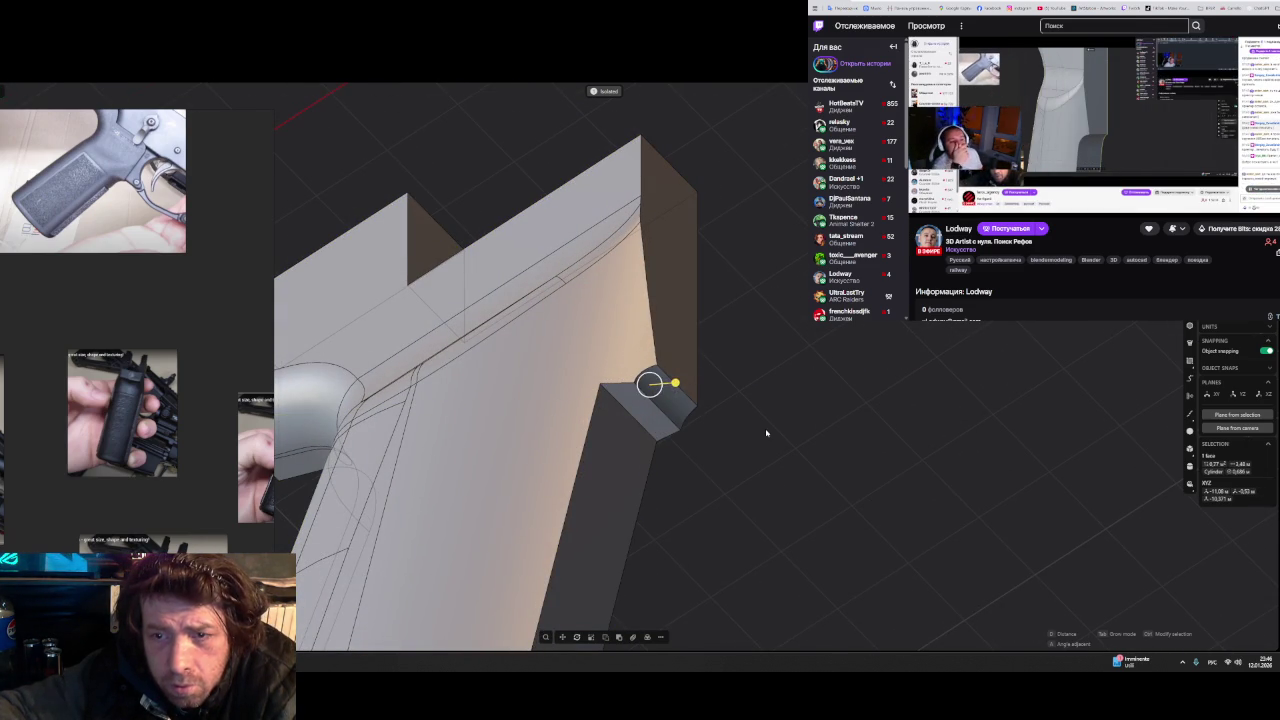
click(742, 418)
- Cancel the notch-edge fillet, snap to Front view, and exit isolation
middle_drag(740, 417, 630, 410)
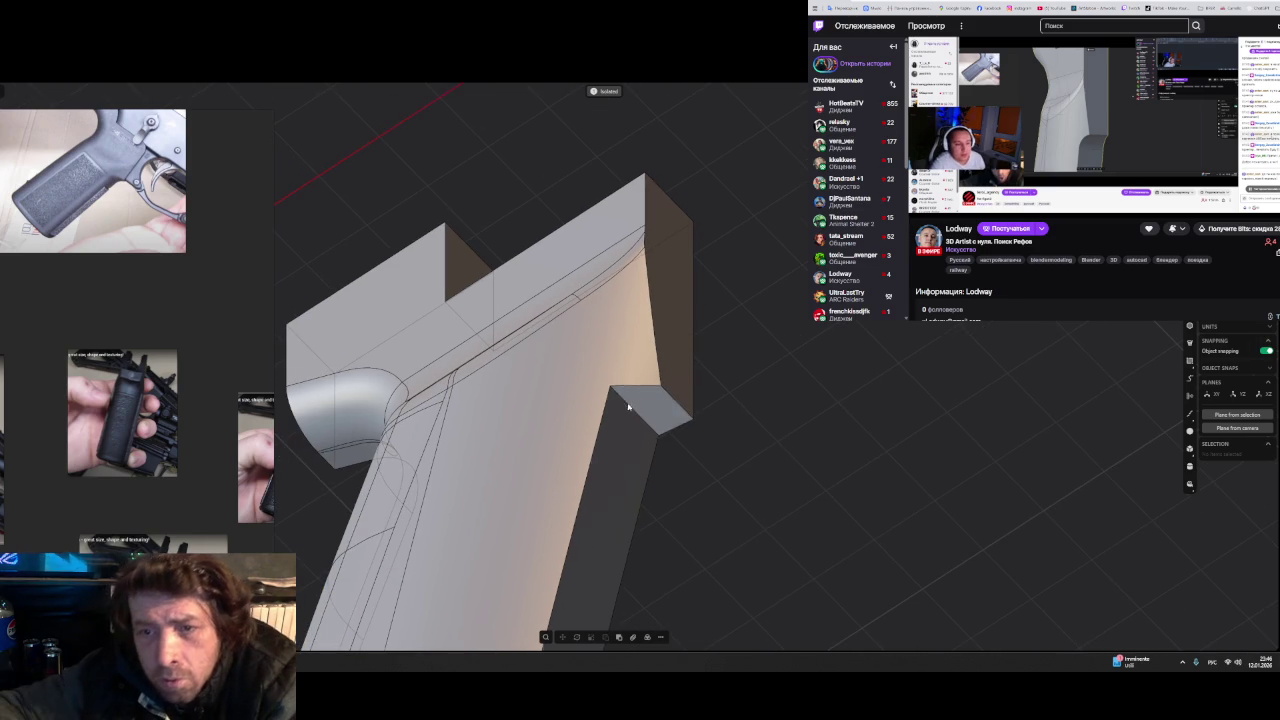
click(630, 410)
key(f)
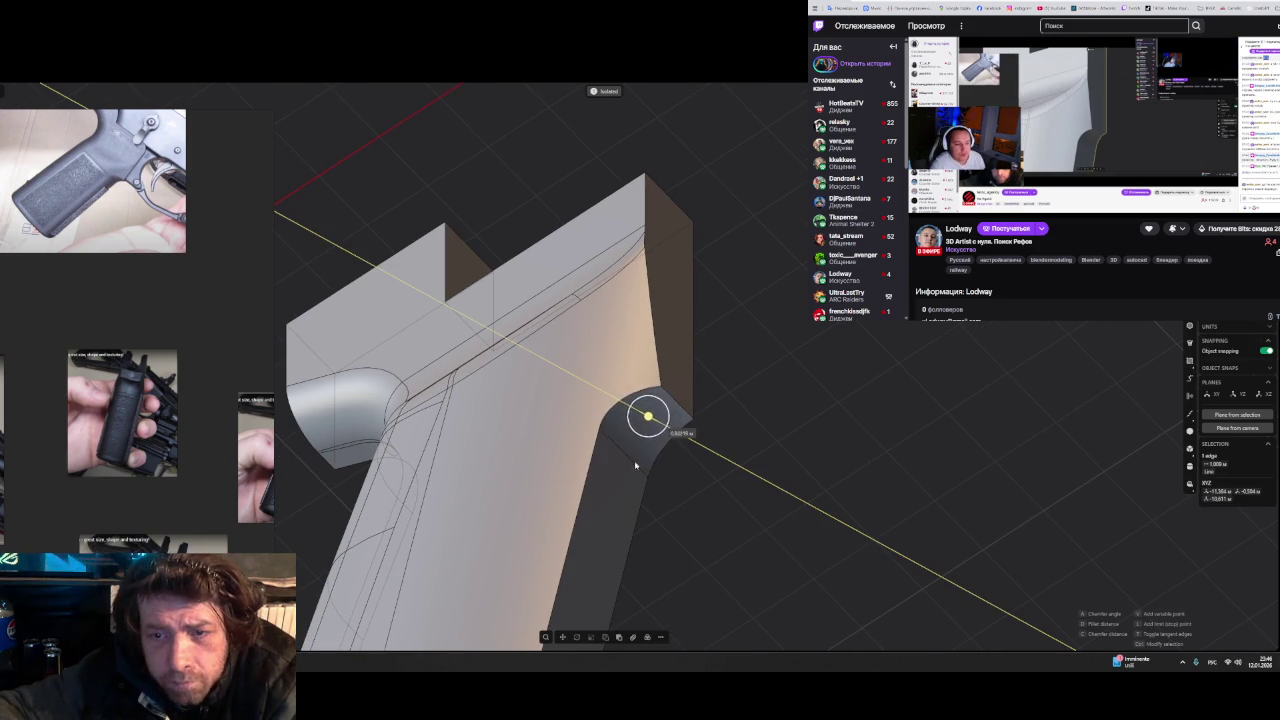
scroll(770, 520, up, 3)
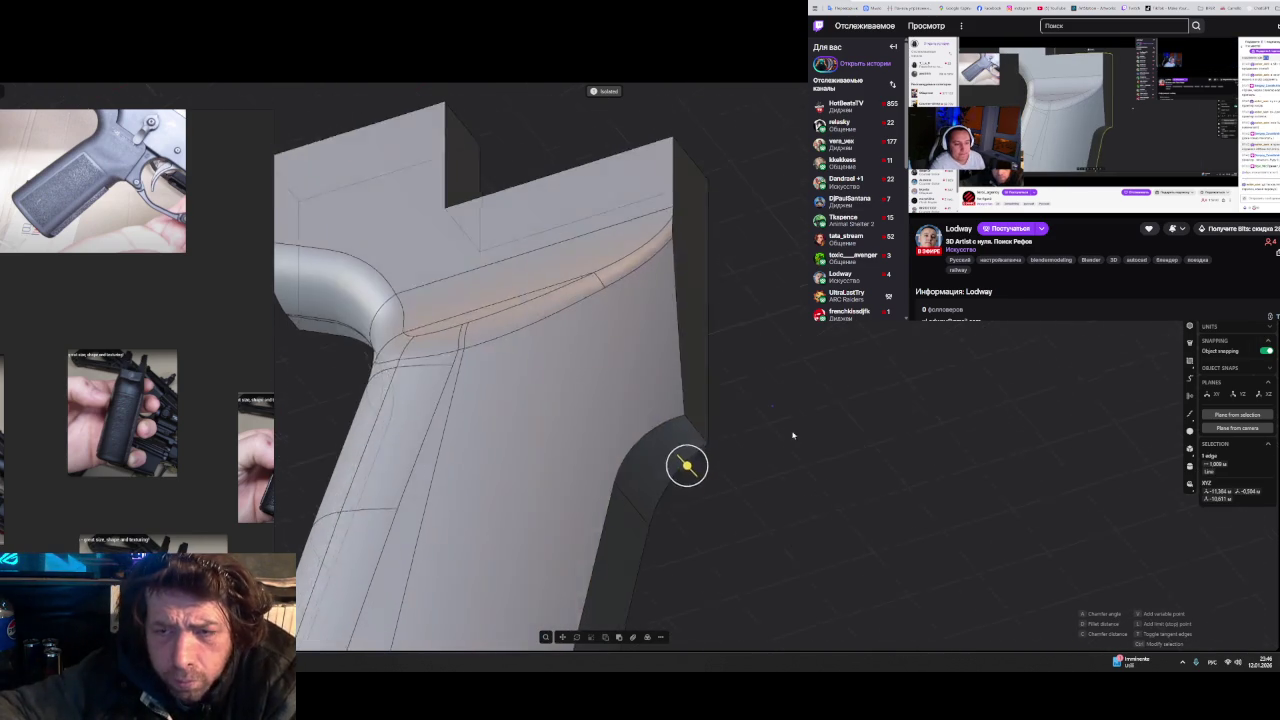
middle_drag(791, 517, 903, 339)
key(Escape)
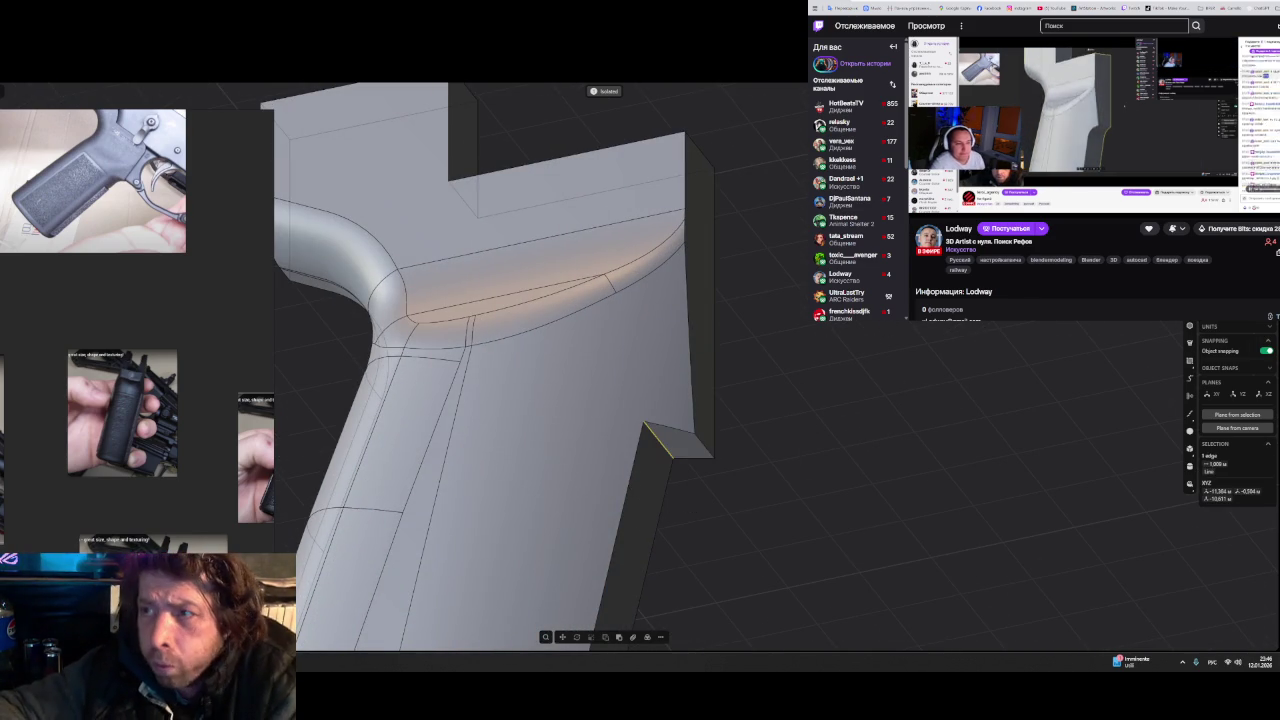
key(1)
click(1016, 427)
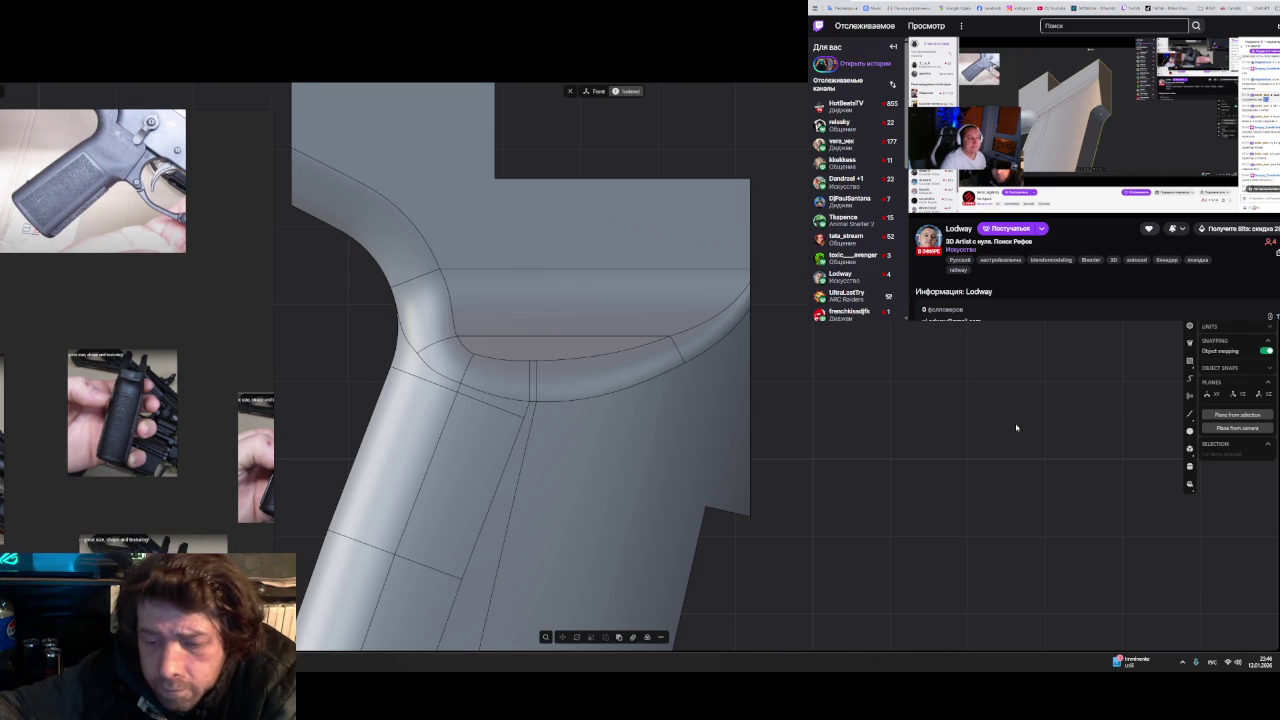
key(slash)
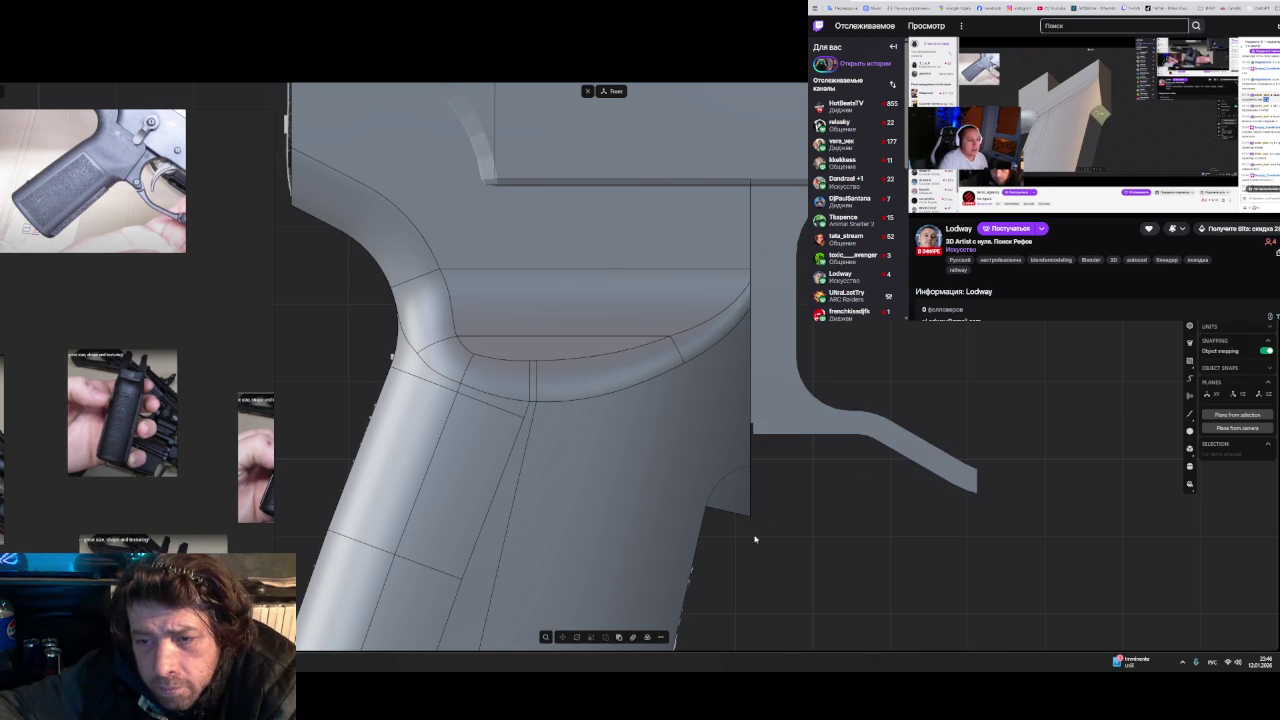
- Start a notch-edge fillet and inspect the small triangular face at the notch
middle_drag(755, 540, 740, 532)
click(745, 440)
key(f)
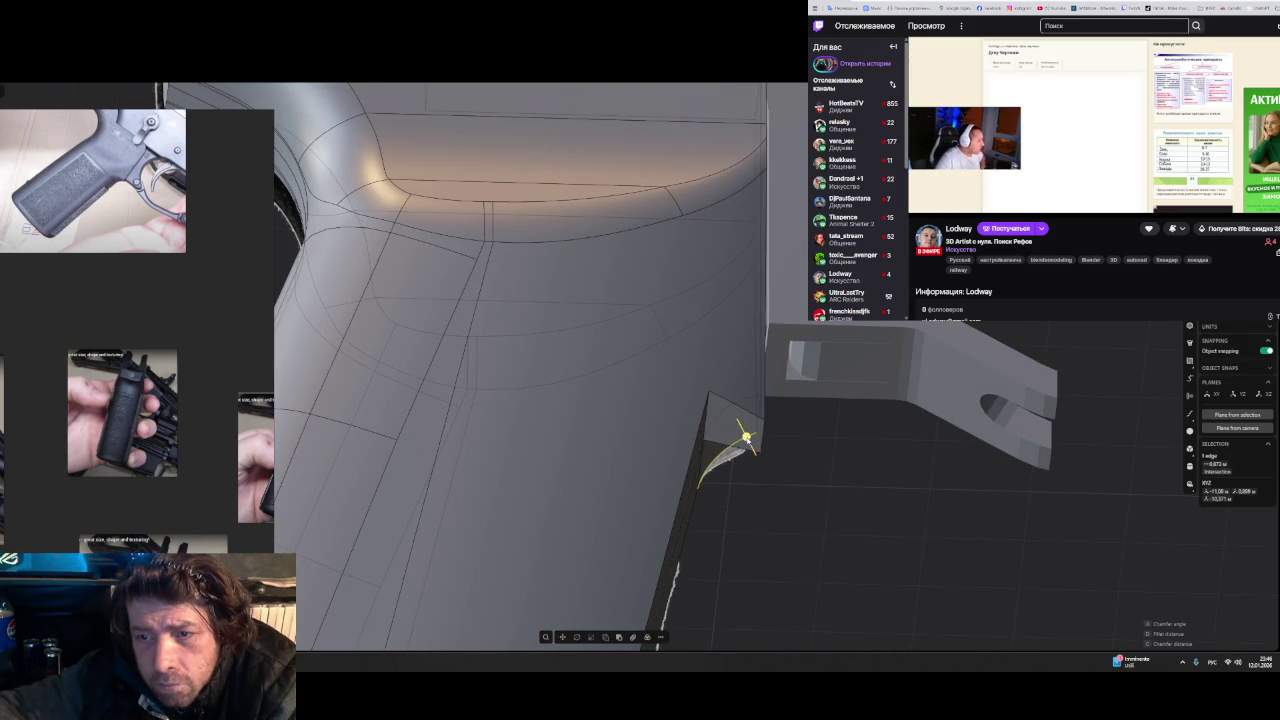
click(733, 428)
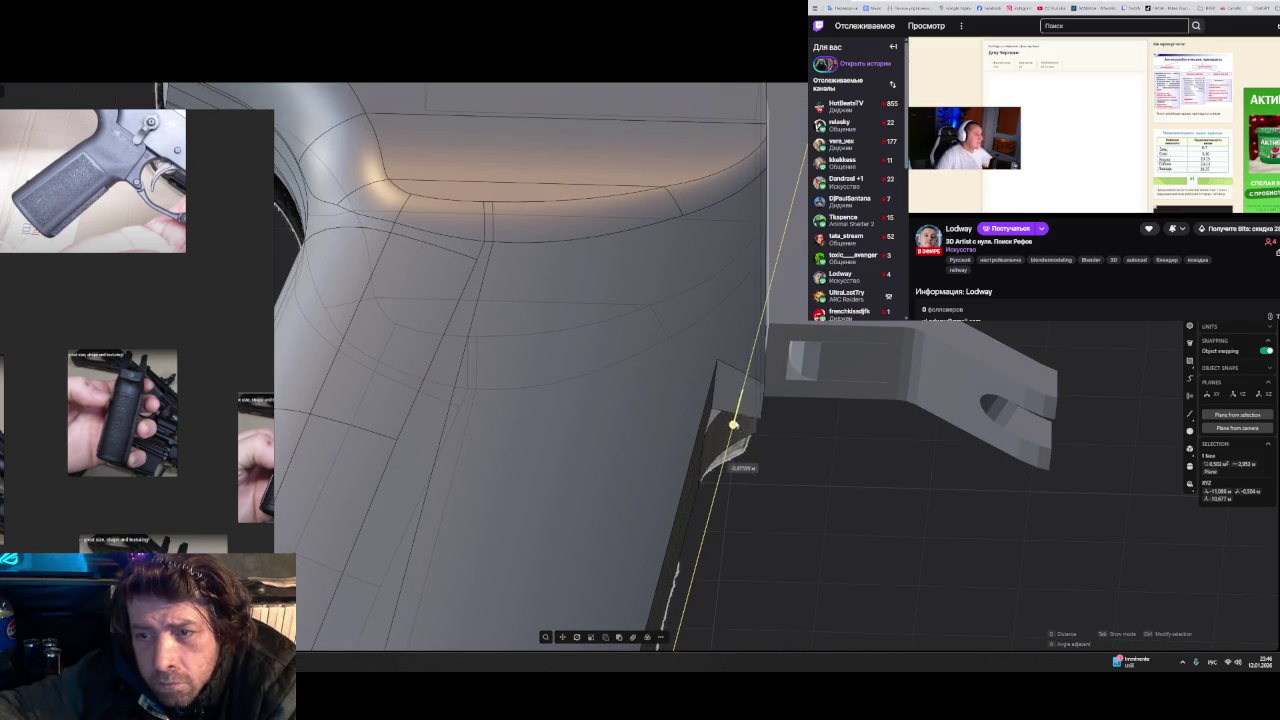
middle_drag(786, 400, 771, 448)
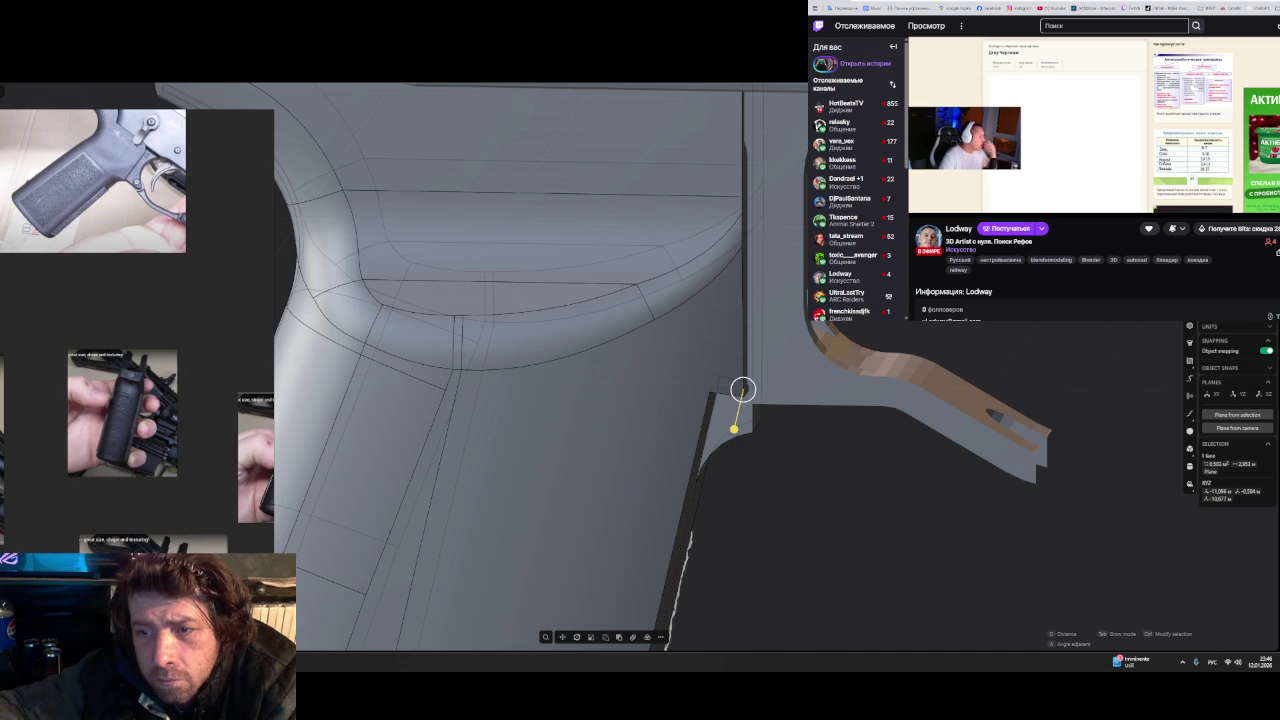
click(866, 520)
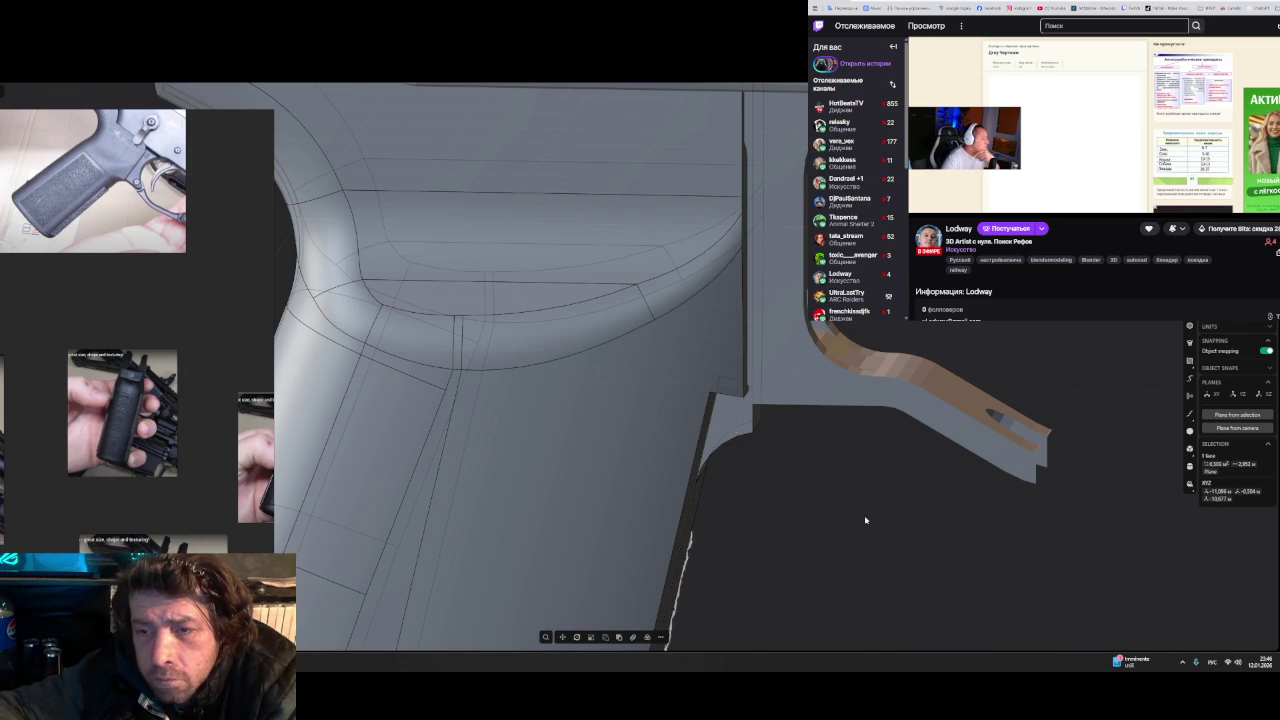
click(752, 428)
- Offset the thin wall face beside the notch outward by about 0.0029 m
middle_drag(789, 500, 800, 444)
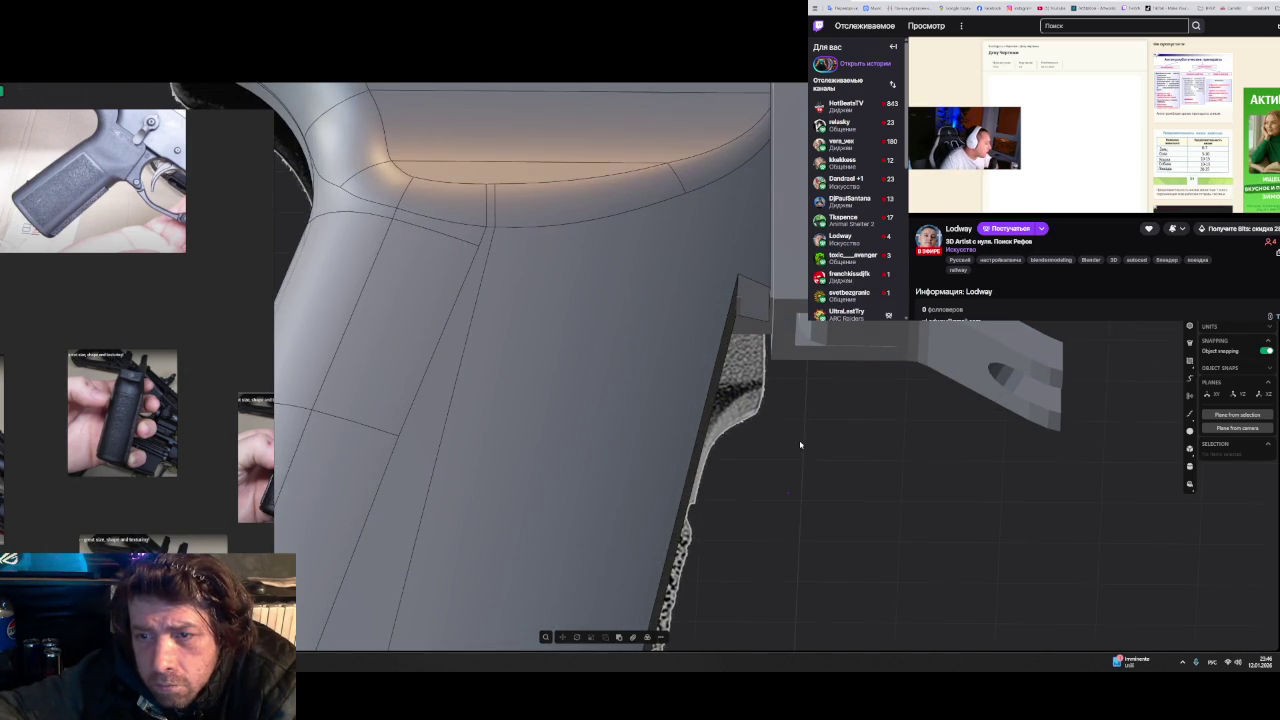
click(753, 304)
mouse_move(753, 304)
middle_down()
mouse_move(829, 352)
mouse_move(835, 380)
middle_up()
drag(744, 362, 743, 373)
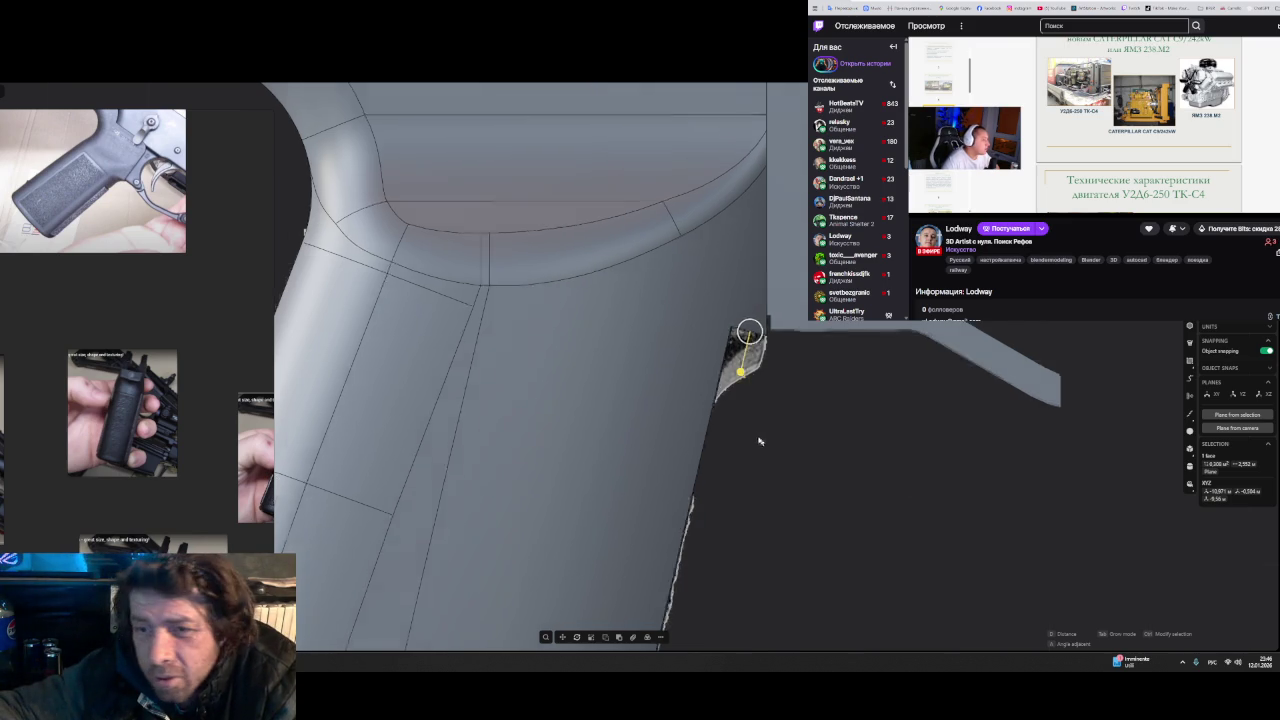
- Rotate the small back-strap face about -23 degrees, fine-tuning it to 12.5334
middle_drag(862, 438, 751, 434)
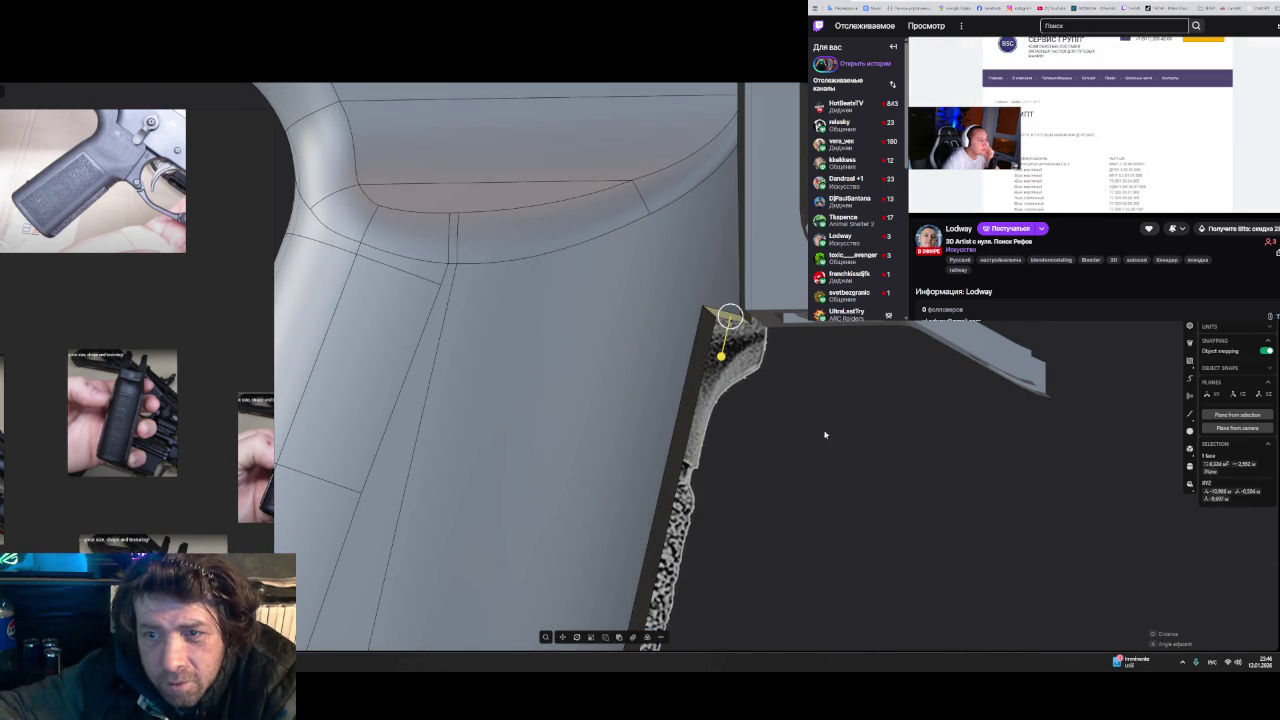
key(g)
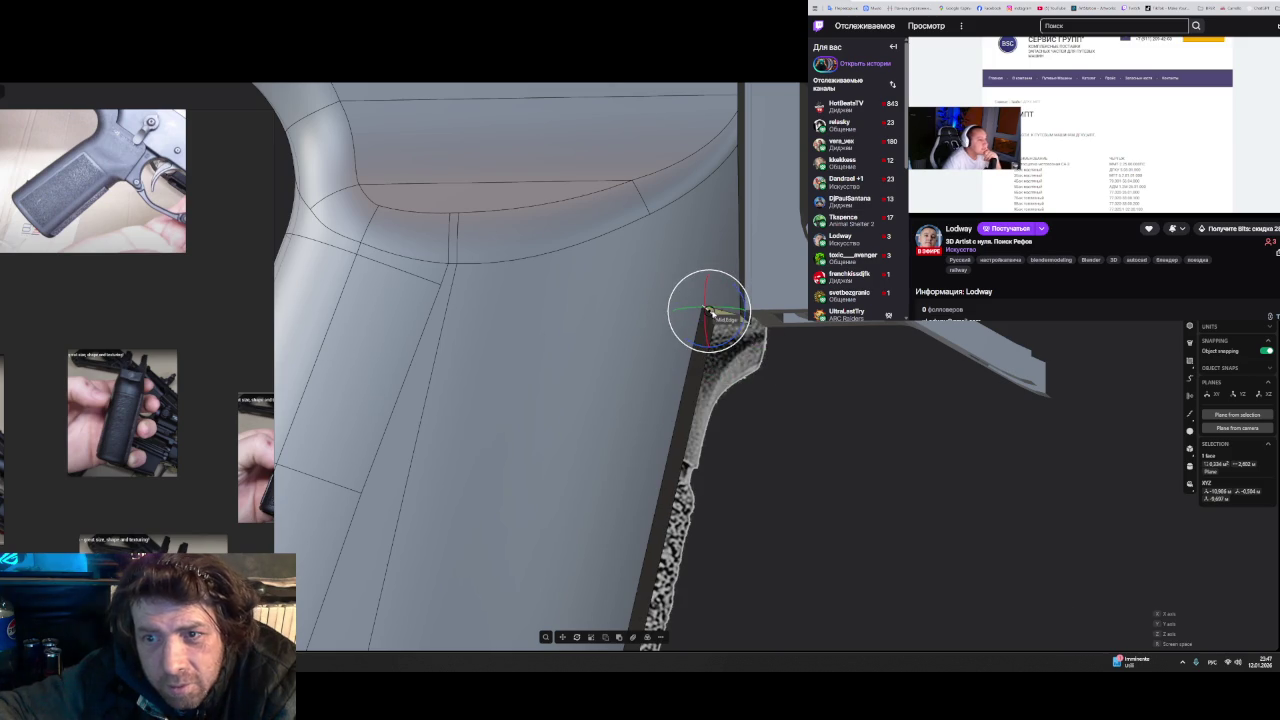
middle_drag(708, 313, 677, 294)
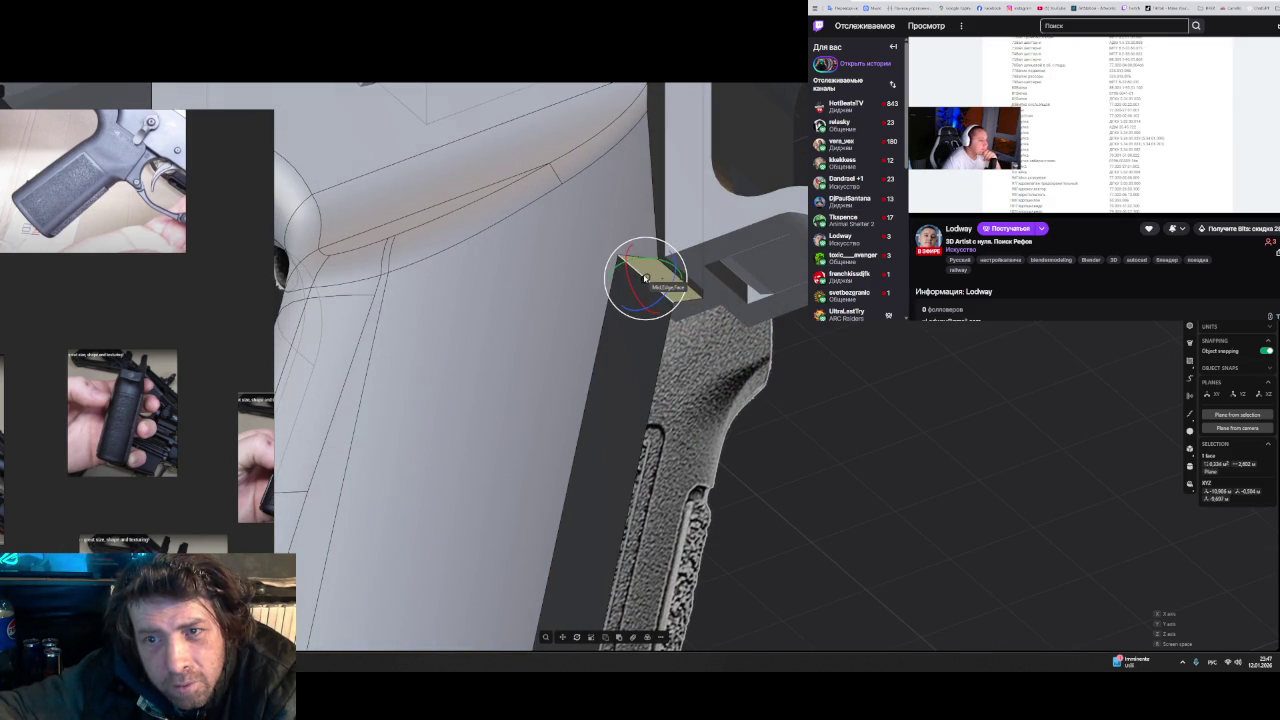
middle_drag(745, 384, 759, 381)
drag(723, 328, 729, 315)
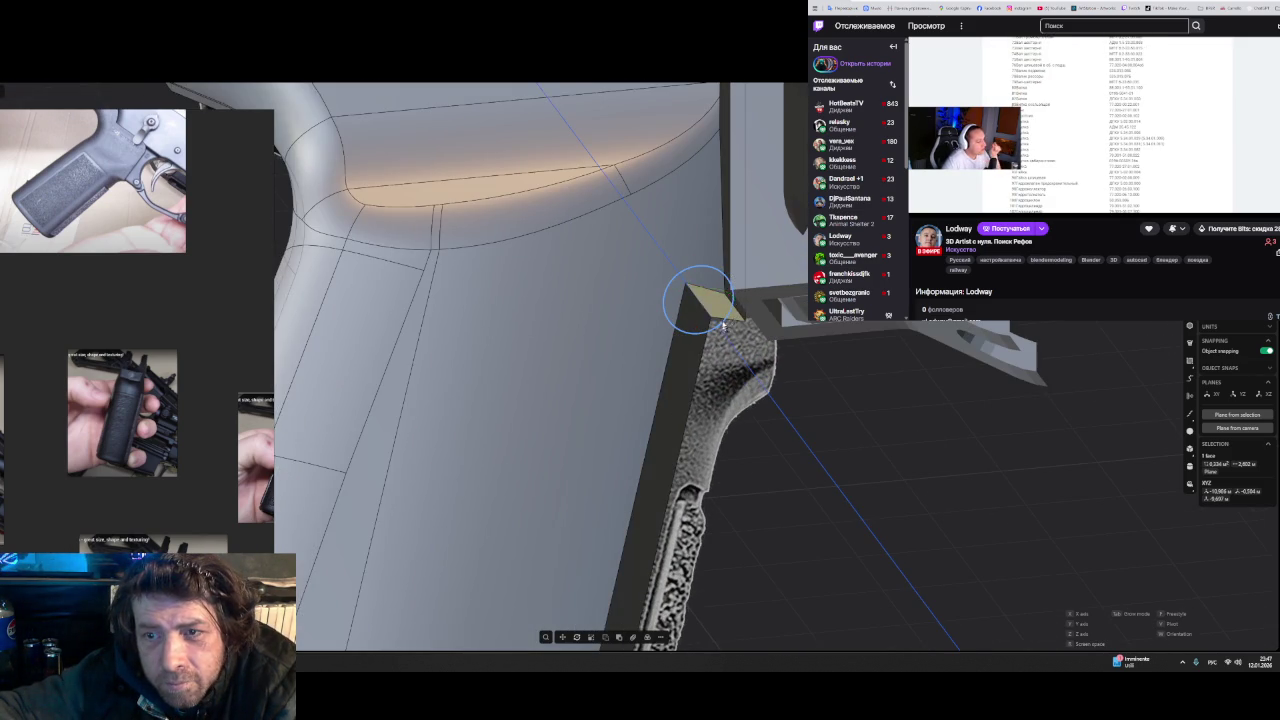
mouse_move(735, 307)
middle_down()
mouse_move(760, 340)
mouse_move(745, 370)
mouse_move(741, 353)
middle_up()
mouse_move(741, 353)
mouse_down()
mouse_move(783, 350)
mouse_move(780, 400)
mouse_up()
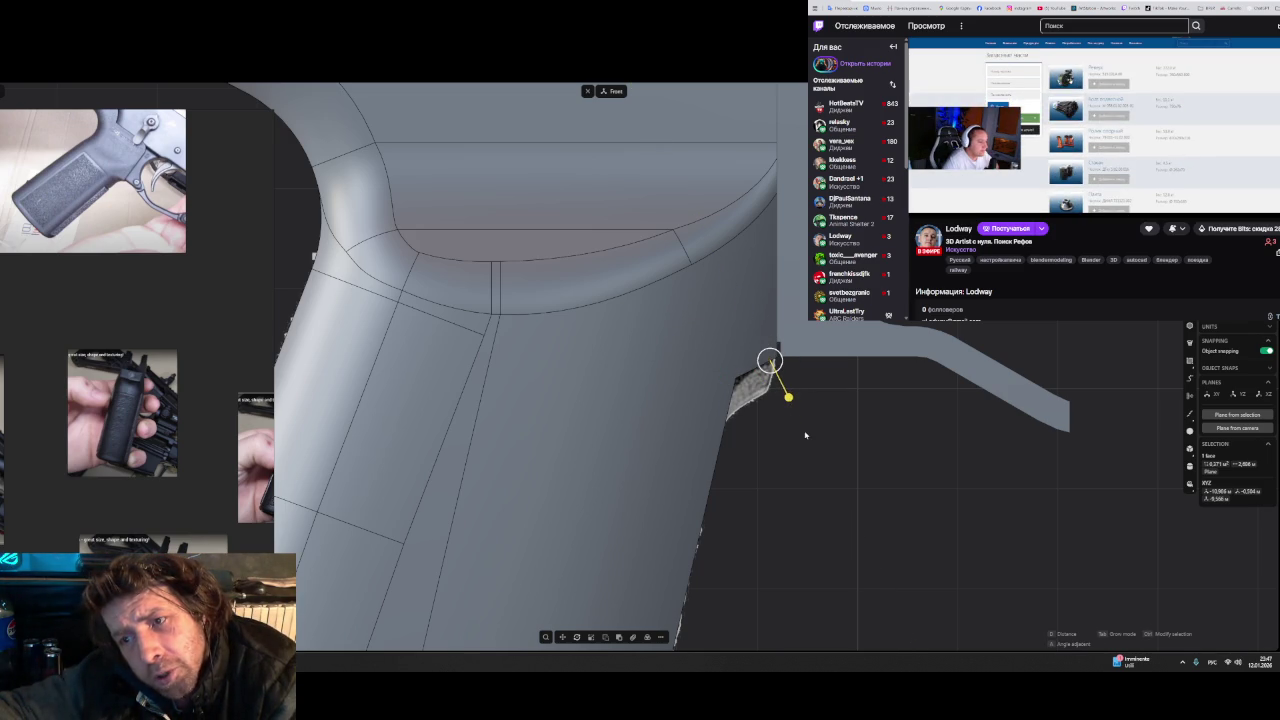
- Try a fillet on the edge where the back-strap meets the receiver
middle_drag(805, 441, 757, 443)
click(660, 372)
key(f)
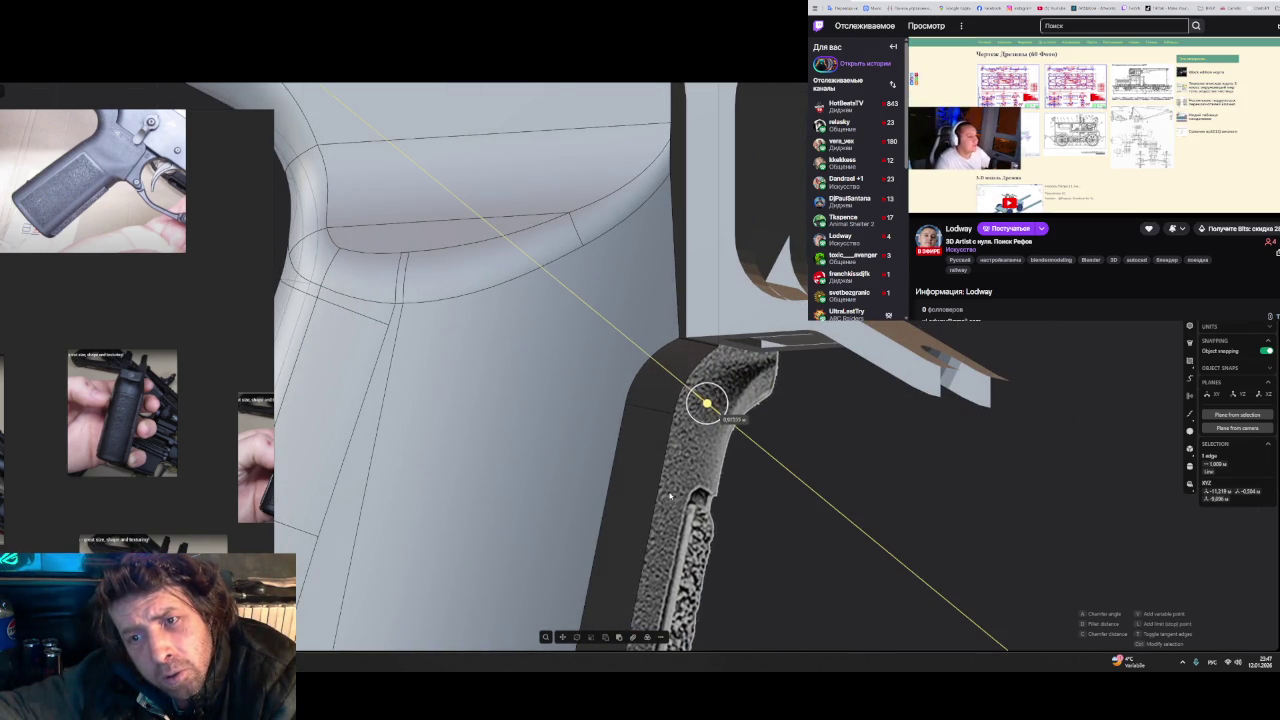
mouse_move(727, 517)
middle_down()
mouse_move(869, 560)
mouse_move(834, 537)
middle_up()
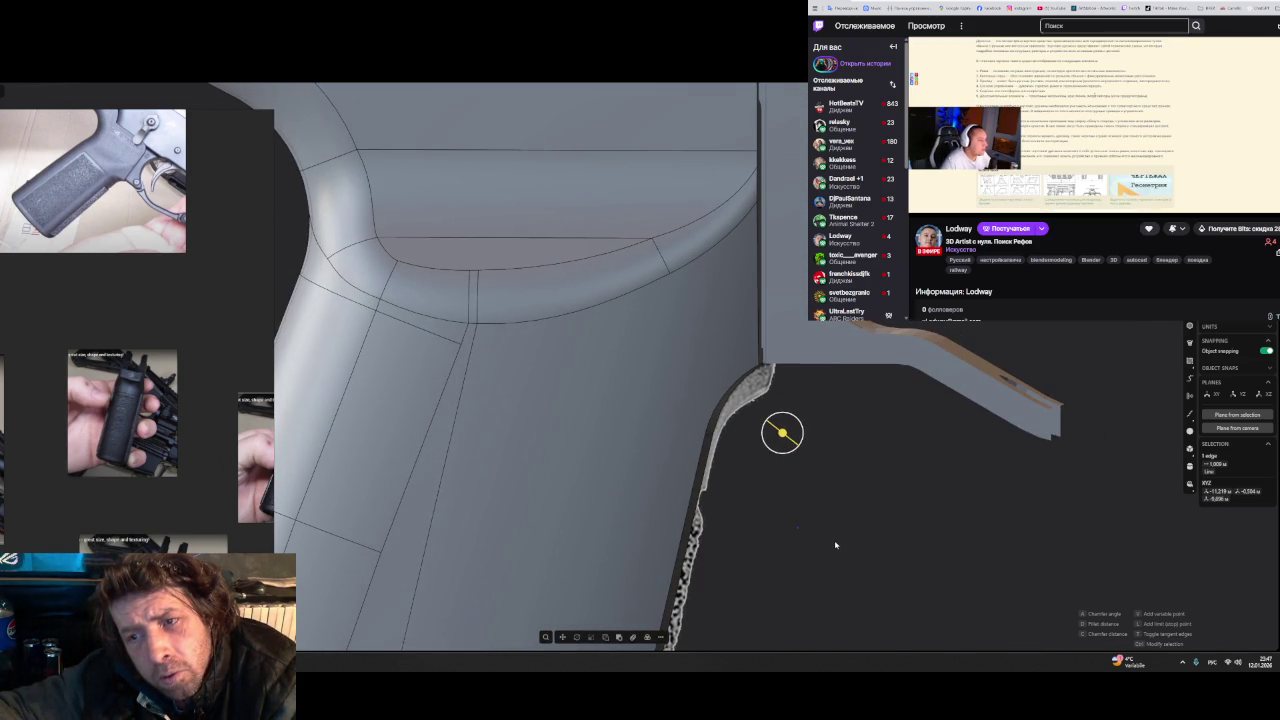
middle_drag(835, 544, 839, 542)
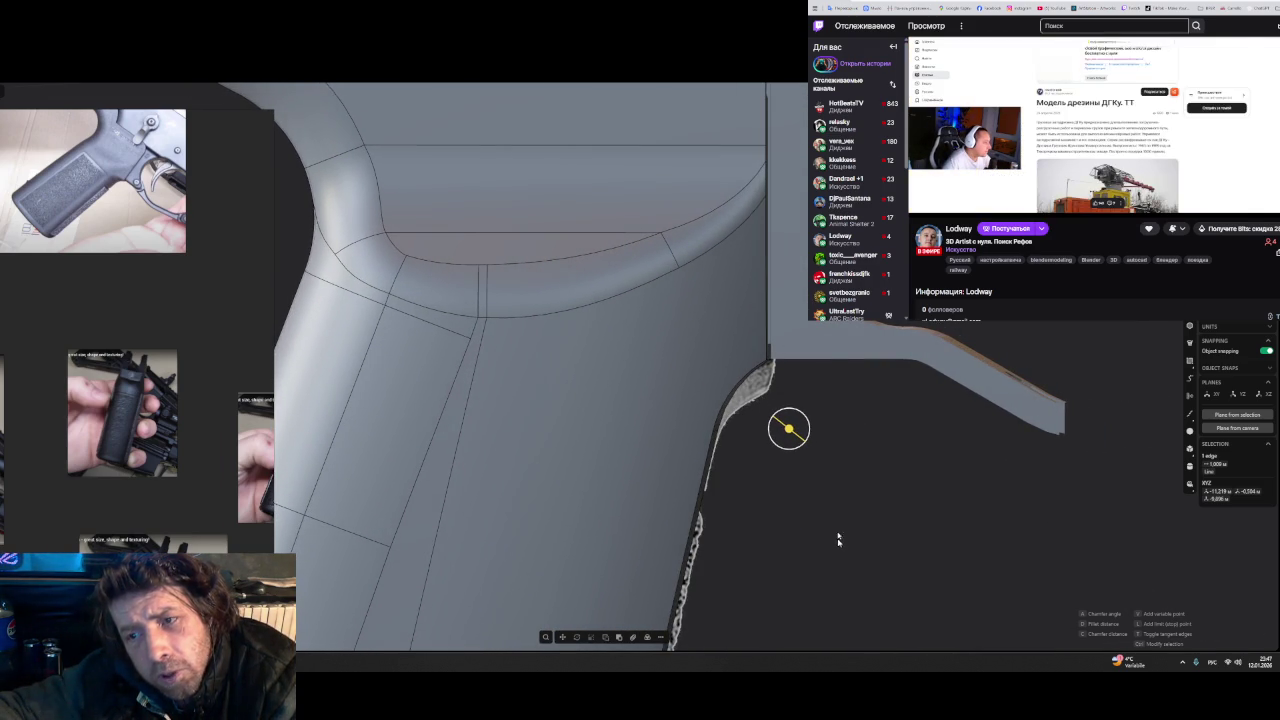
- Align the view to the front and bring up the PureRef grip reference photos
scroll(808, 400, up, 5)
mouse_move(808, 400)
middle_down()
mouse_move(768, 414)
mouse_move(783, 450)
mouse_move(802, 432)
middle_up()
scroll(766, 414, down, 2)
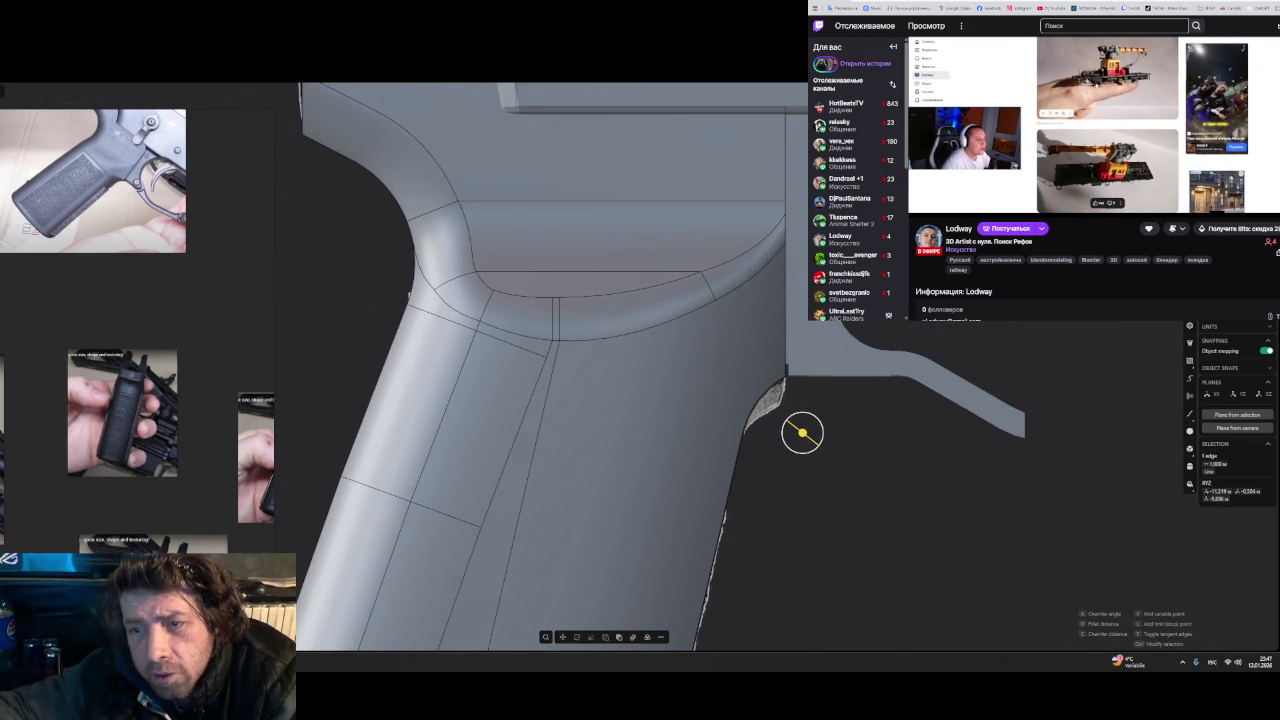
middle_drag(802, 432, 879, 486)
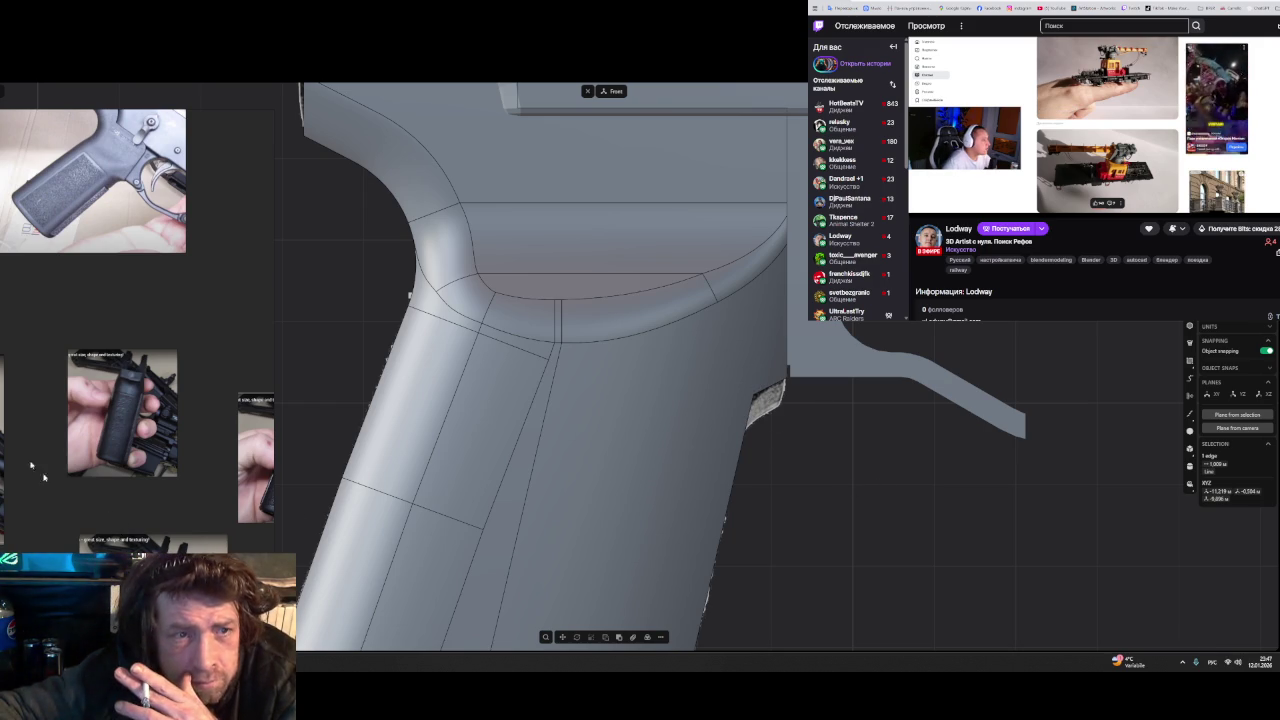
key(alt+Tab)
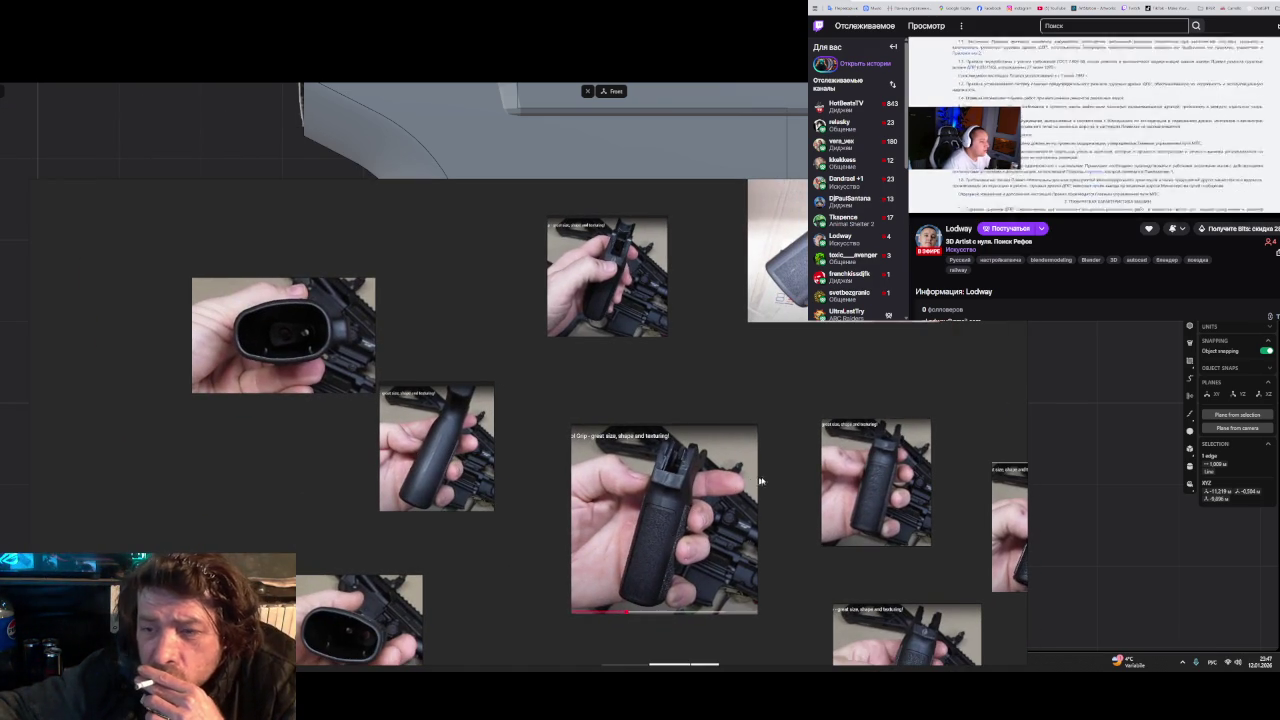
- Zoom the PureRef board in on the two close-up photos of the textured grip side
drag(792, 463, 757, 456)
scroll(757, 456, down, 5)
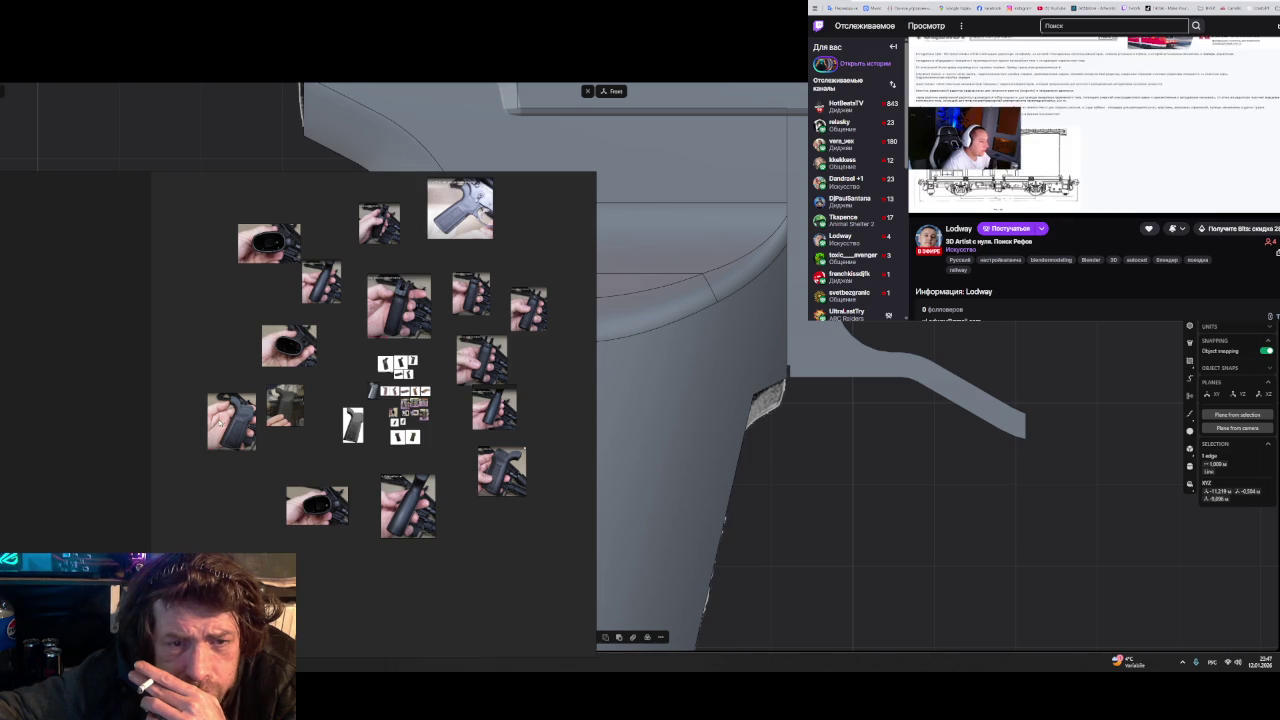
scroll(244, 427, up, 5)
scroll(244, 427, up, 2)
scroll(250, 428, up, 2)
scroll(265, 430, up, 2)
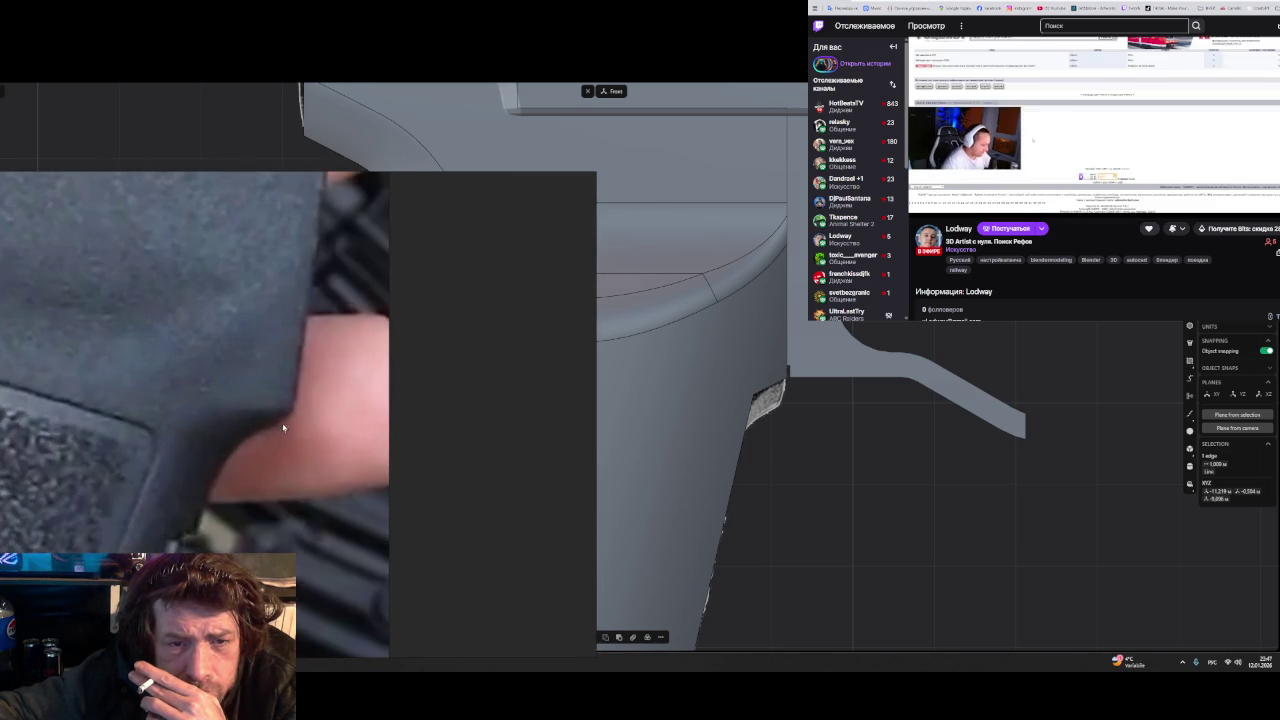
scroll(285, 425, down, 2)
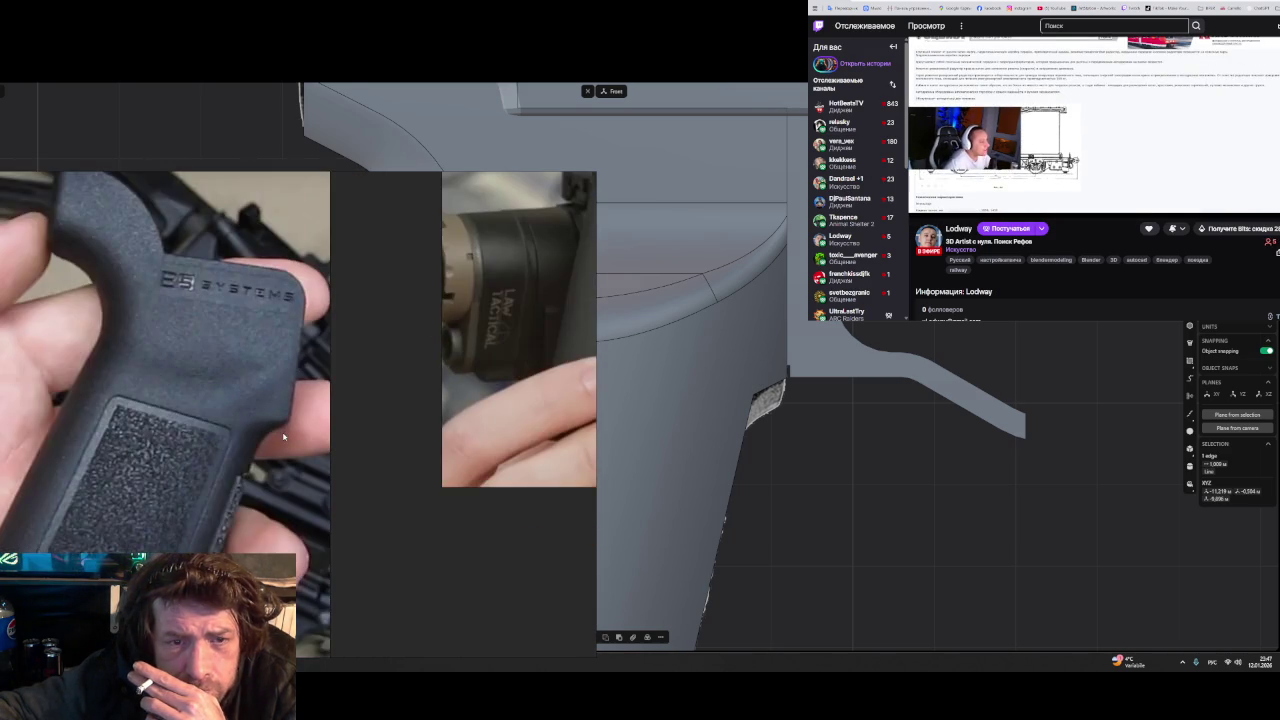
scroll(283, 437, down, 2)
scroll(283, 437, down, 2)
scroll(283, 437, up, 4)
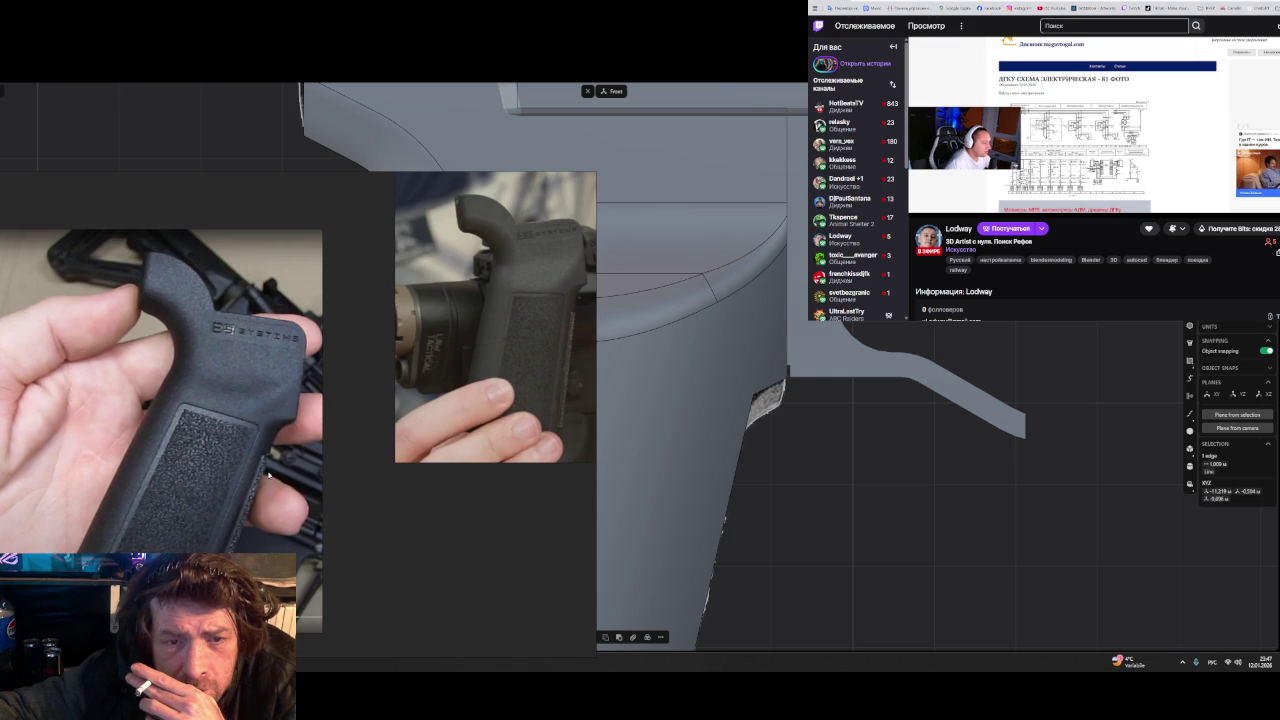
- Fillet the back-strap junction edge, dragging the radius larger and confirming it
middle_drag(803, 503, 783, 480)
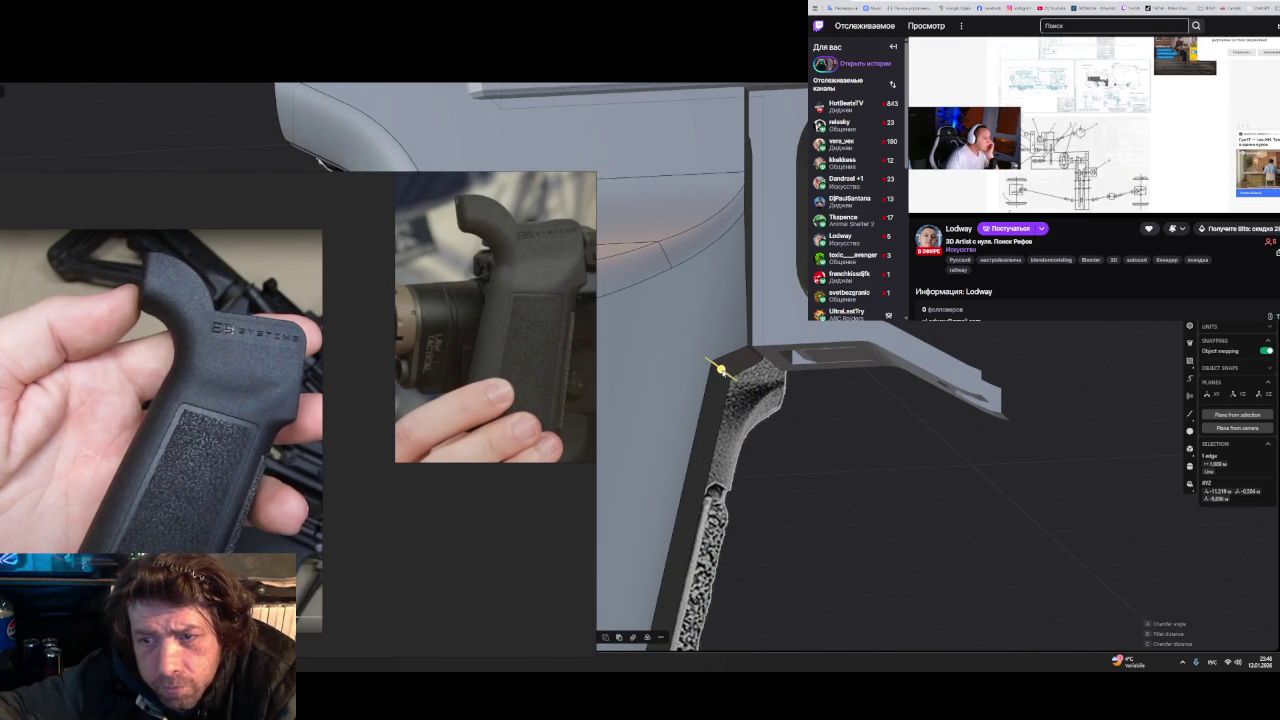
key(f)
mouse_move(753, 493)
middle_down()
mouse_move(866, 566)
mouse_move(852, 549)
middle_up()
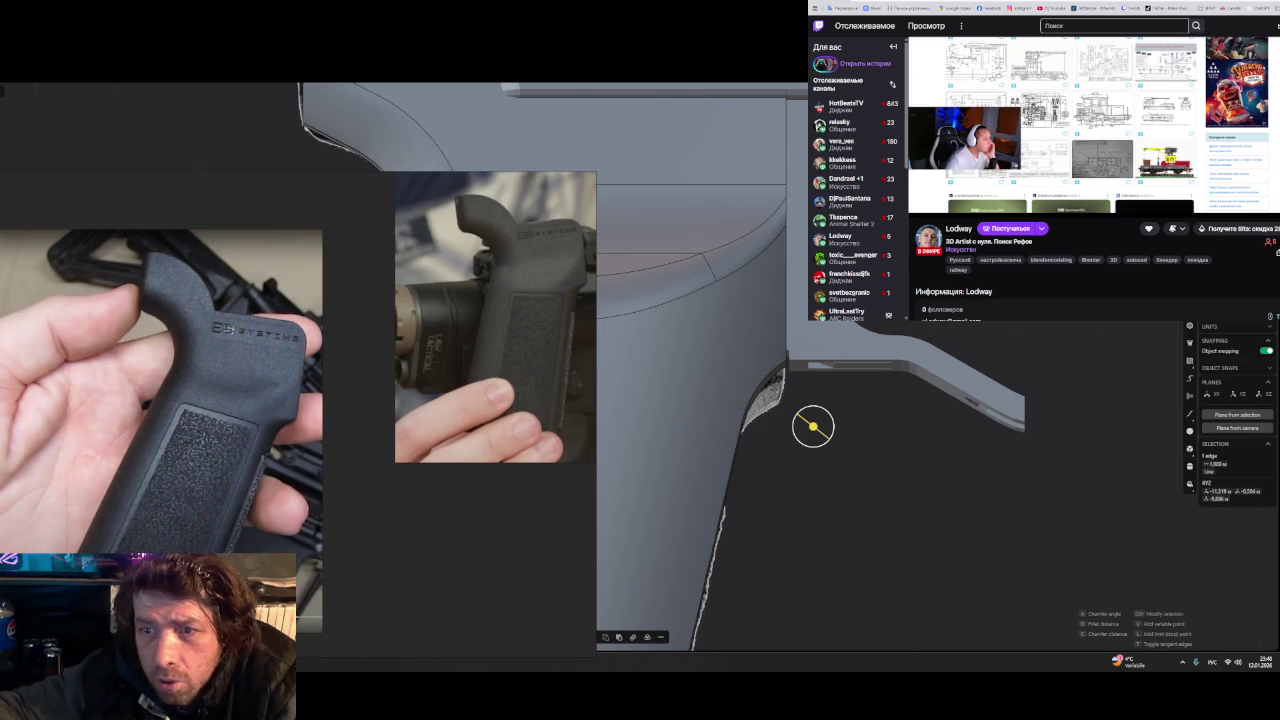
middle_drag(815, 430, 822, 441)
drag(813, 440, 785, 405)
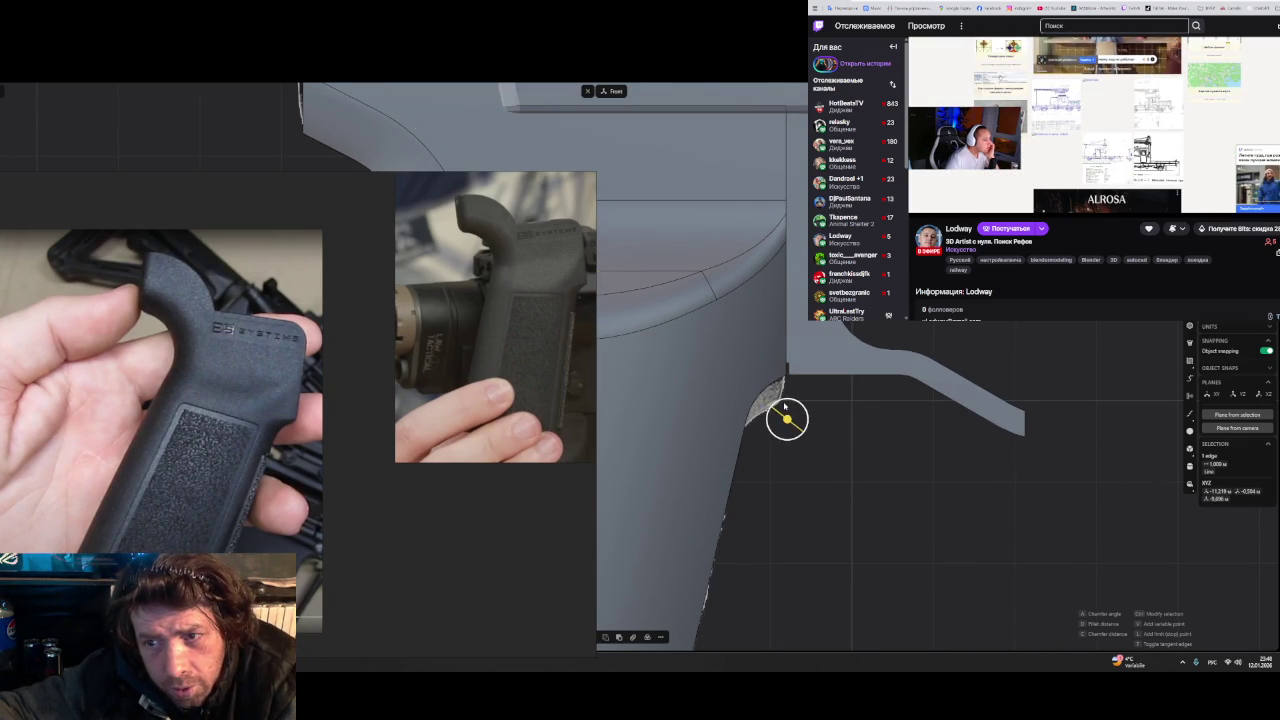
key(Return)
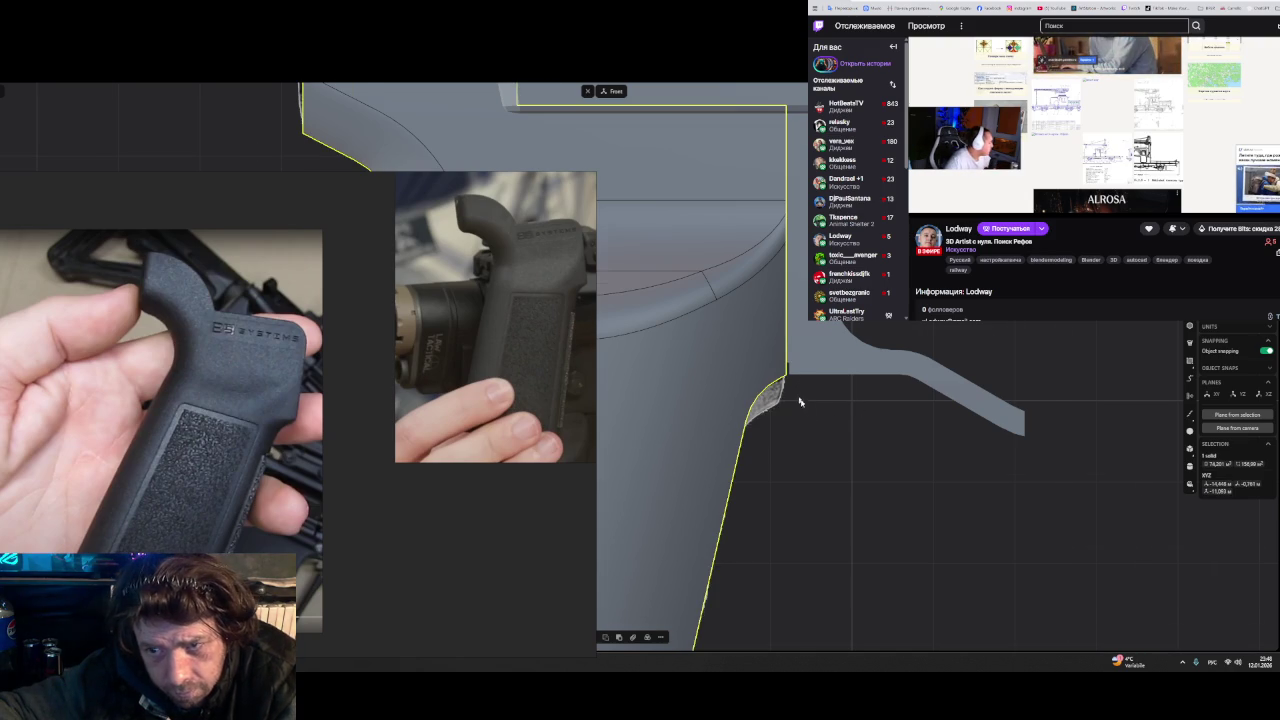
- Inspect the textured side, then enlarge the fillet radius on the back-strap's top edge
middle_drag(799, 401, 720, 378)
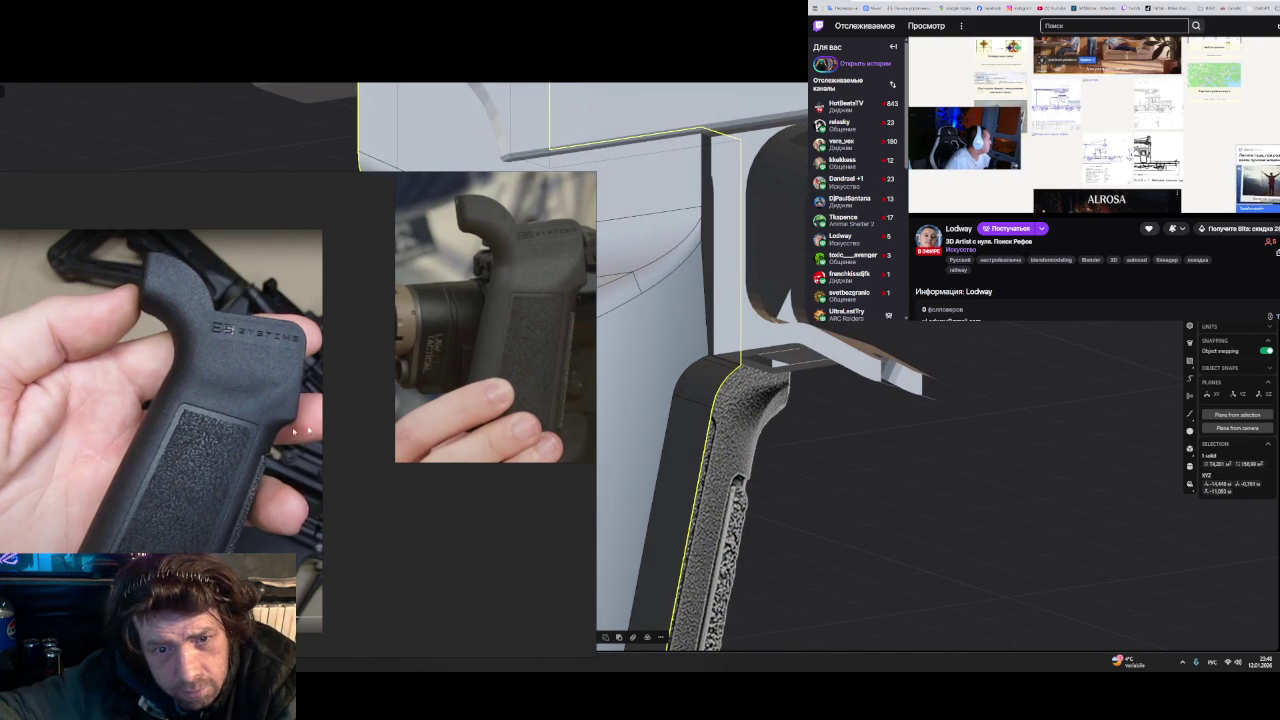
scroll(272, 422, up, 2)
scroll(272, 422, up, 2)
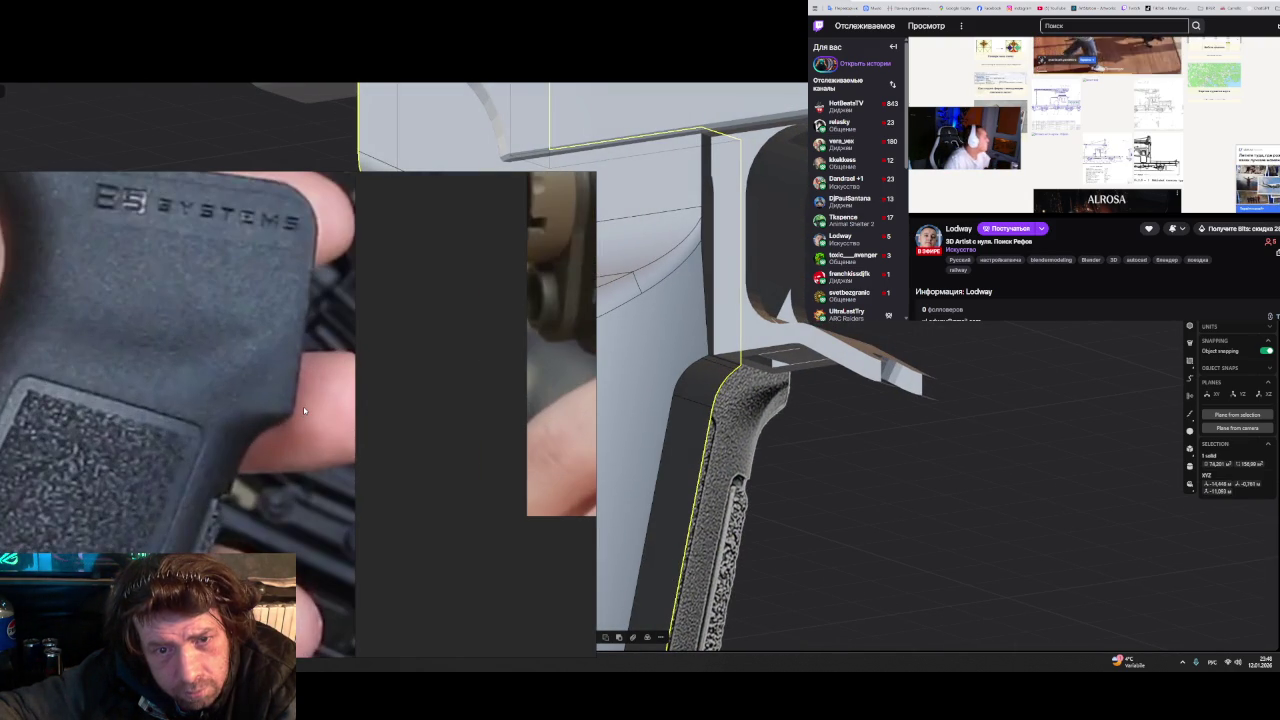
scroll(304, 410, down, 2)
scroll(302, 422, down, 2)
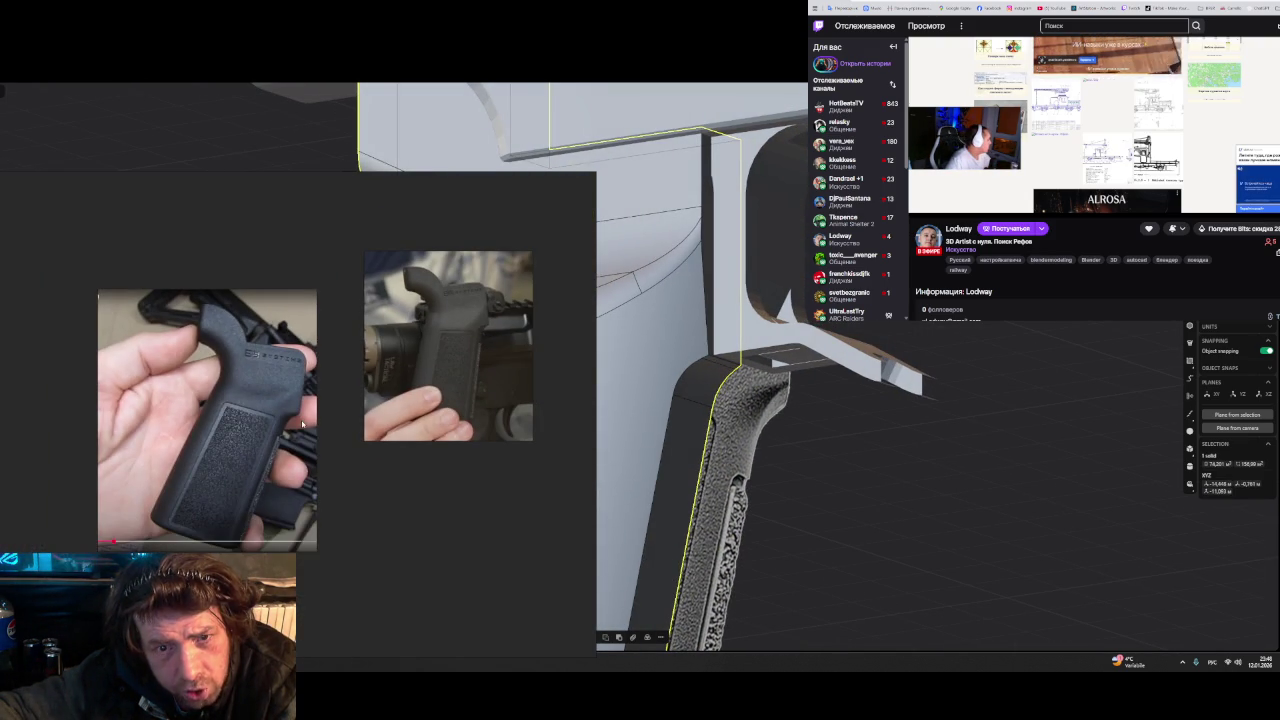
scroll(456, 370, up, 3)
scroll(490, 360, up, 3)
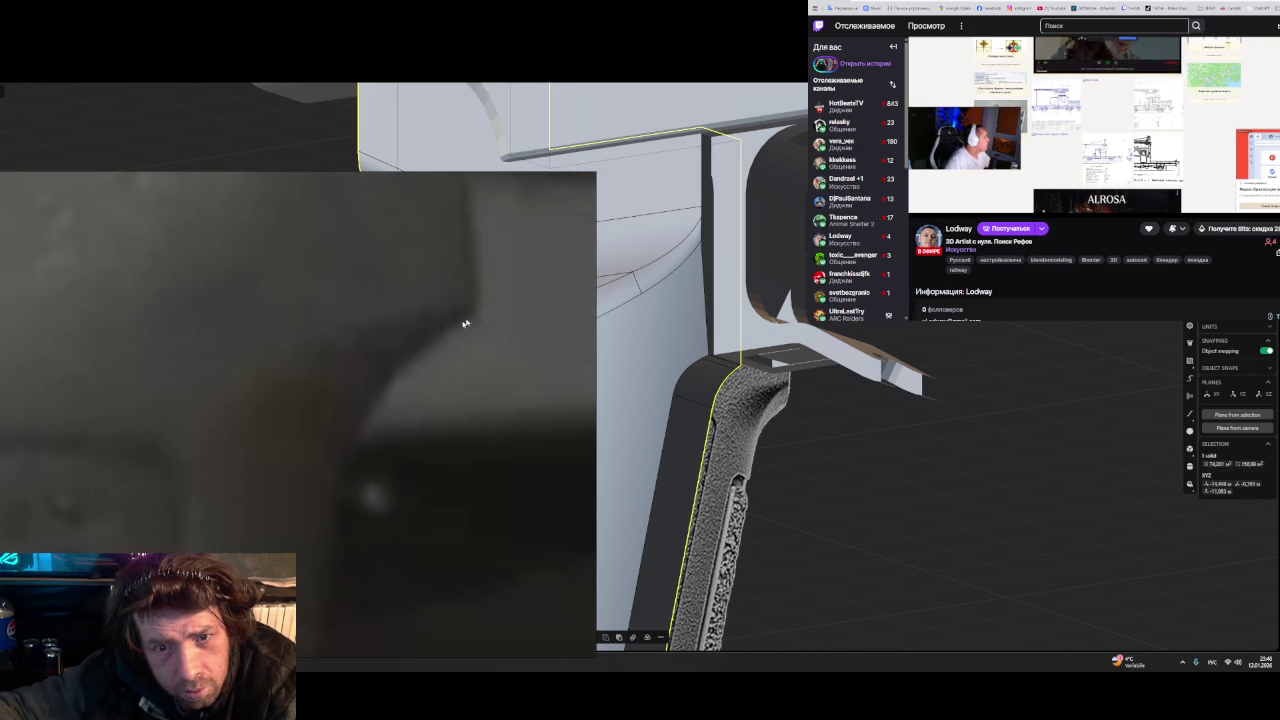
scroll(469, 323, down, 3)
scroll(483, 343, down, 3)
mouse_move(826, 438)
middle_down()
mouse_move(800, 423)
mouse_move(880, 446)
mouse_move(755, 383)
middle_up()
click(748, 377)
scroll(770, 375, up, 1)
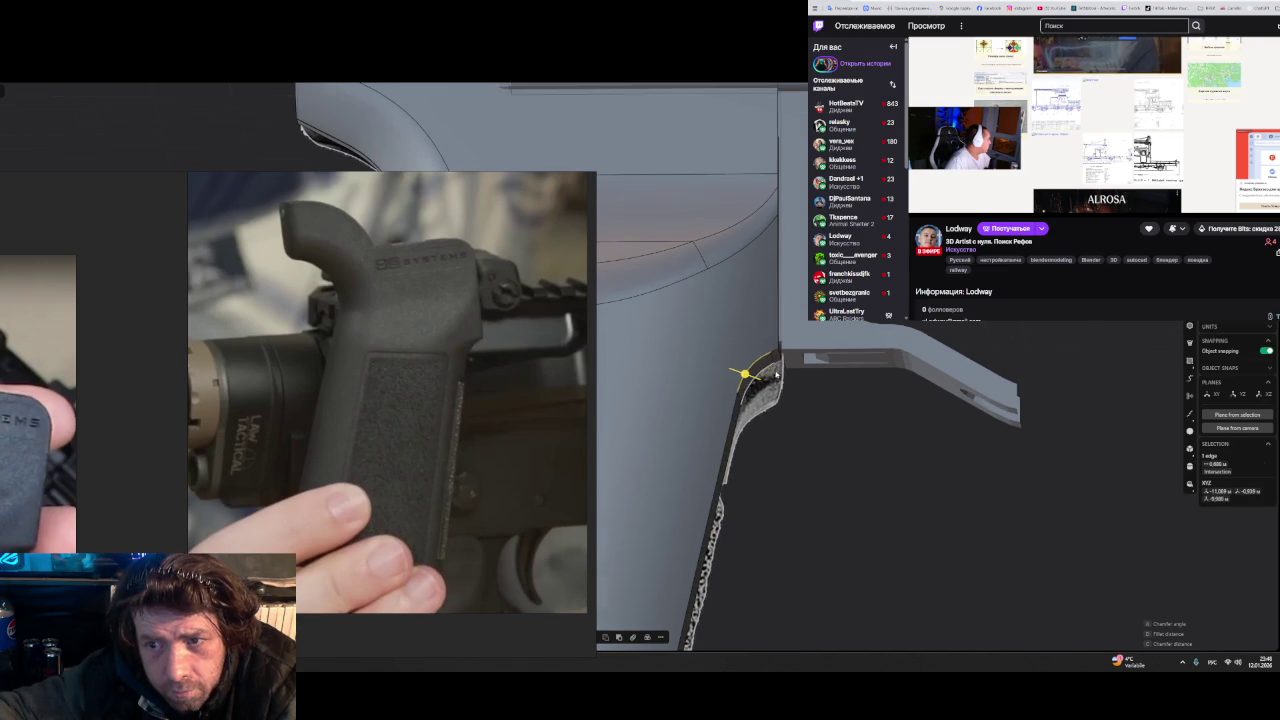
mouse_move(737, 390)
mouse_down()
mouse_move(774, 400)
mouse_move(827, 539)
mouse_up()
mouse_move(827, 539)
middle_down()
mouse_move(820, 557)
mouse_move(854, 460)
mouse_move(865, 354)
mouse_move(868, 484)
middle_up()
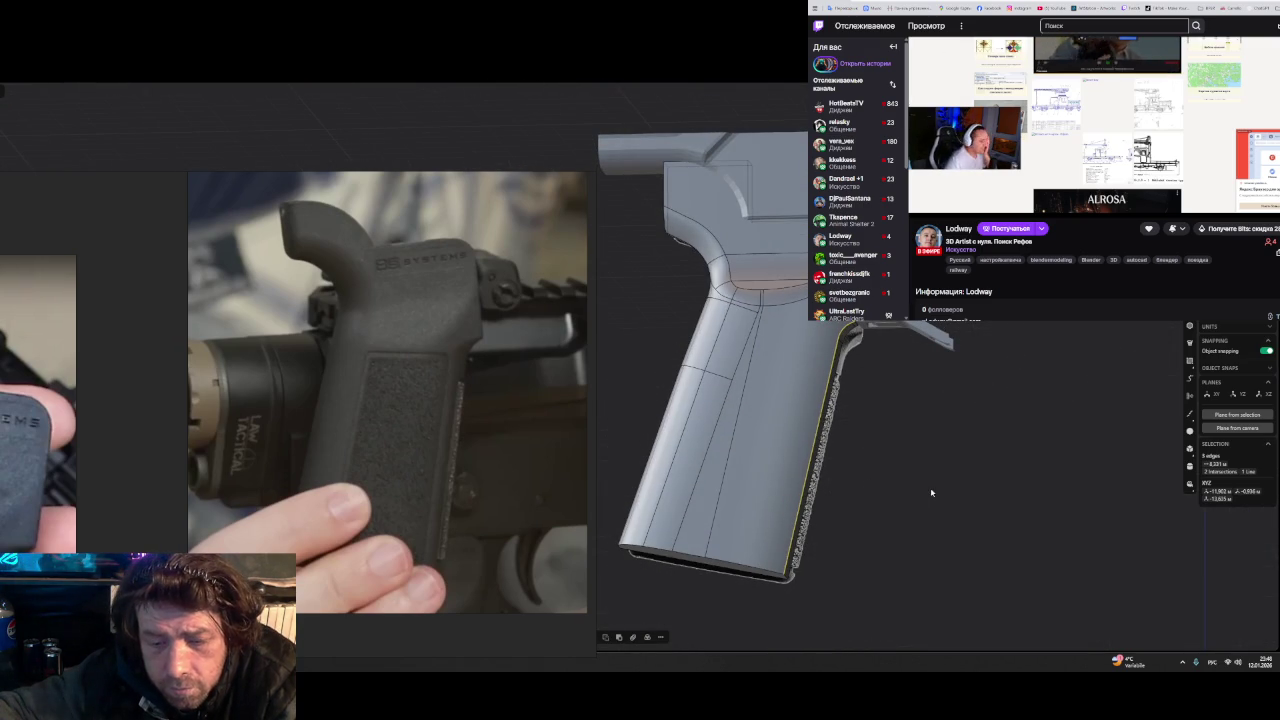
- Deselect the grip solid and bring the whole grip back into view
click(761, 459)
mouse_move(761, 459)
middle_down()
mouse_move(789, 434)
mouse_move(937, 409)
mouse_move(805, 441)
middle_up()
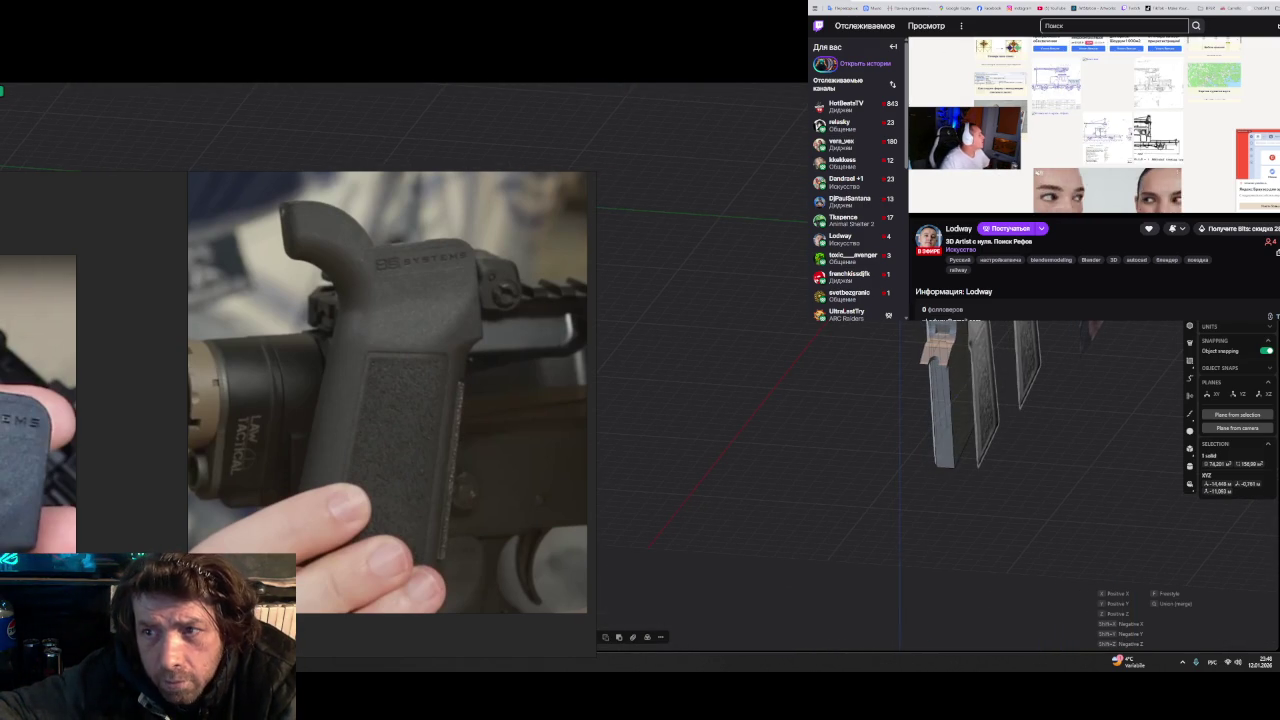
scroll(1127, 508, down, 5)
mouse_move(1120, 514)
middle_down()
mouse_move(986, 529)
mouse_move(1094, 477)
mouse_move(802, 513)
middle_up()
click(802, 513)
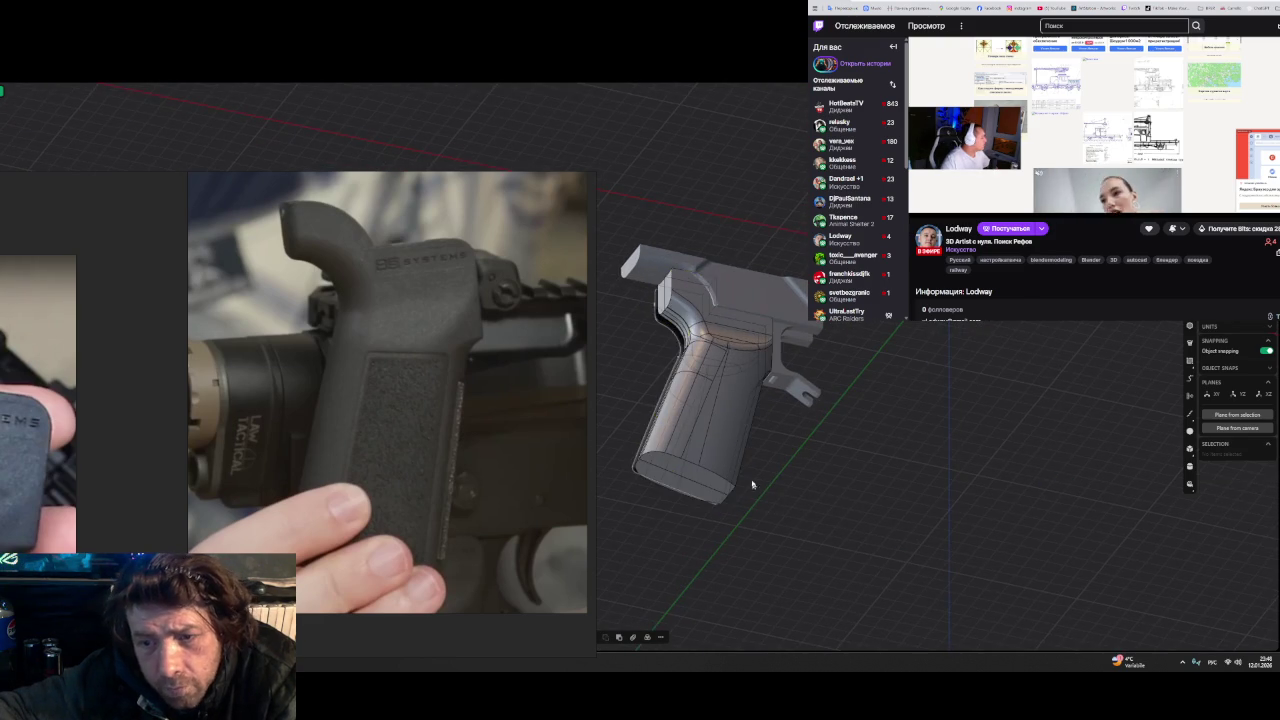
scroll(760, 483, up, 3)
scroll(766, 480, up, 3)
scroll(670, 477, up, 2)
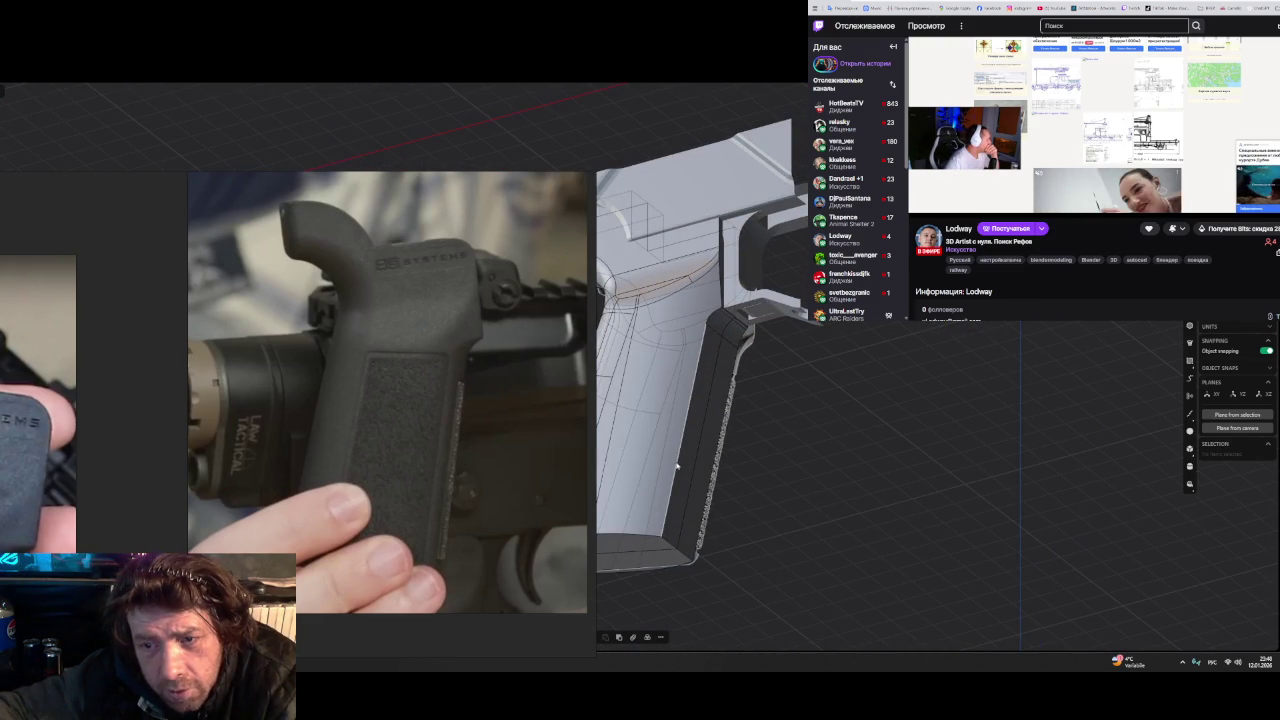
- Select both back-strap side edge chains and start a variable-radius fillet
double_click(677, 466)
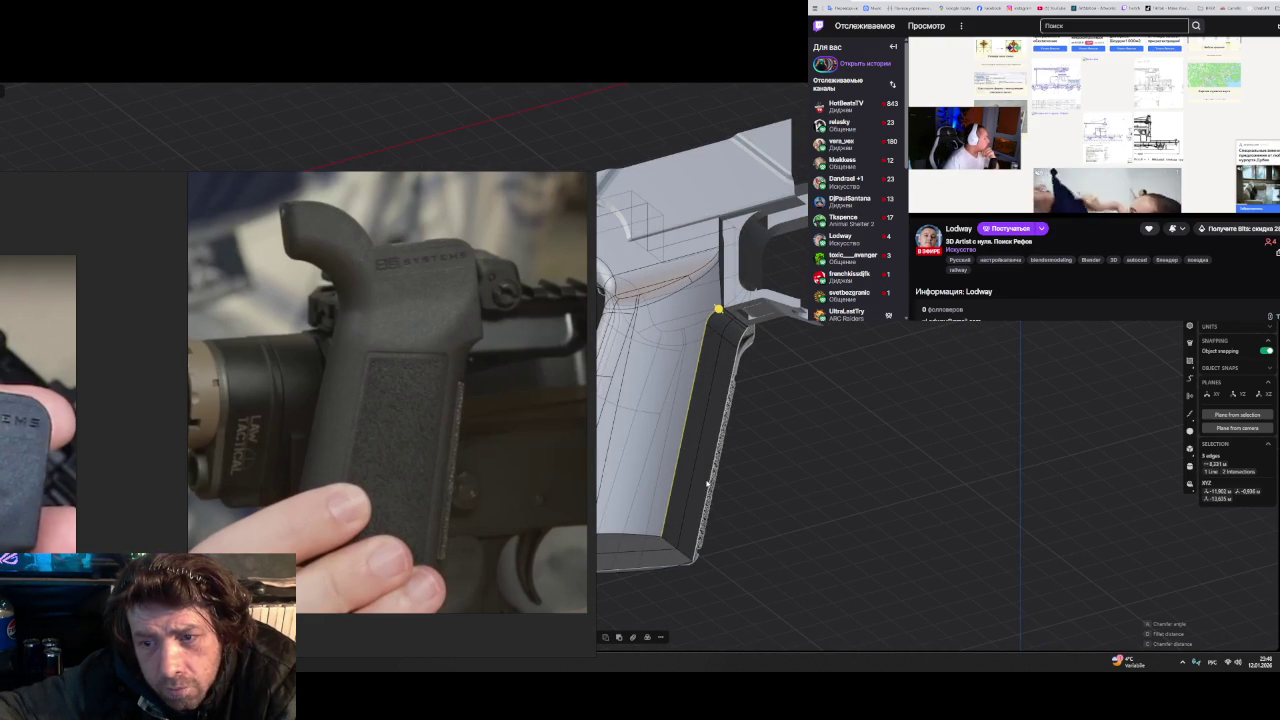
shift+click(707, 484)
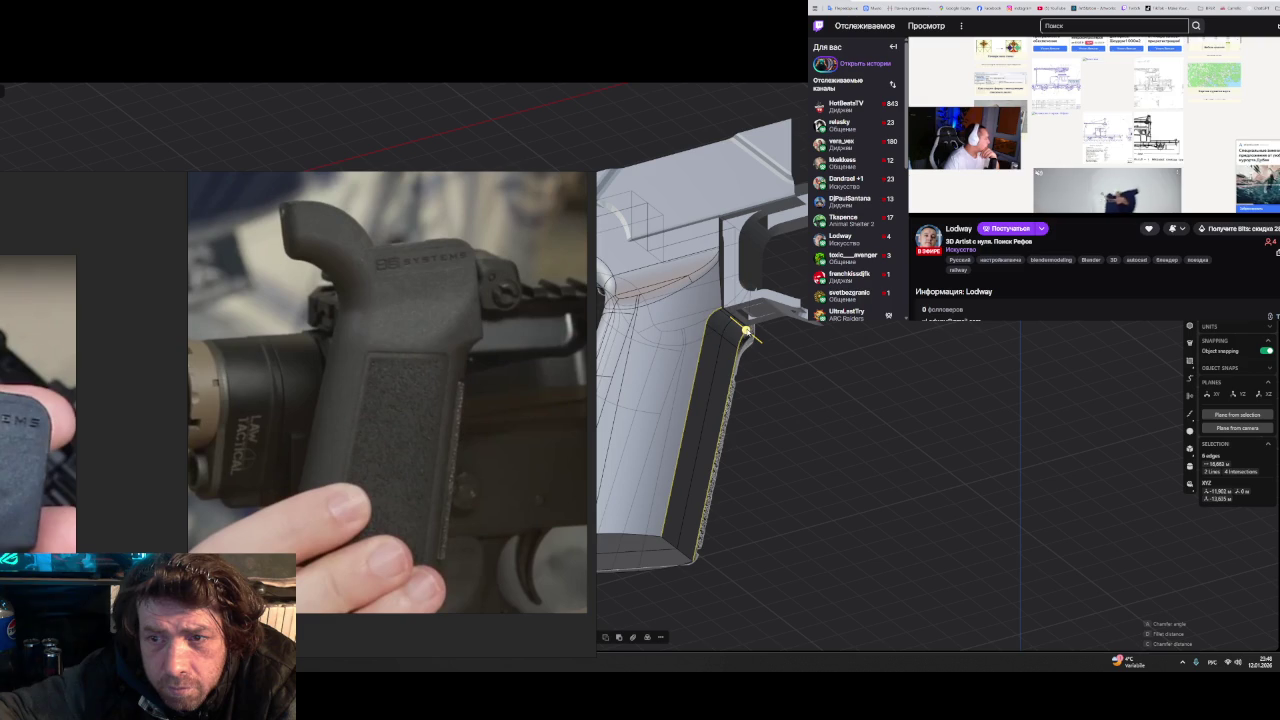
key(f)
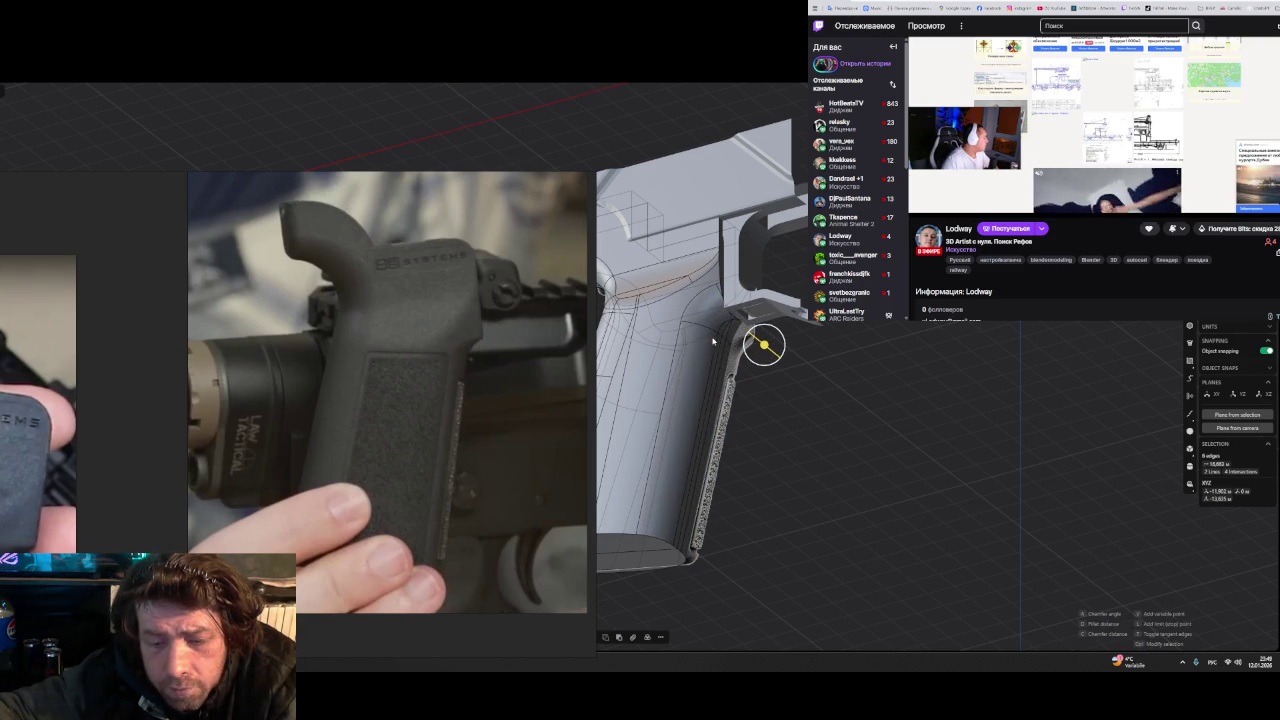
key(t)
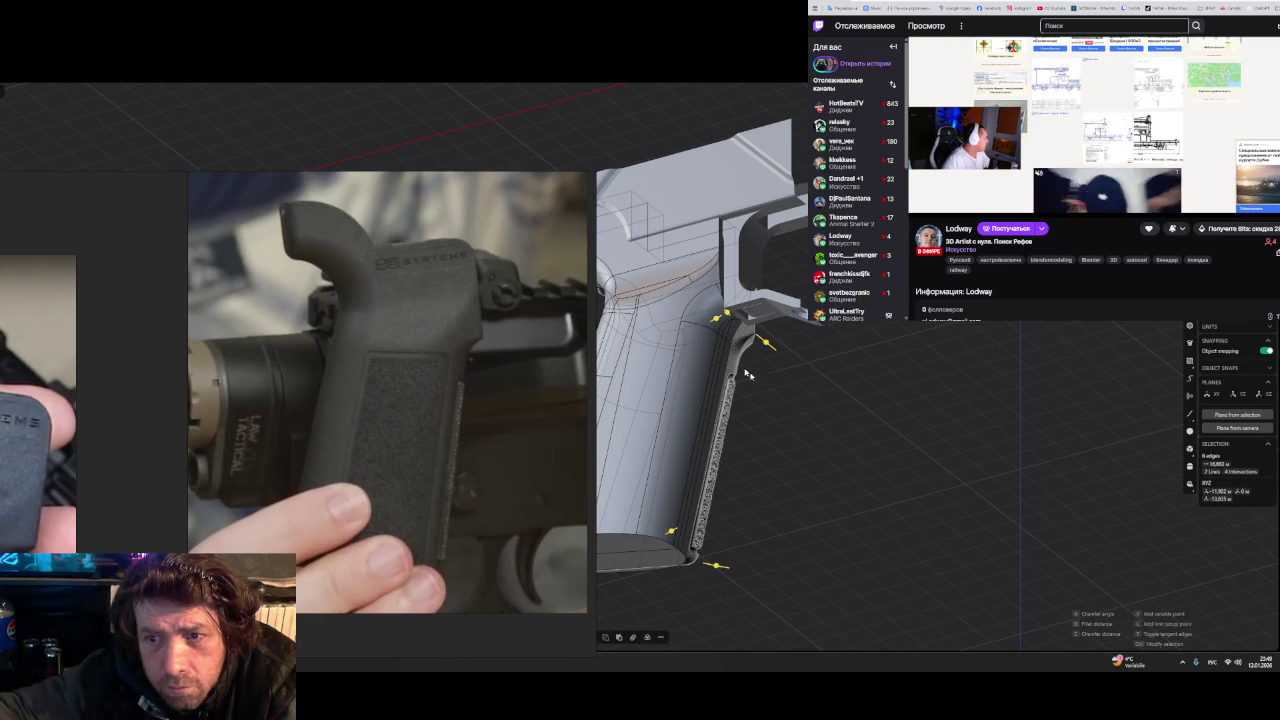
- Check the back-strap fillet blend from the grip's front and side
middle_drag(748, 374, 812, 375)
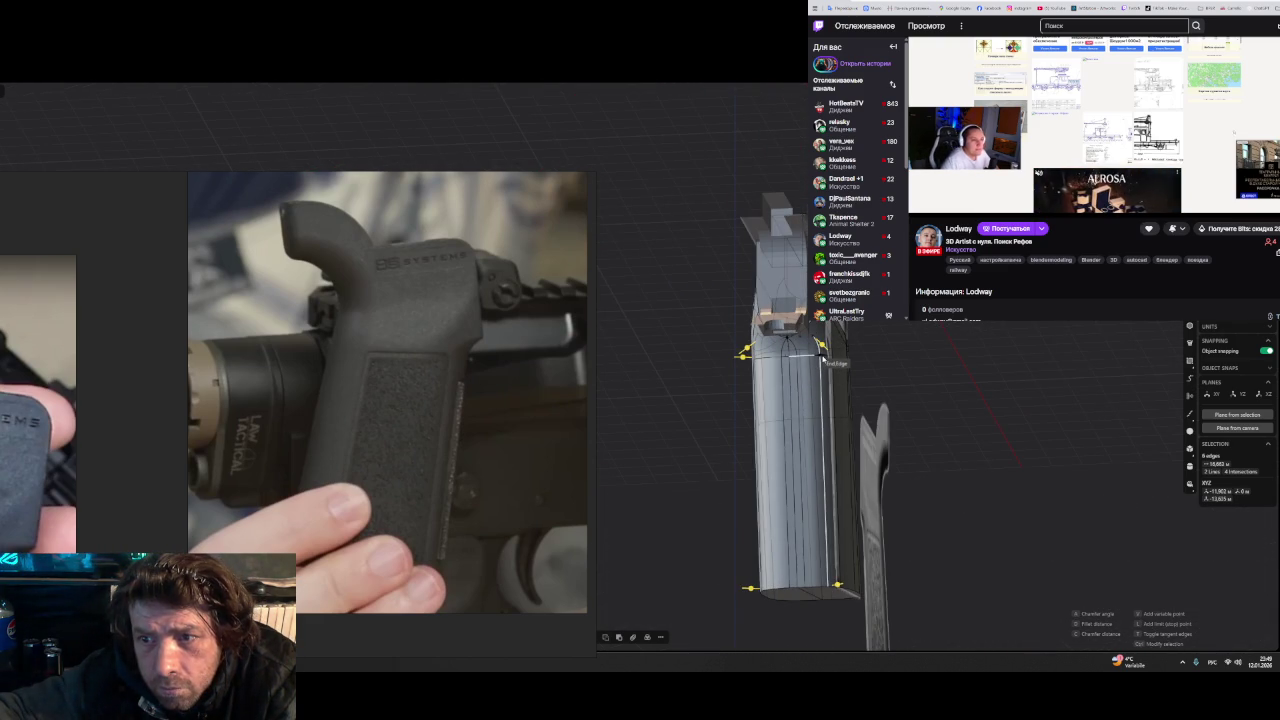
middle_drag(866, 403, 737, 338)
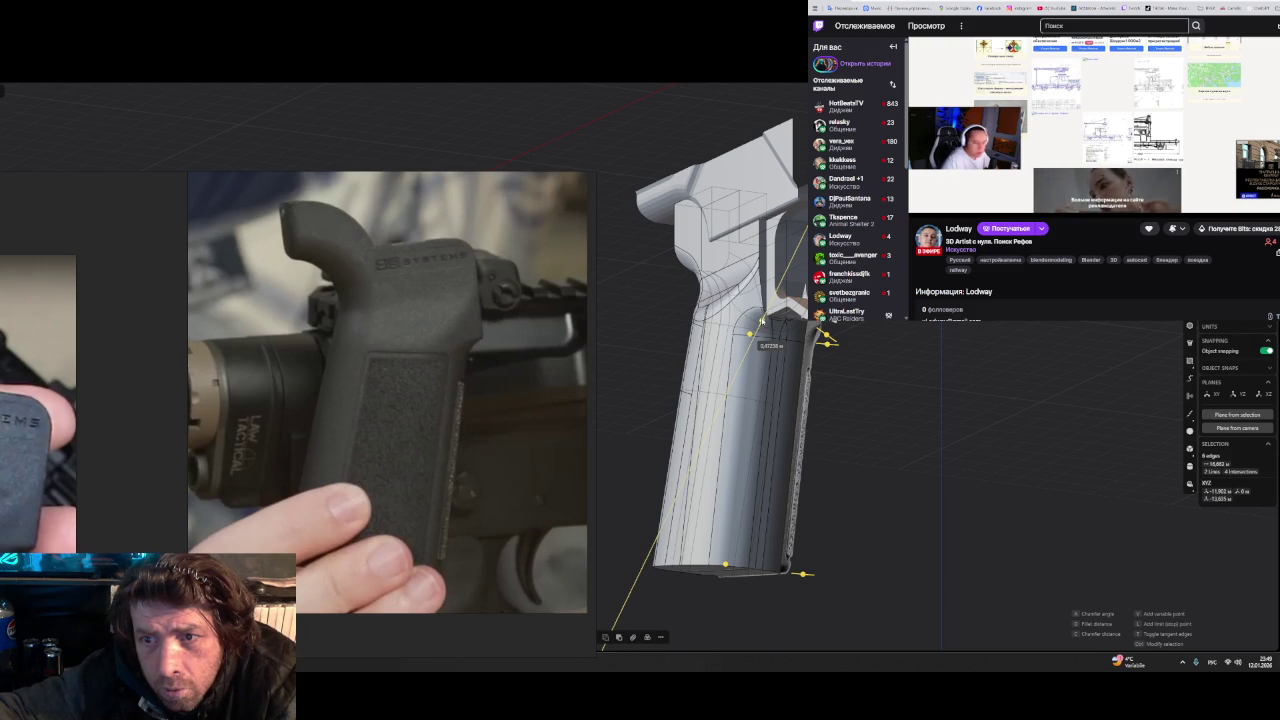
scroll(761, 320, up, 1)
scroll(763, 319, up, 2)
scroll(765, 318, up, 2)
scroll(768, 316, up, 2)
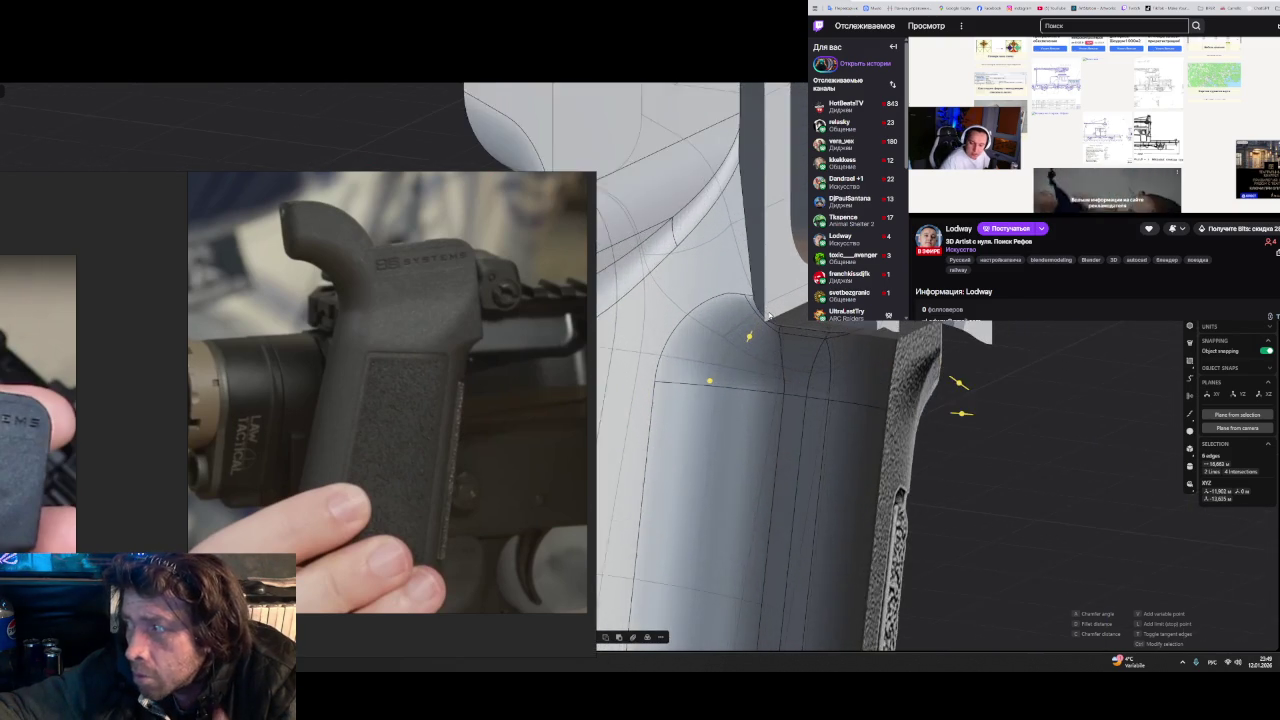
scroll(755, 330, up, 2)
scroll(740, 348, up, 1)
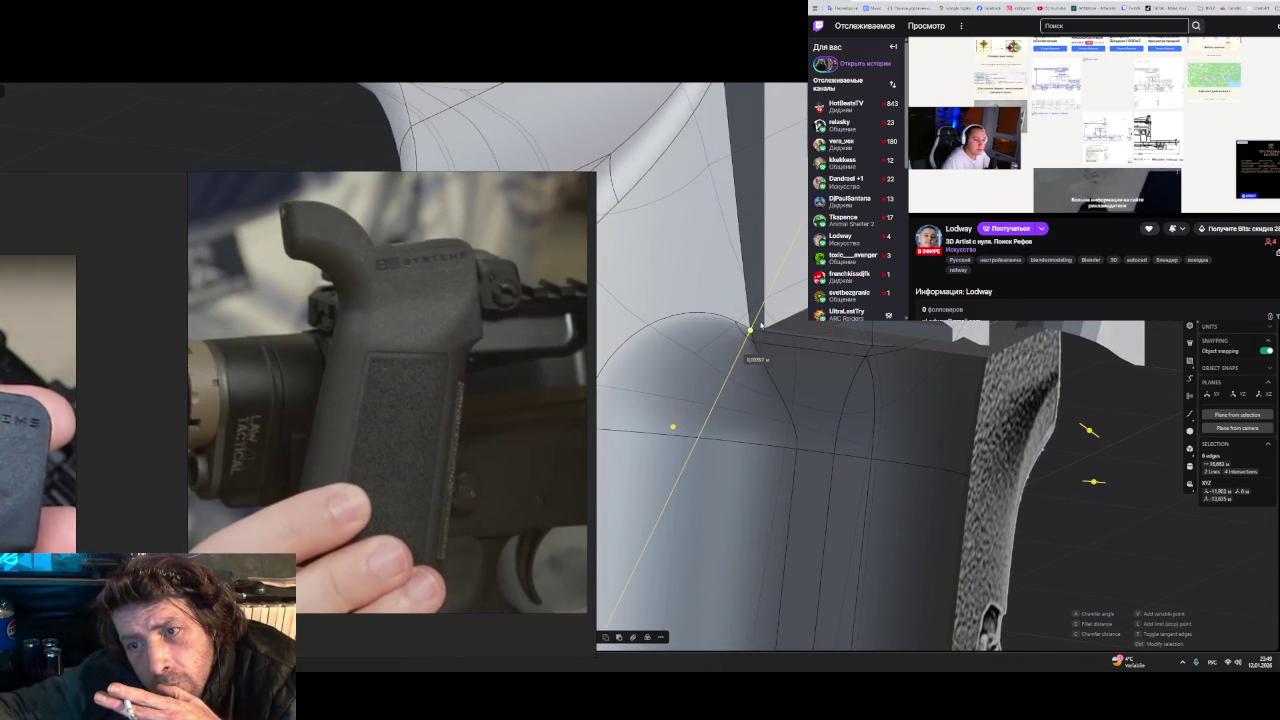
- Select the grip, undo back to the filleted edges, and clear the selection
click(1007, 461)
mouse_move(1097, 517)
middle_down()
mouse_move(784, 465)
mouse_move(858, 413)
mouse_move(846, 505)
mouse_move(813, 492)
middle_up()
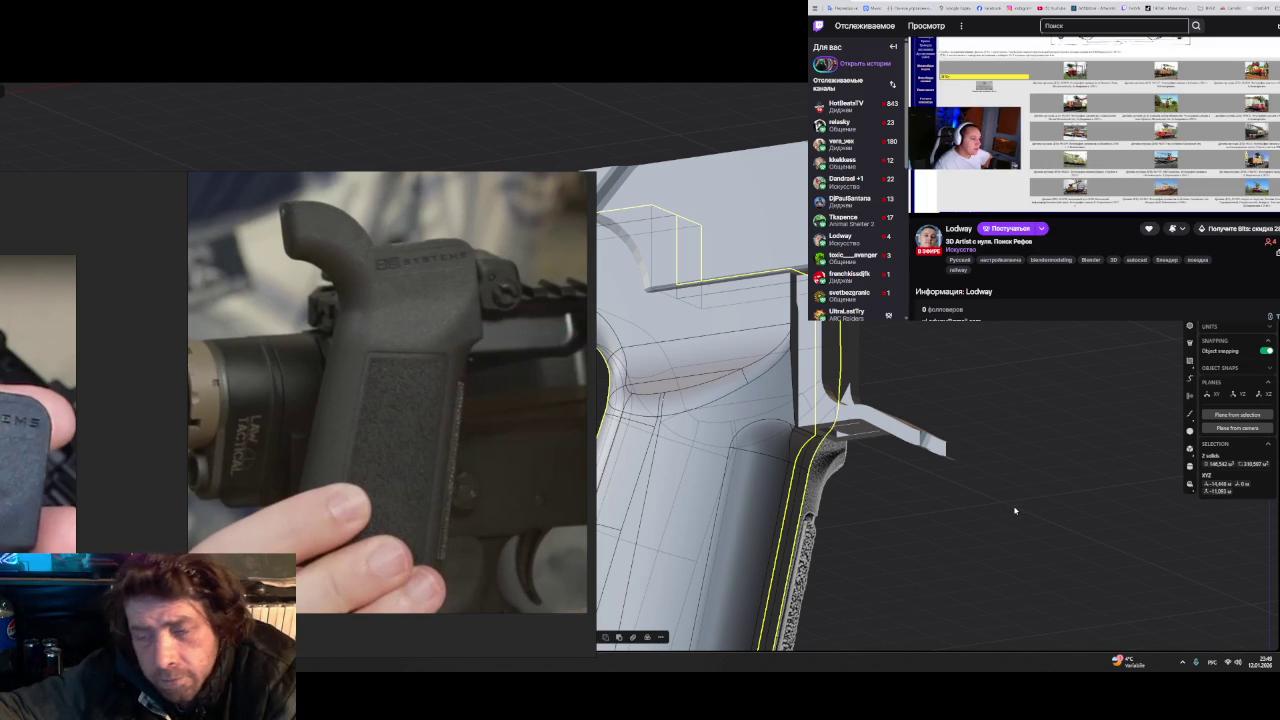
key(ctrl+z)
key(Escape)
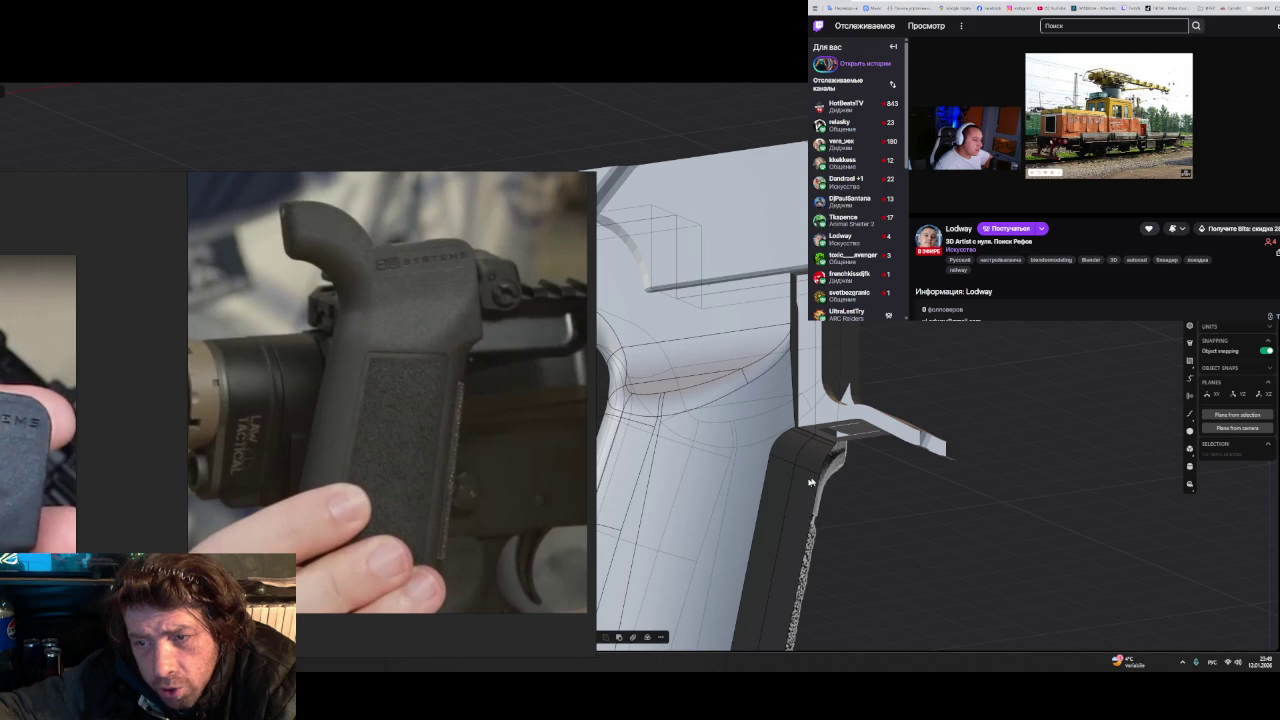
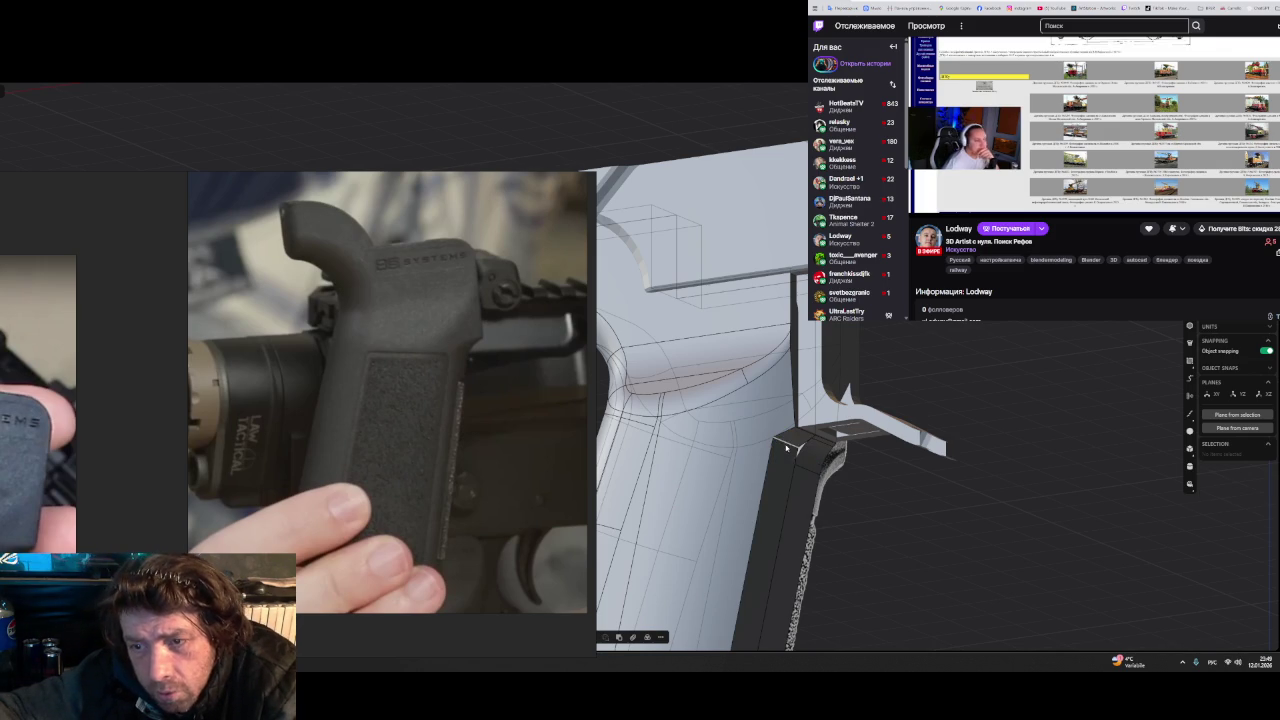
- Fillet the edge where the grip meets the trigger guard
click(787, 446)
key(f)
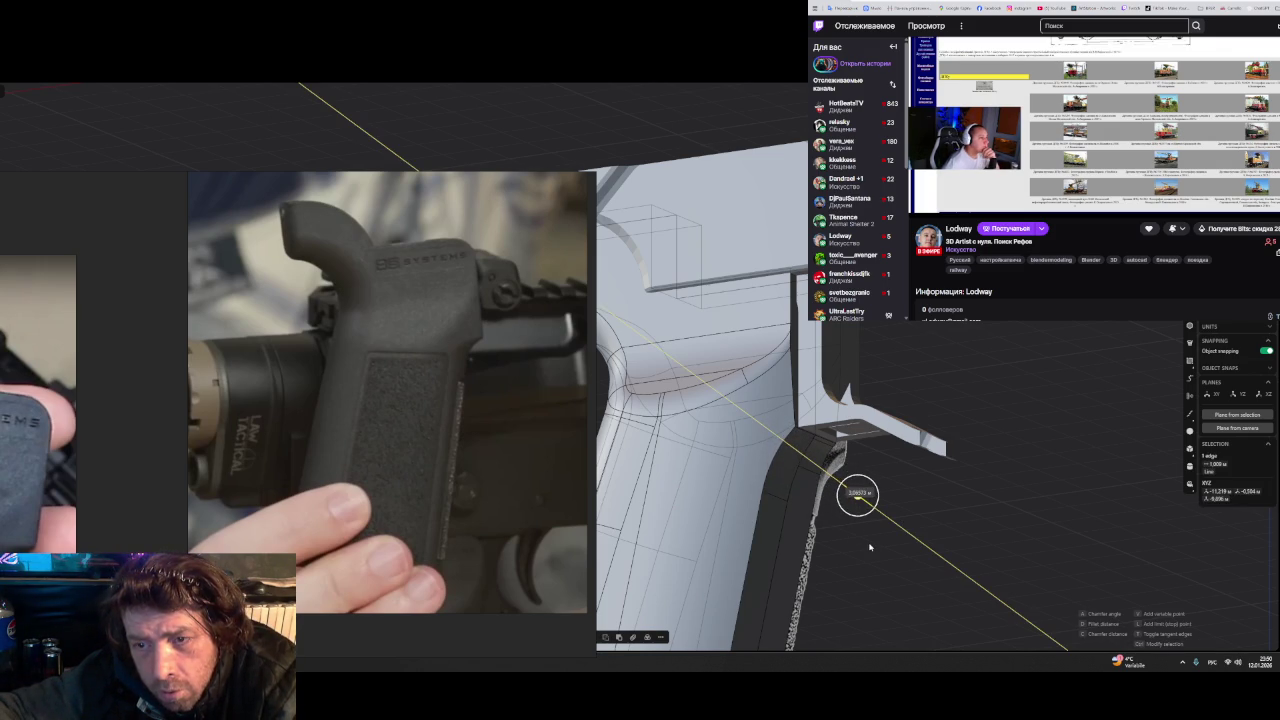
click(908, 519)
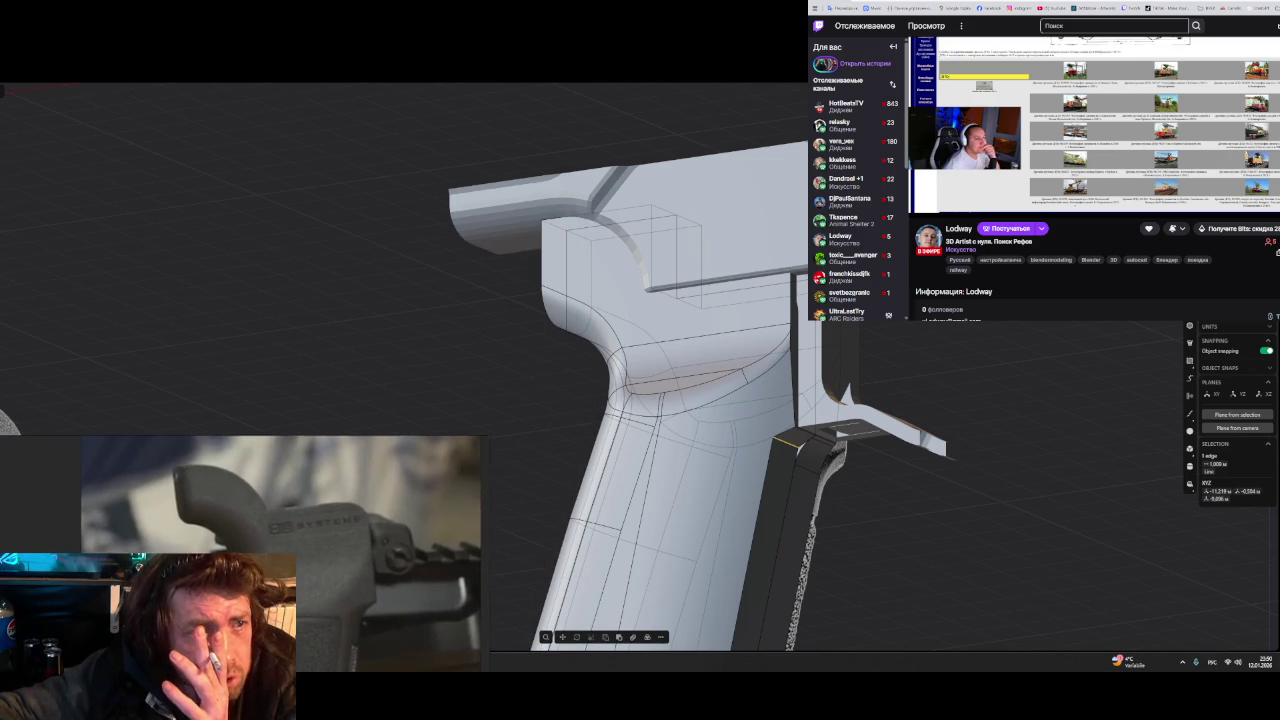
- Save the project under a new version-numbered file name
key(ctrl+s)
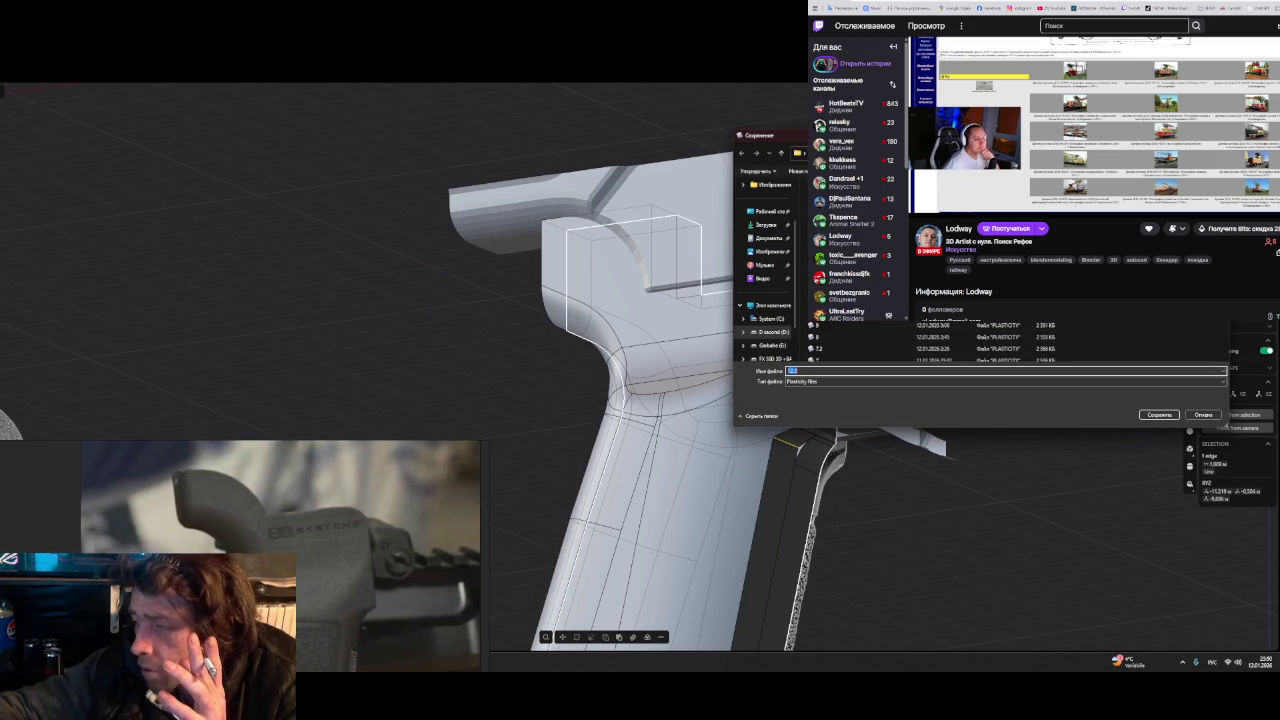
text(12.3)
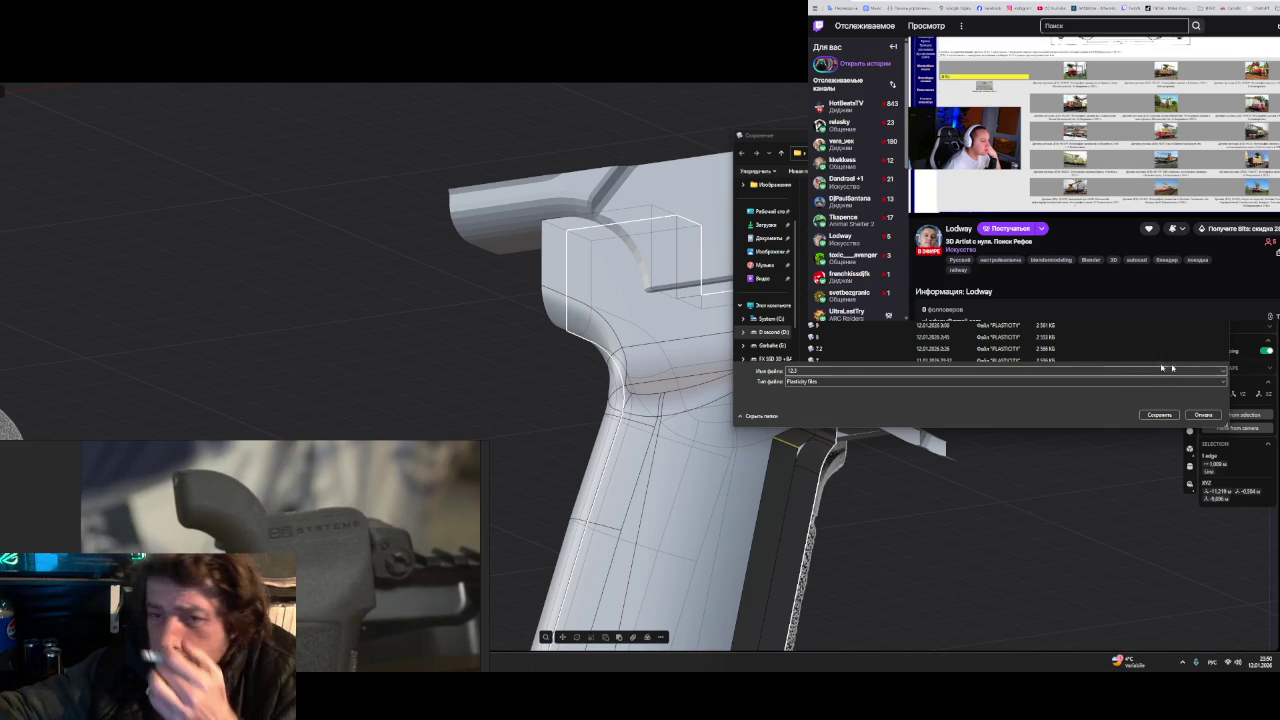
click(832, 371)
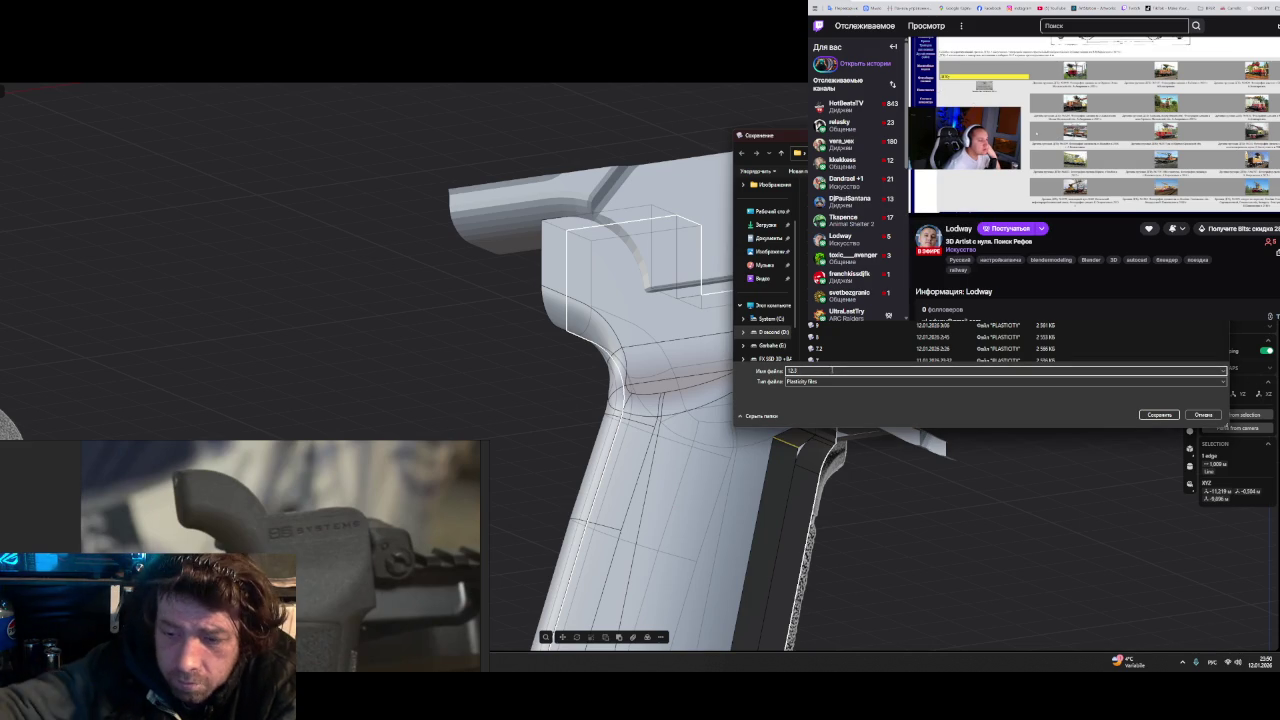
key(BackSpace)
key(BackSpace)
text(.4)
key(Return)
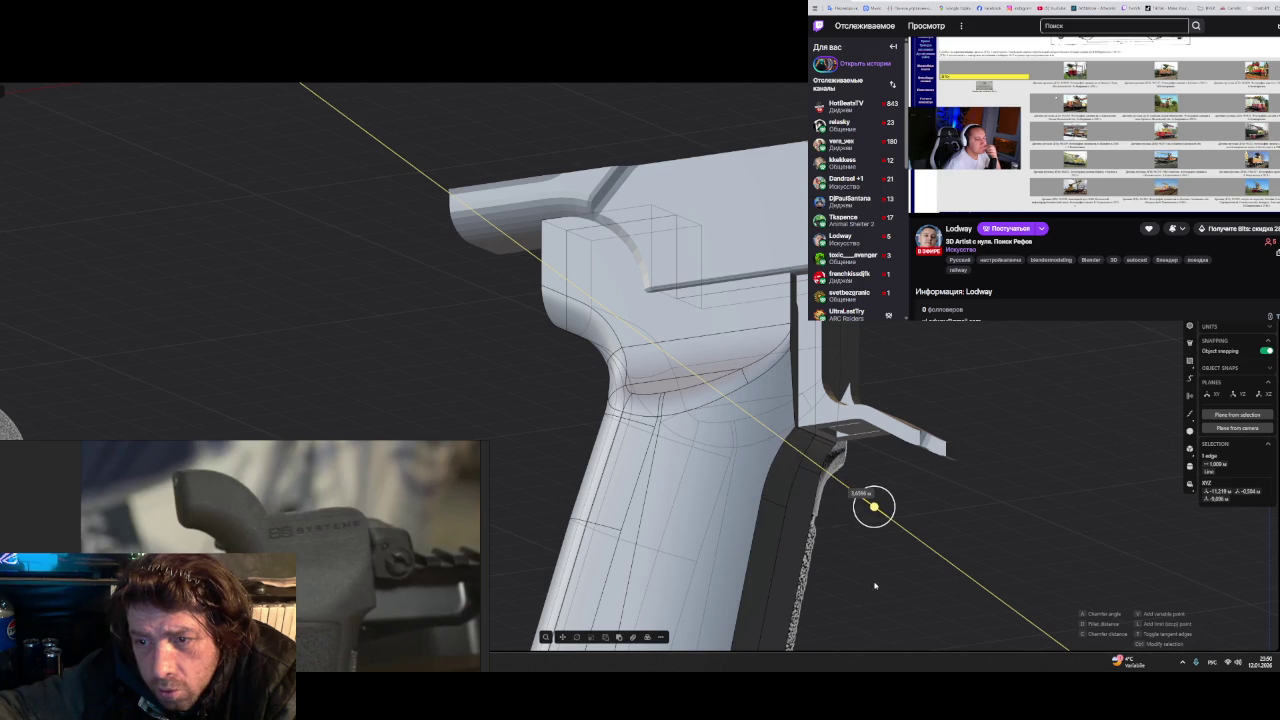
- Fillet the junction edge between the grip back and trigger-guard plate, then orbit to check it
key(Escape)
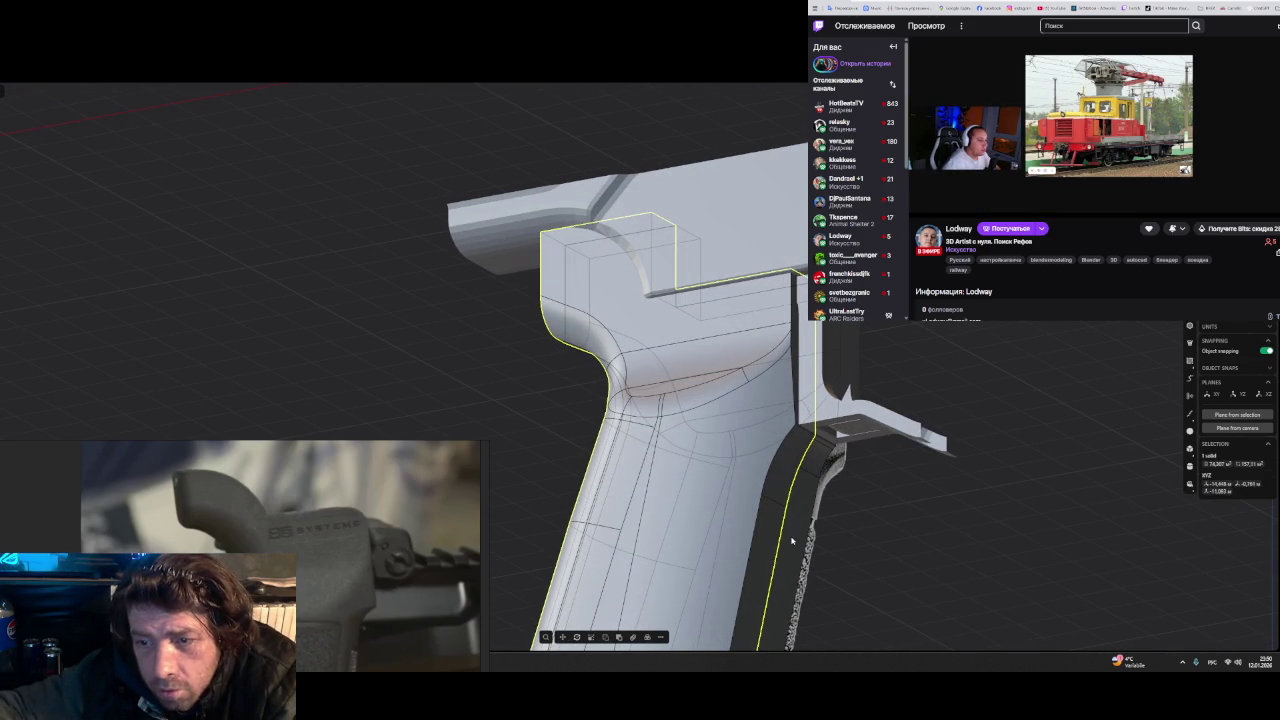
key(Escape)
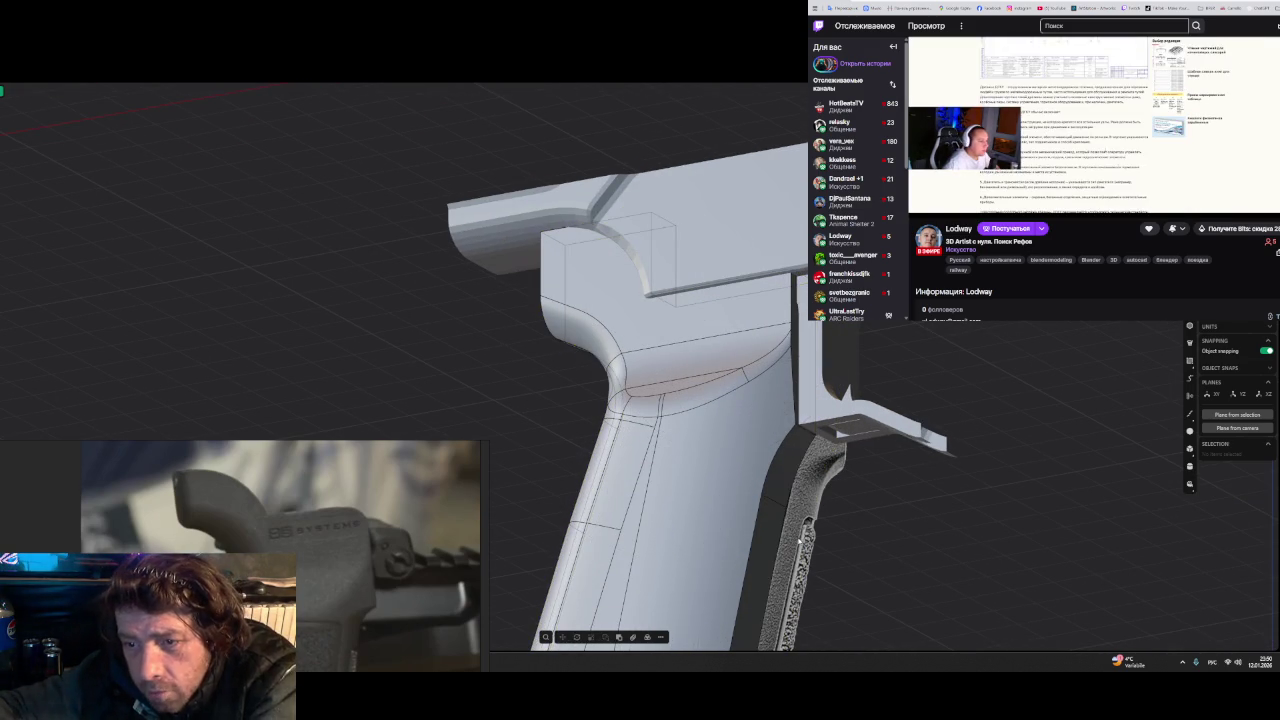
click(777, 455)
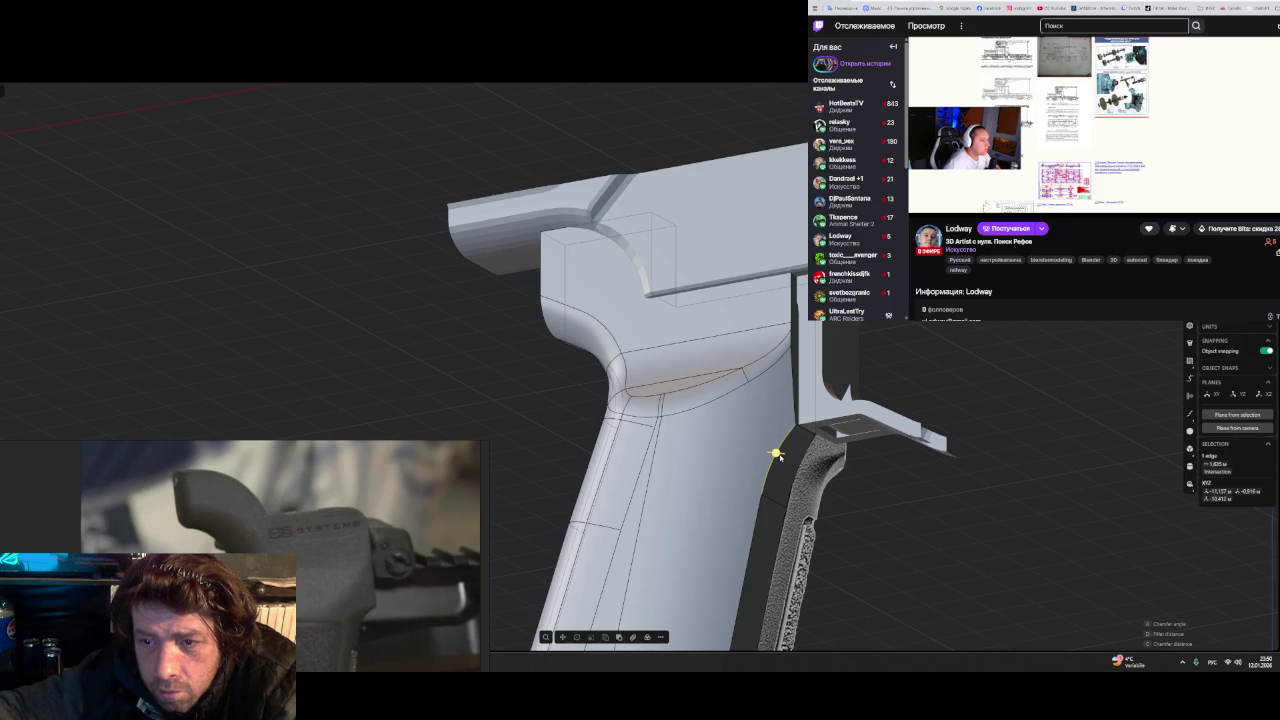
key(f)
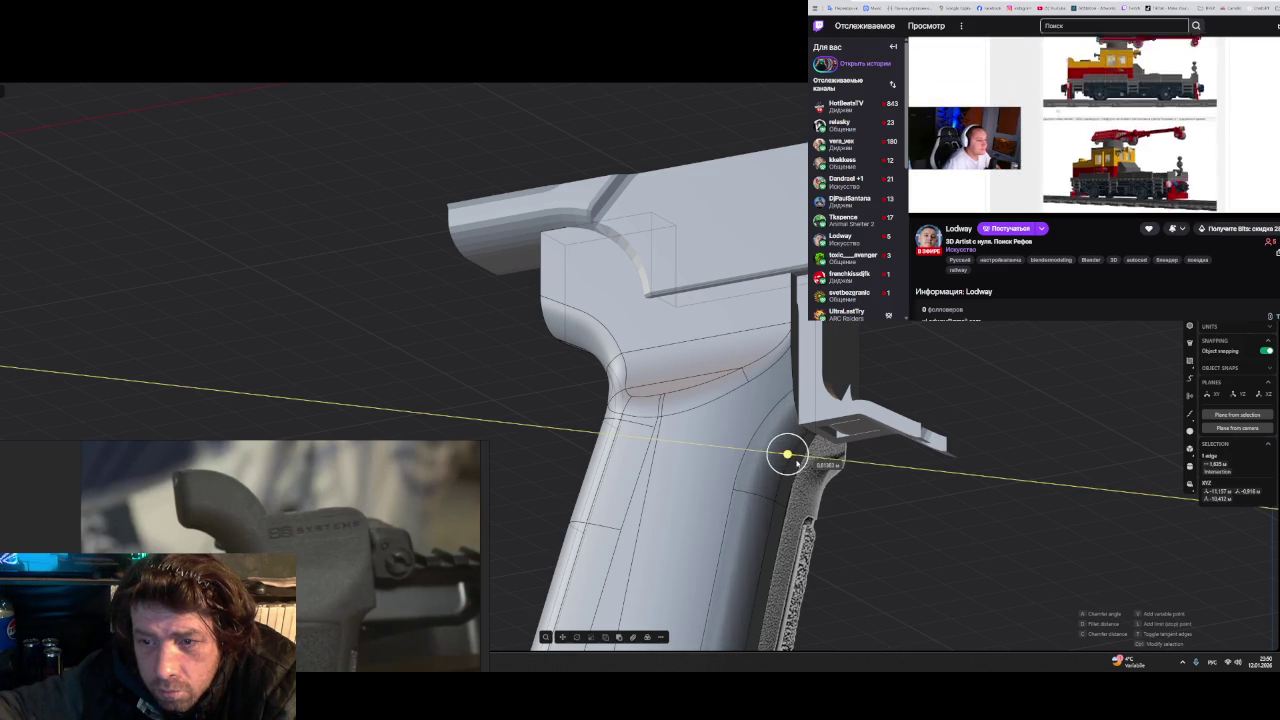
key(Escape)
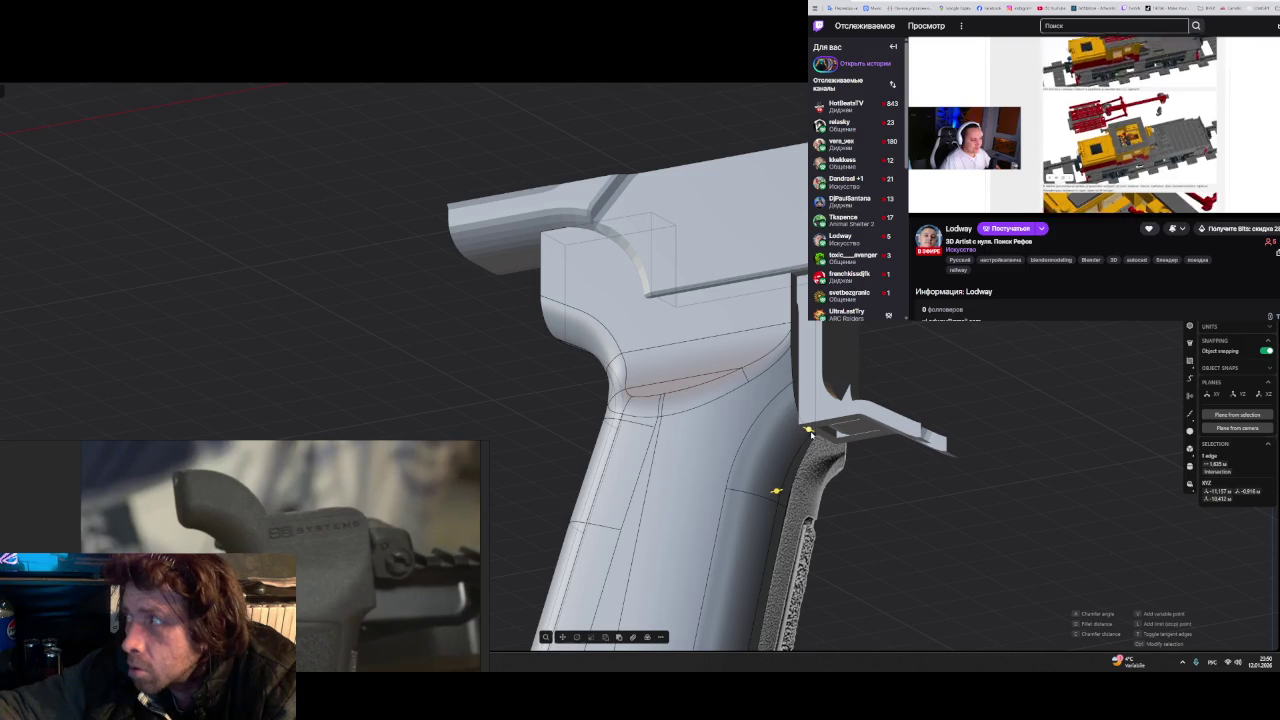
scroll(810, 433, up, 1)
scroll(810, 433, up, 1)
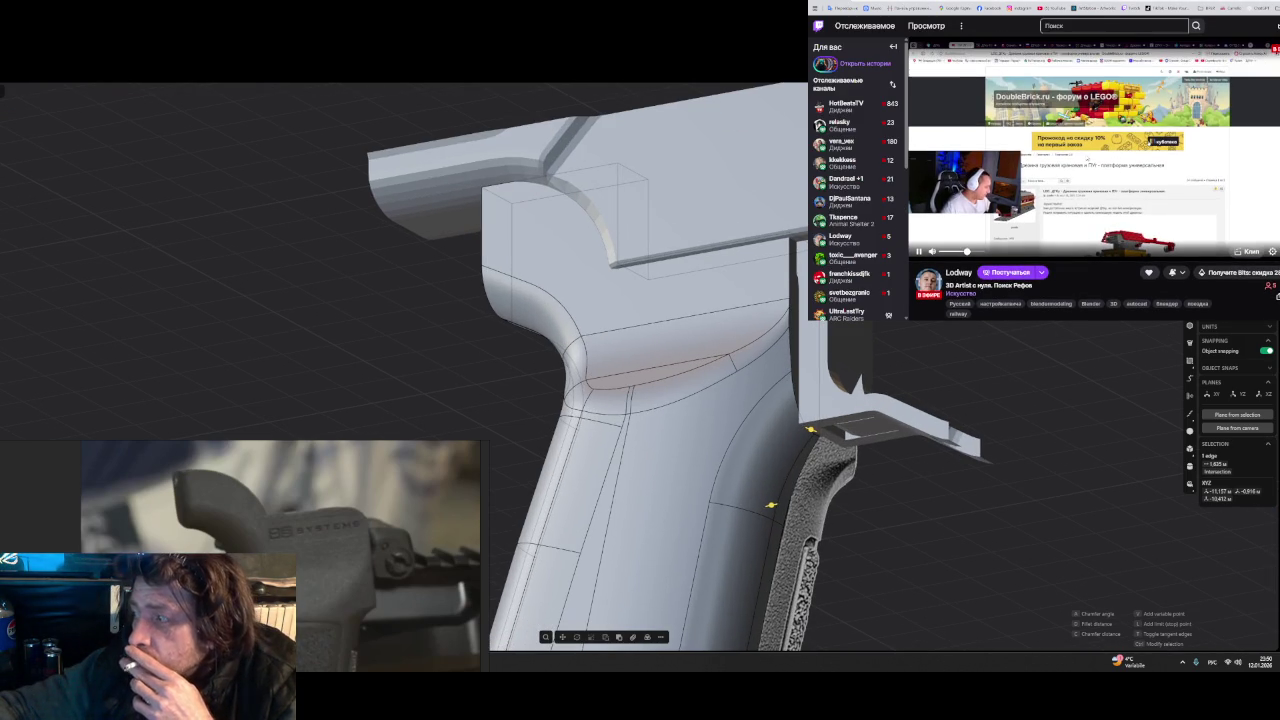
click(787, 428)
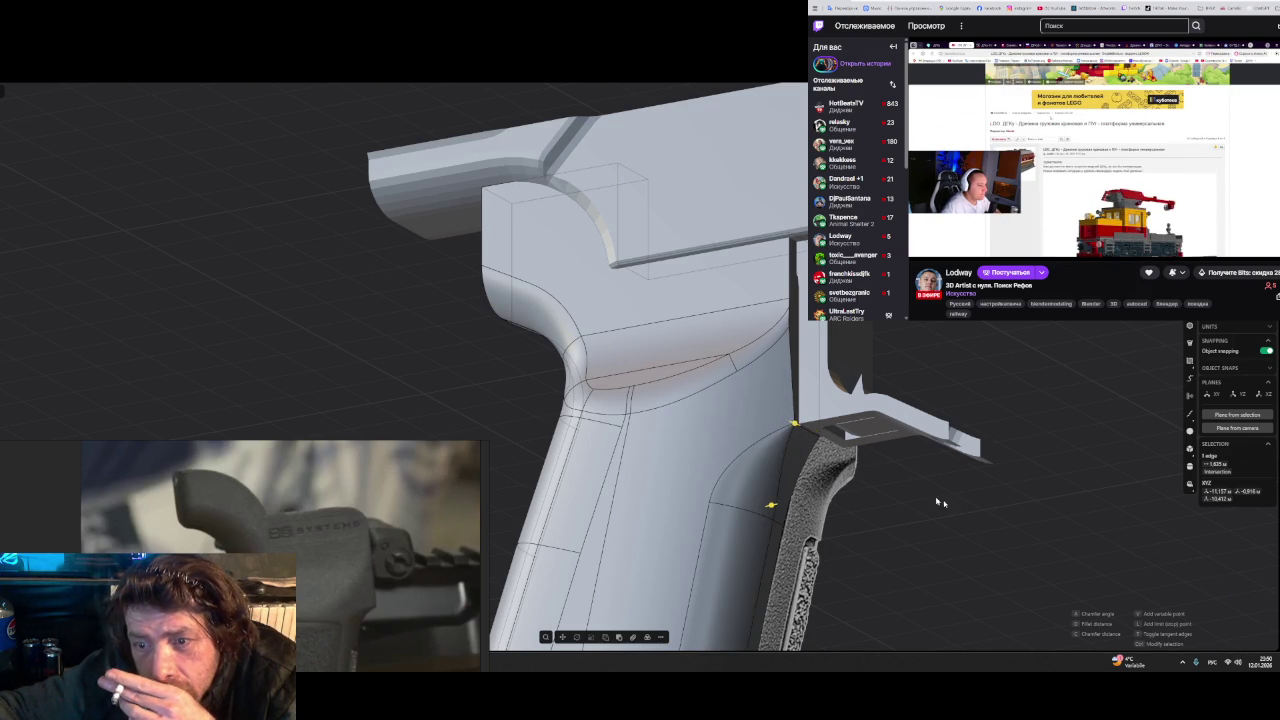
mouse_move(986, 508)
middle_down()
mouse_move(928, 481)
mouse_move(955, 526)
mouse_move(980, 516)
middle_up()
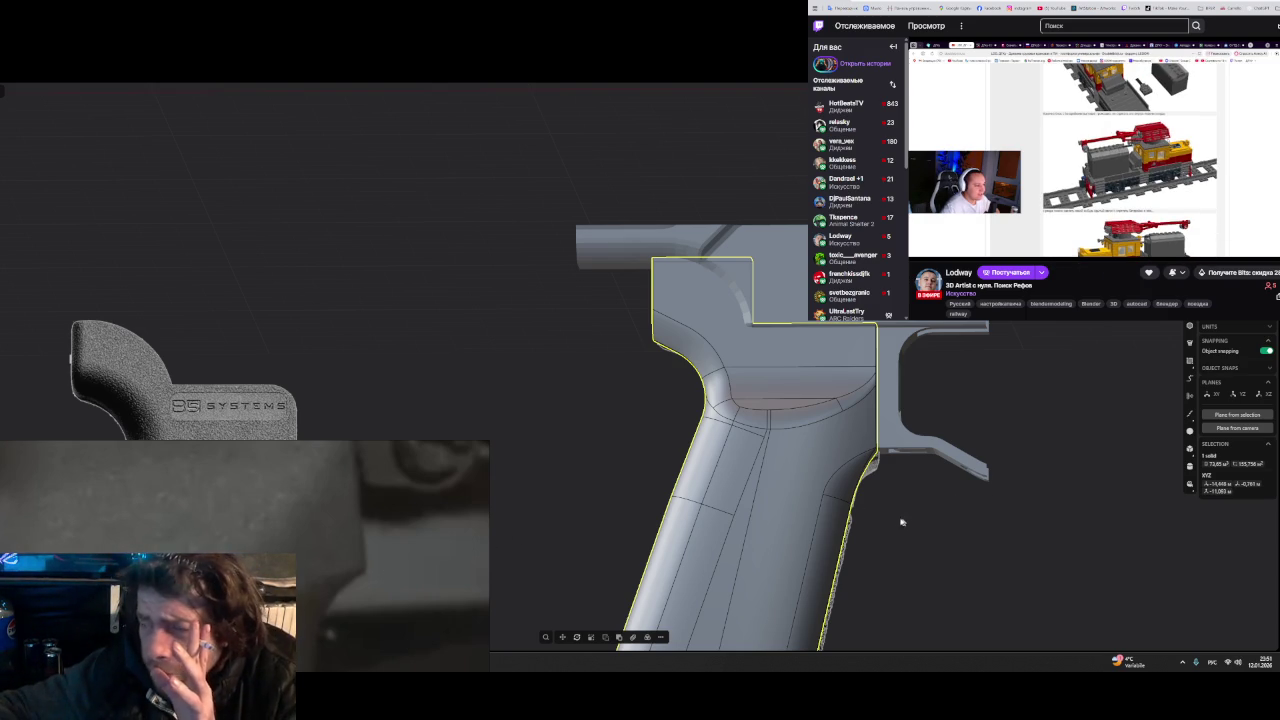
- Zoom and orbit to a close view of the trigger-guard junction
scroll(872, 463, up, 2)
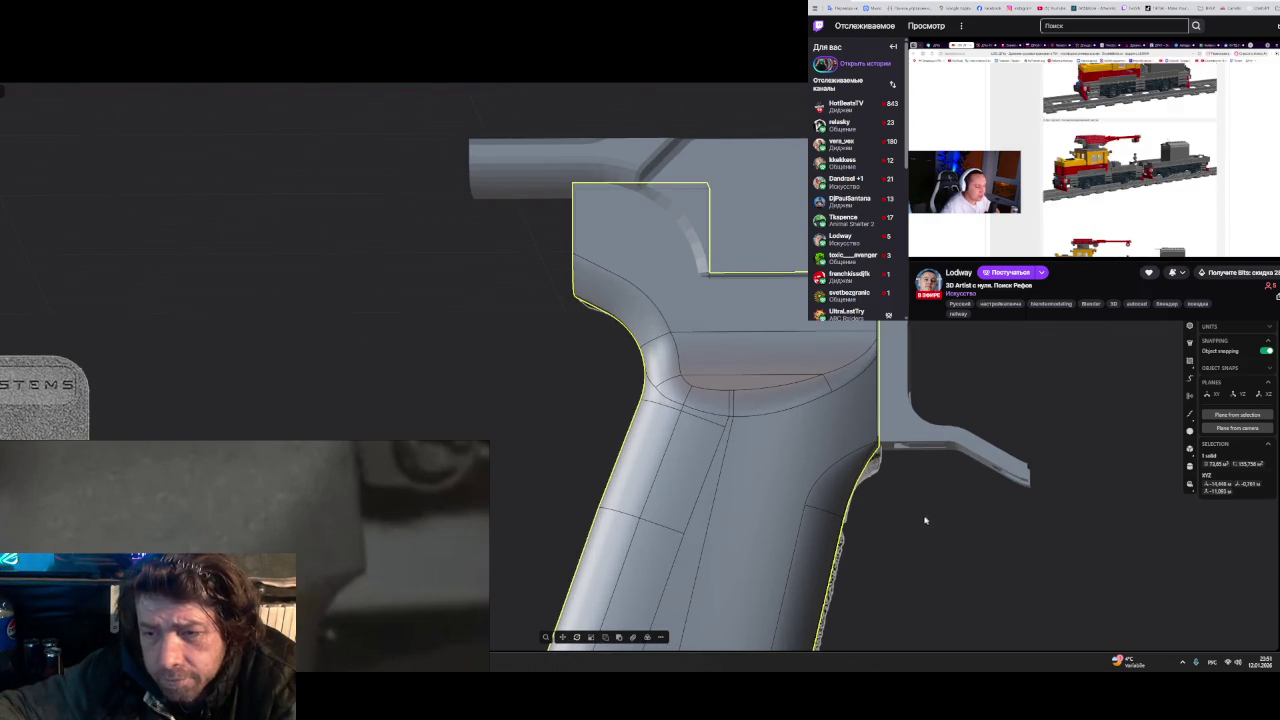
middle_drag(898, 521, 868, 518)
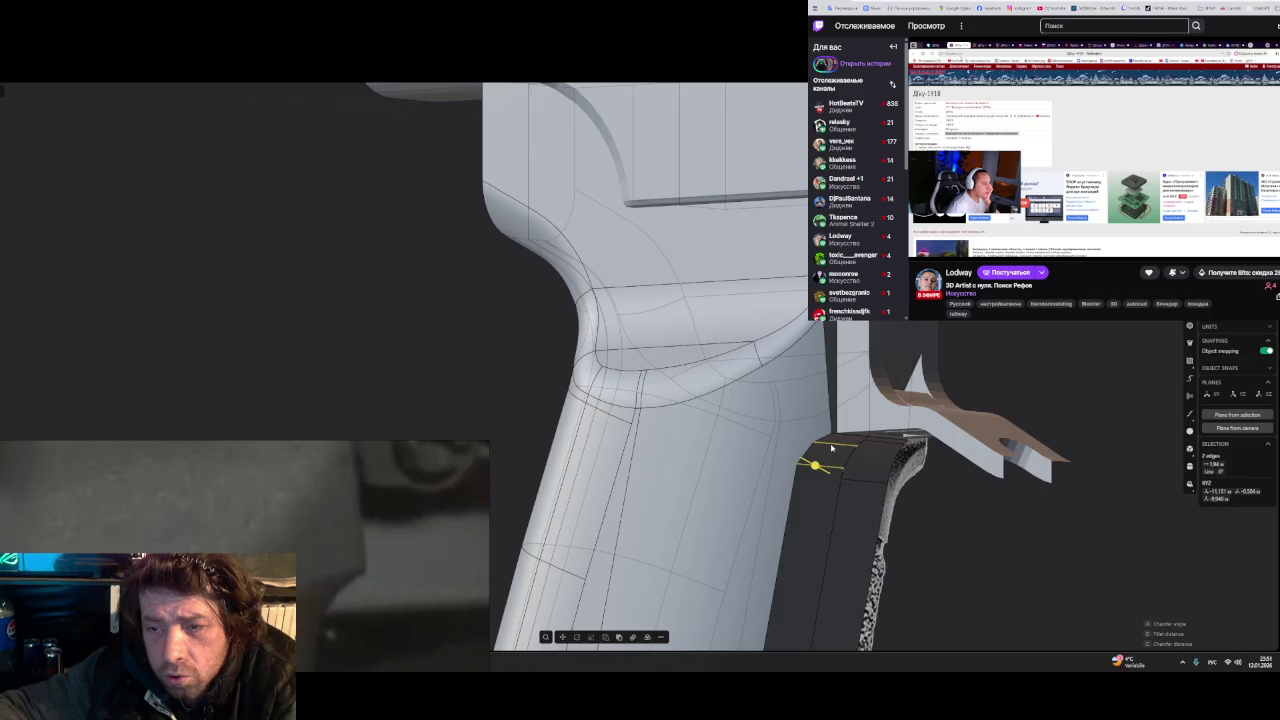
- Enlarge and apply the chamfer, then chamfer the long edge along the grip back
drag(870, 374, 840, 517)
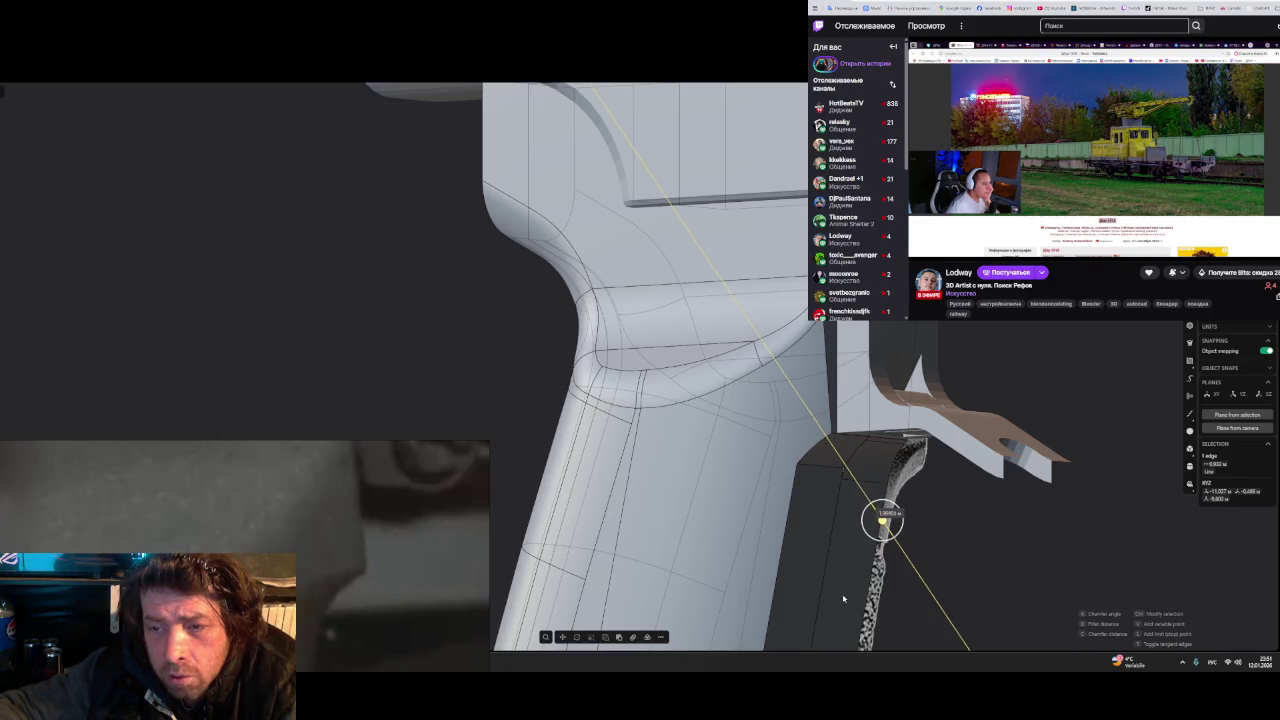
key(Return)
click(814, 466)
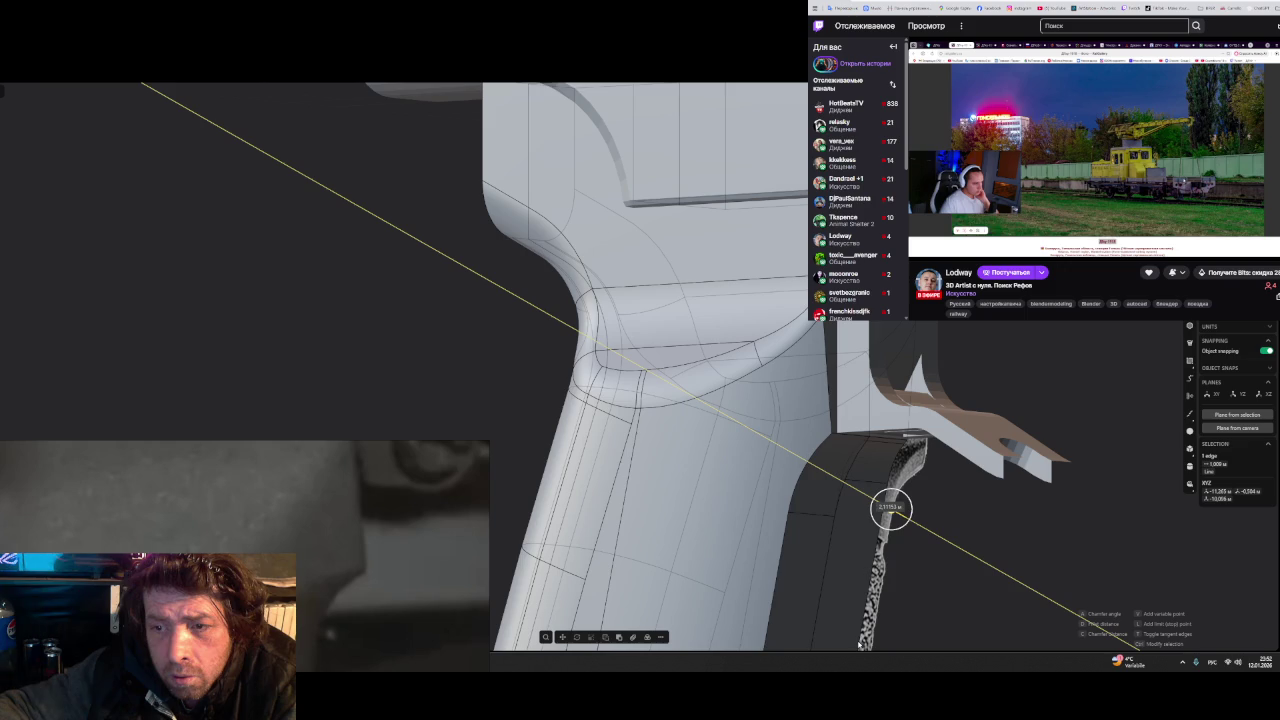
middle_drag(888, 507, 965, 545)
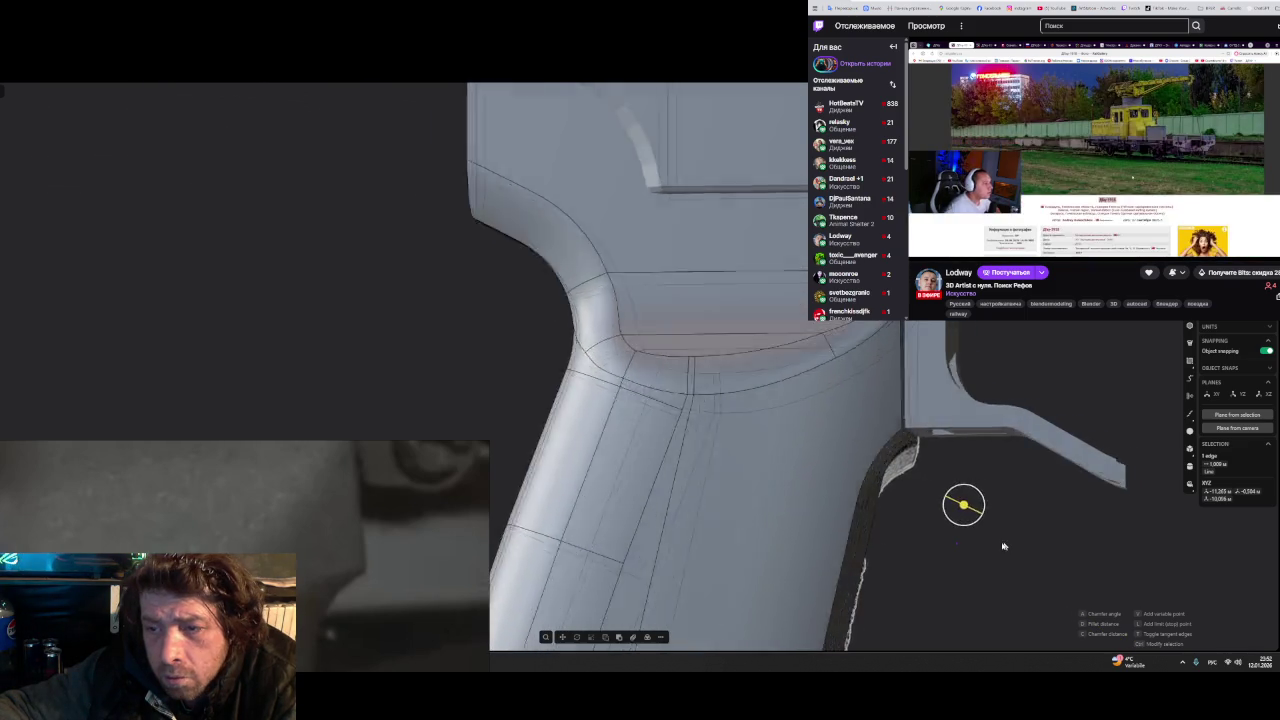
key(Return)
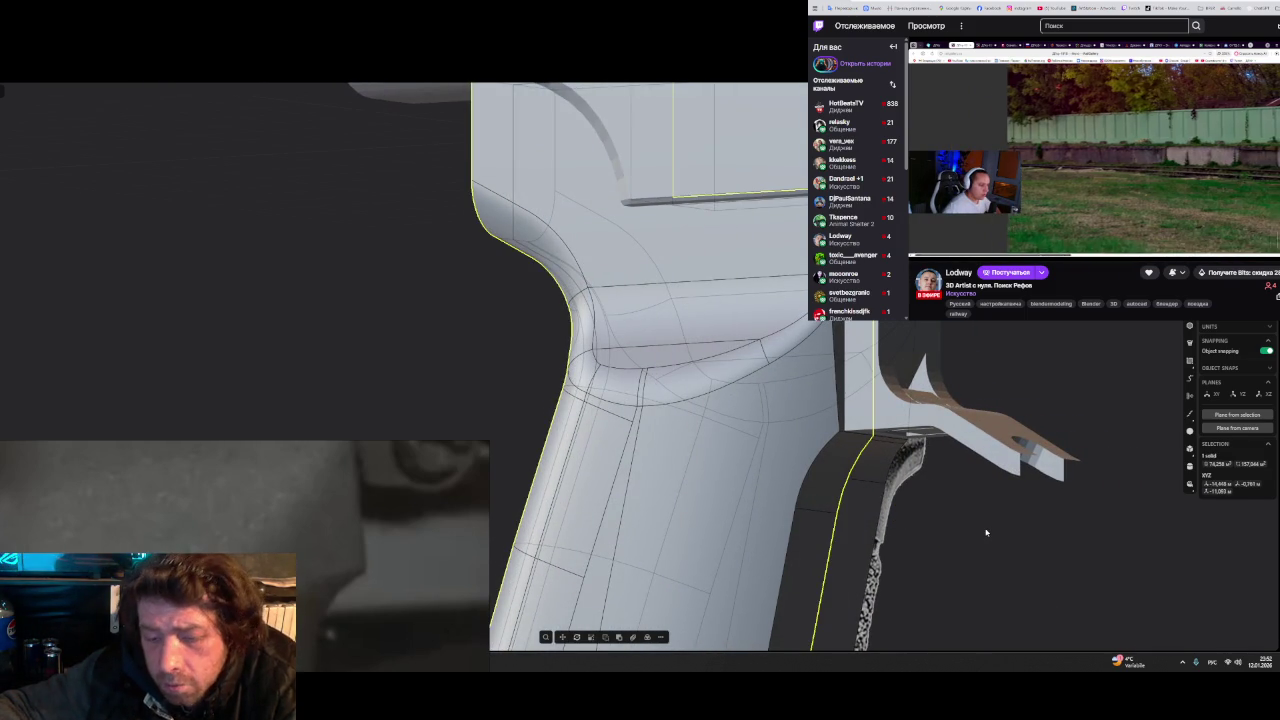
- Fillet two junction edges together and orbit to inspect the grip's top faces
click(811, 466)
click(790, 532)
key(f)
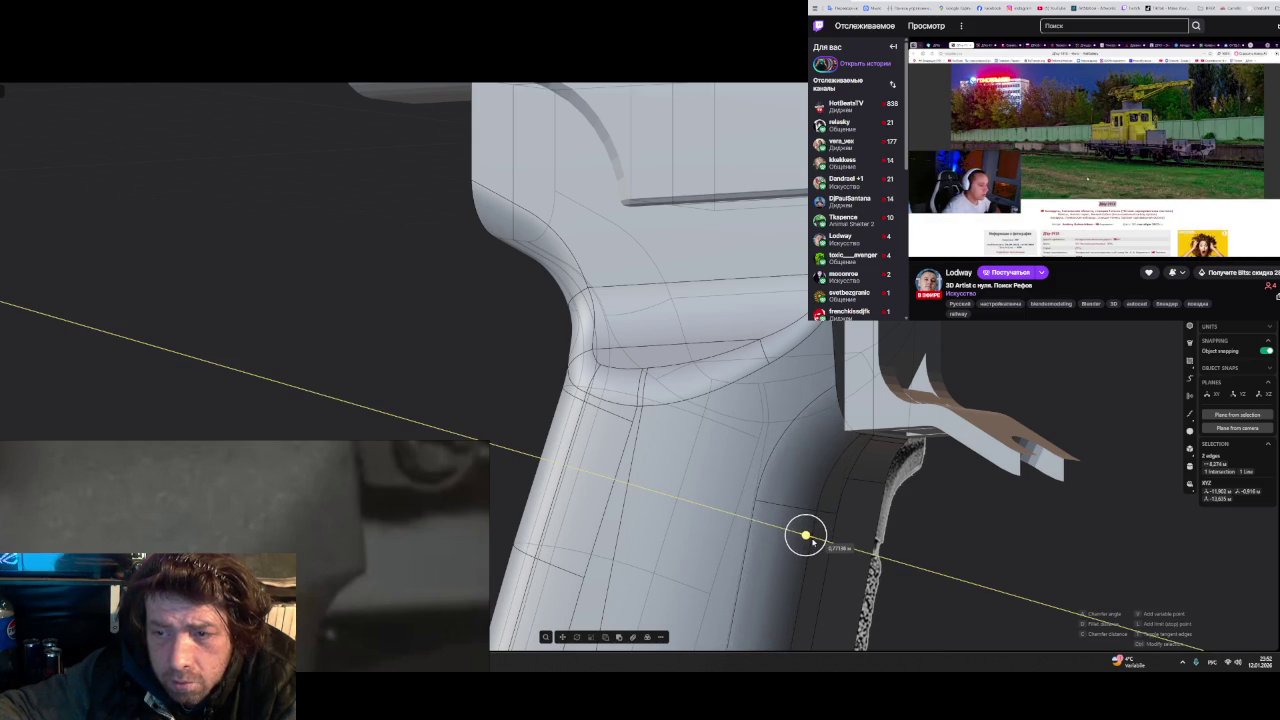
click(812, 540)
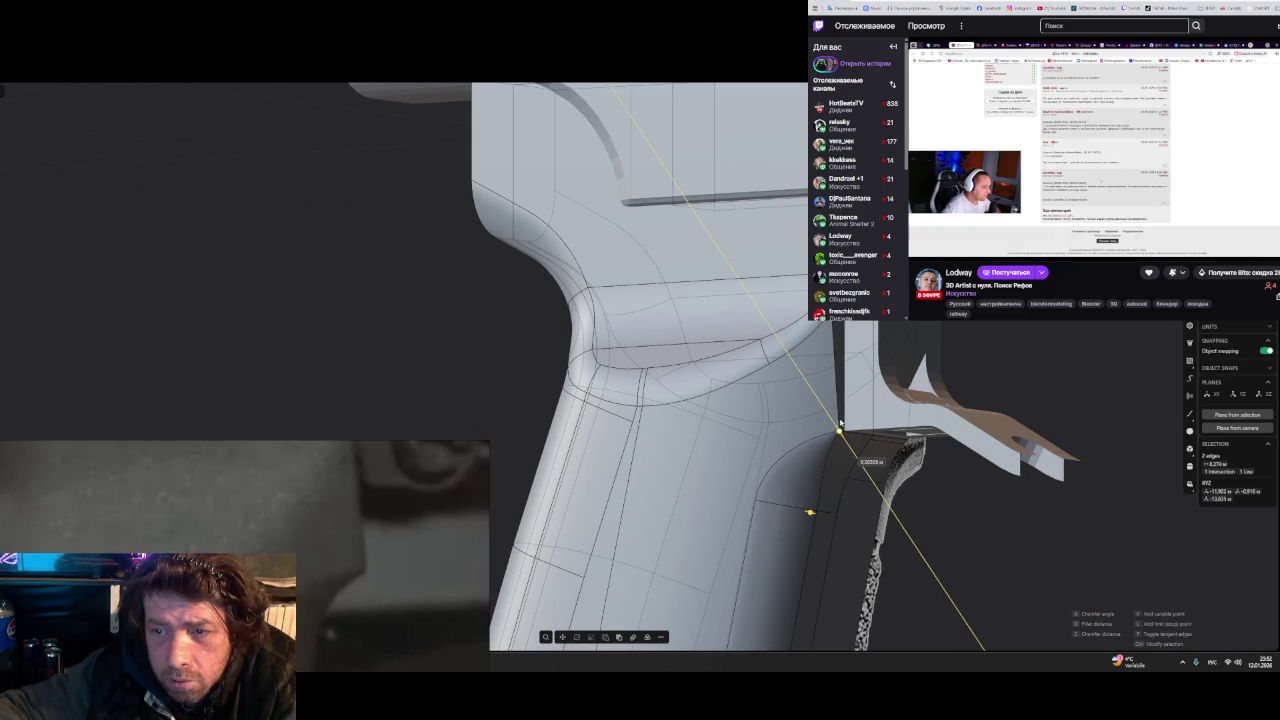
mouse_move(960, 522)
middle_down()
mouse_move(963, 547)
mouse_move(1020, 523)
mouse_move(1000, 540)
mouse_move(1014, 563)
middle_up()
scroll(1000, 550, up, 2)
scroll(938, 516, up, 2)
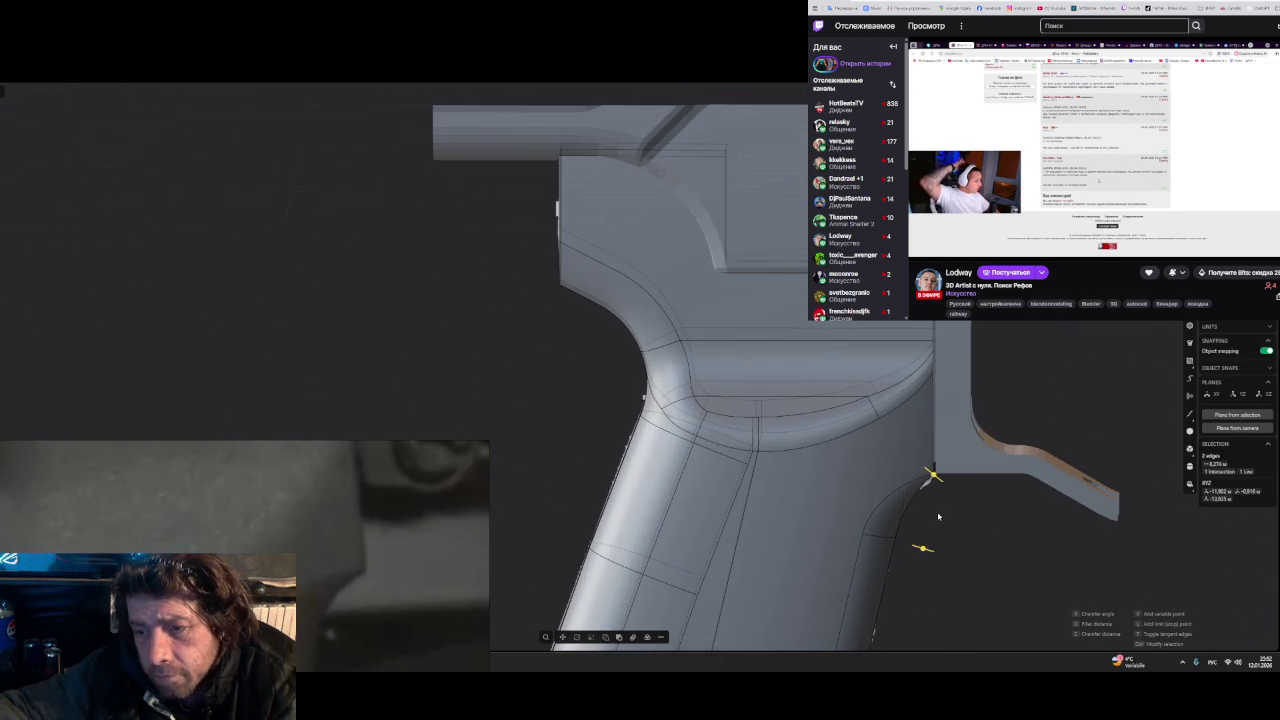
middle_drag(938, 516, 903, 488)
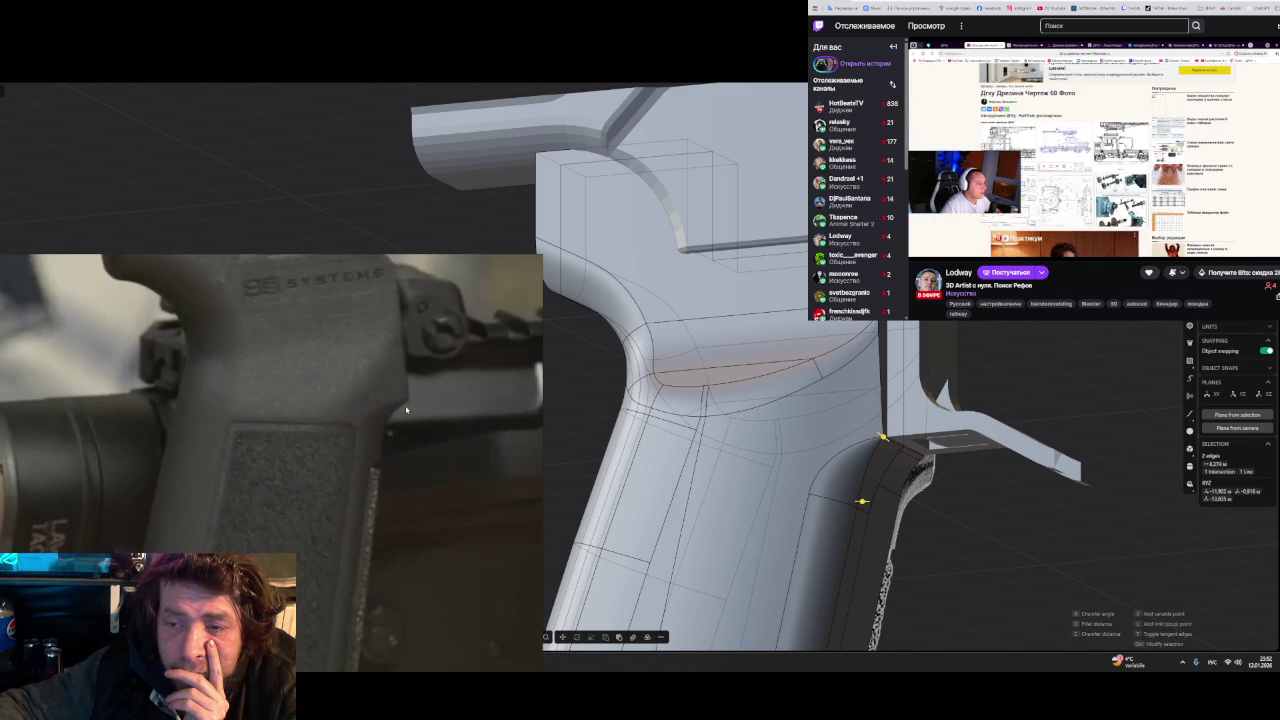
middle_drag(995, 496, 921, 487)
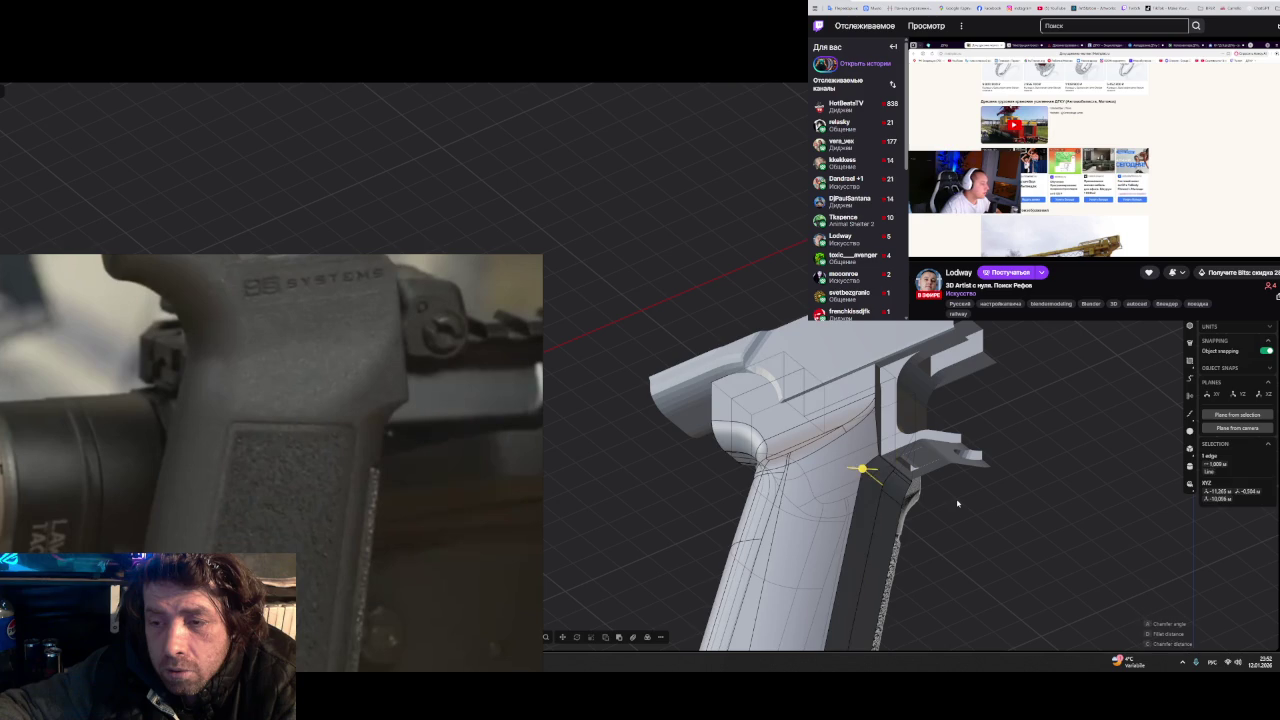
mouse_move(957, 505)
middle_down()
mouse_move(930, 390)
mouse_move(845, 512)
mouse_move(871, 544)
mouse_move(877, 532)
middle_up()
click(835, 495)
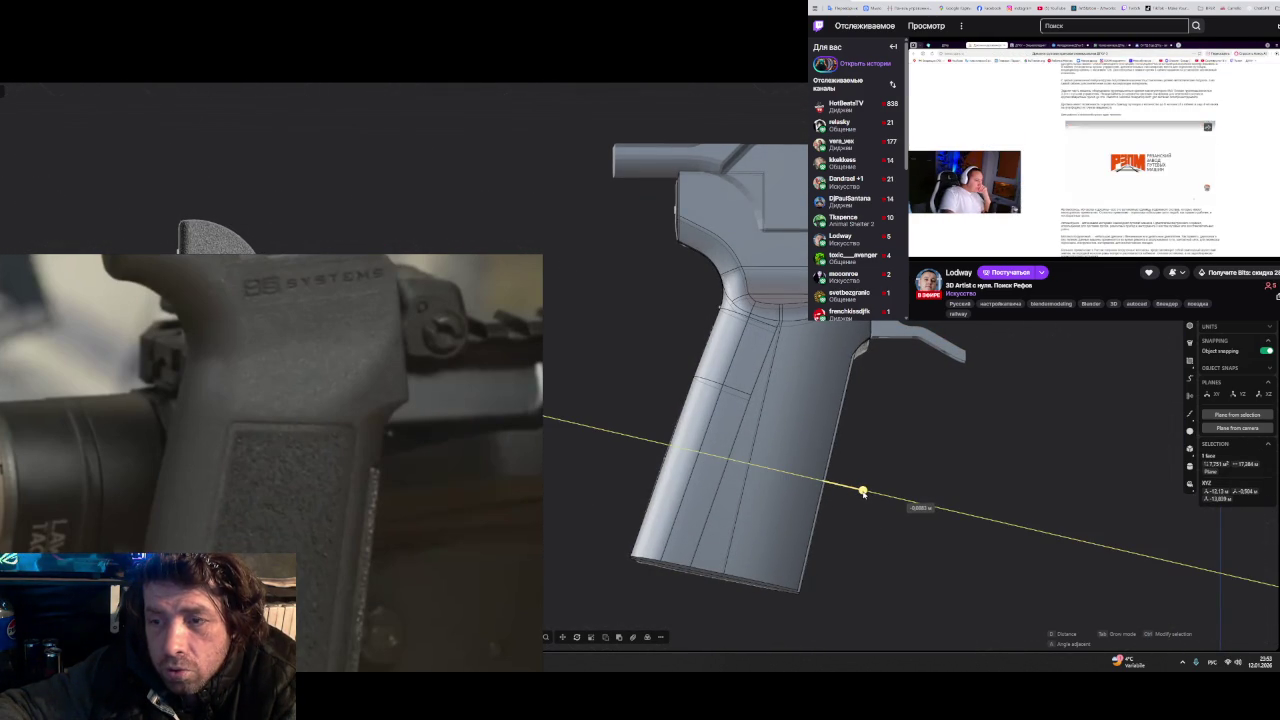
click(873, 494)
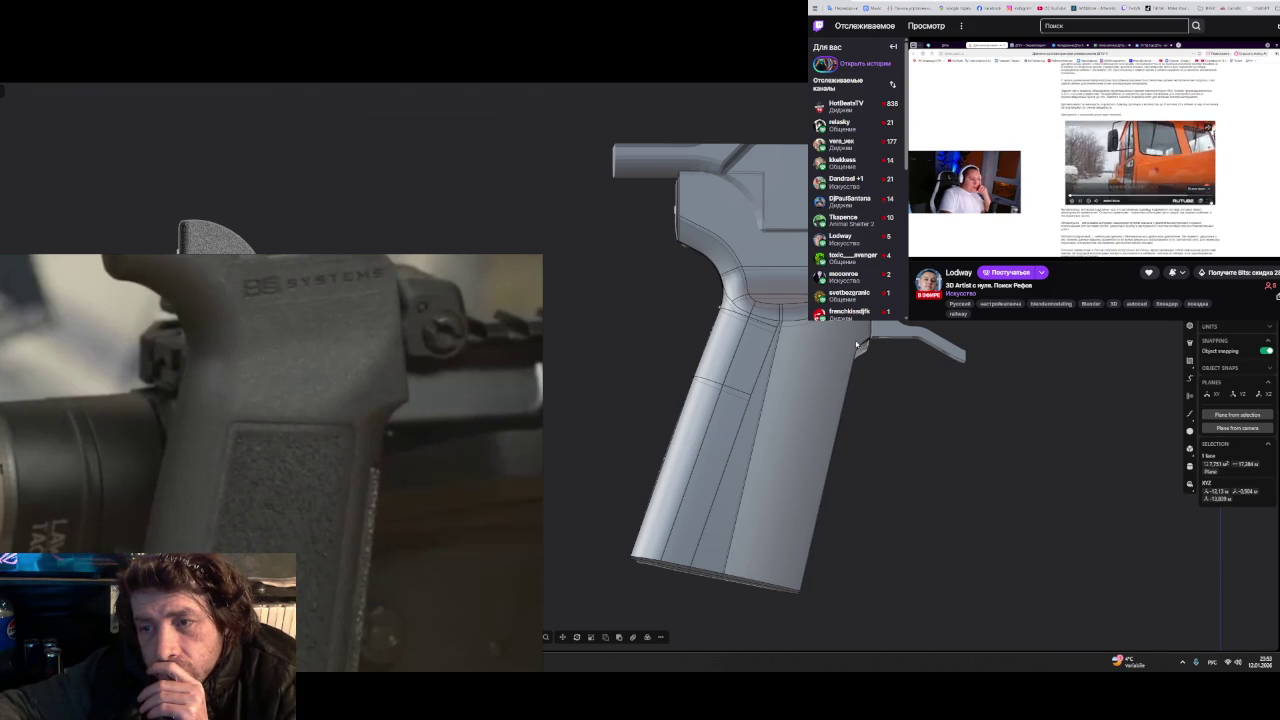
scroll(866, 350, up, 2)
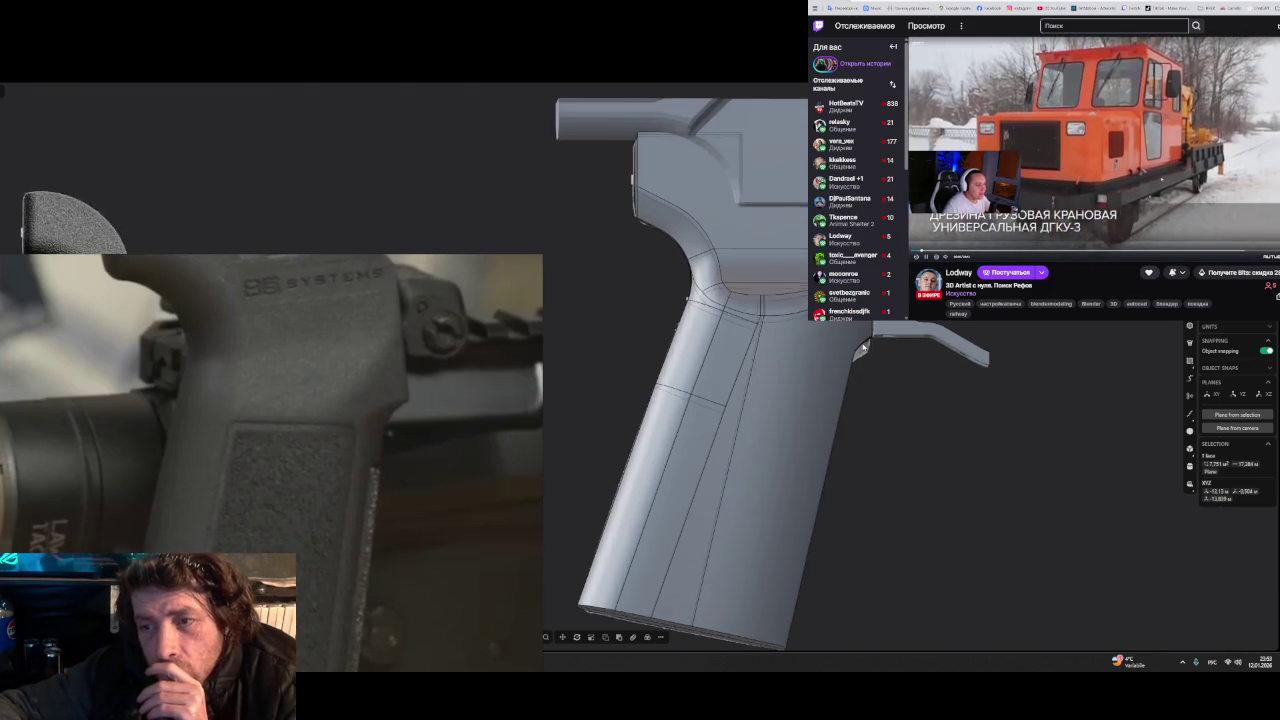
scroll(866, 350, up, 2)
scroll(864, 348, up, 3)
middle_drag(864, 347, 815, 325)
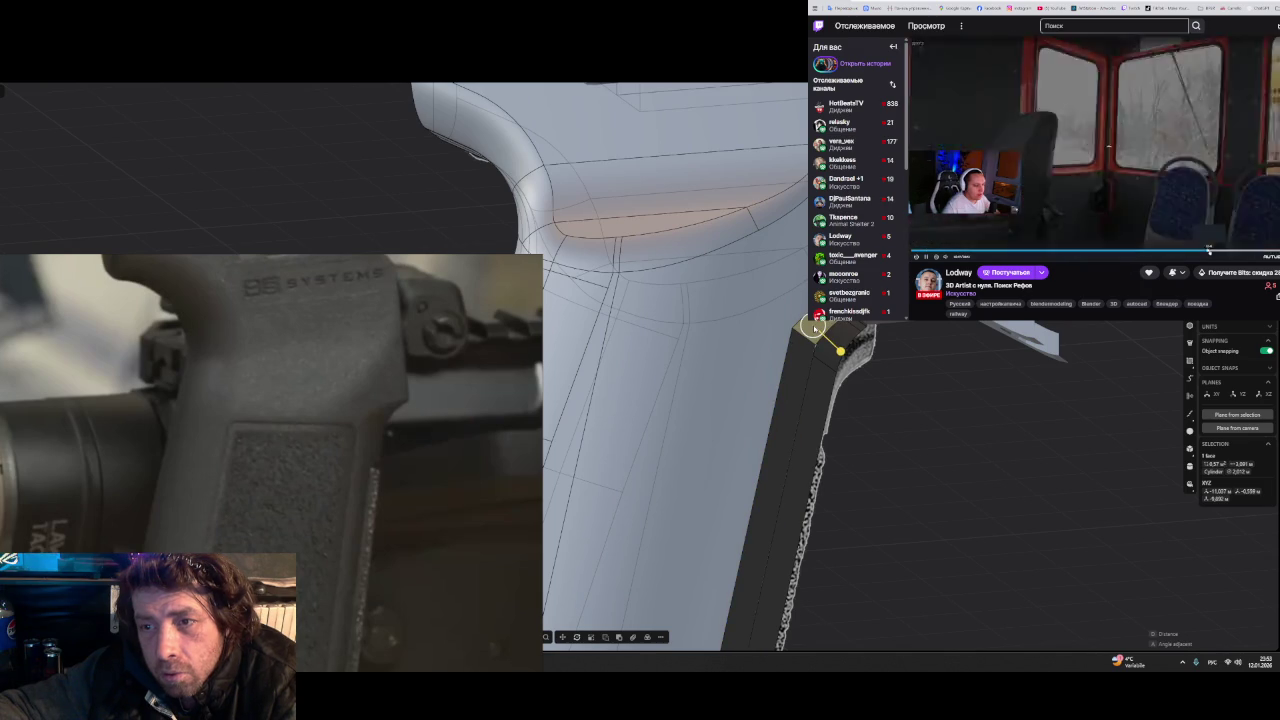
- Rotate the selected element about the Z axis and confirm
key(r)
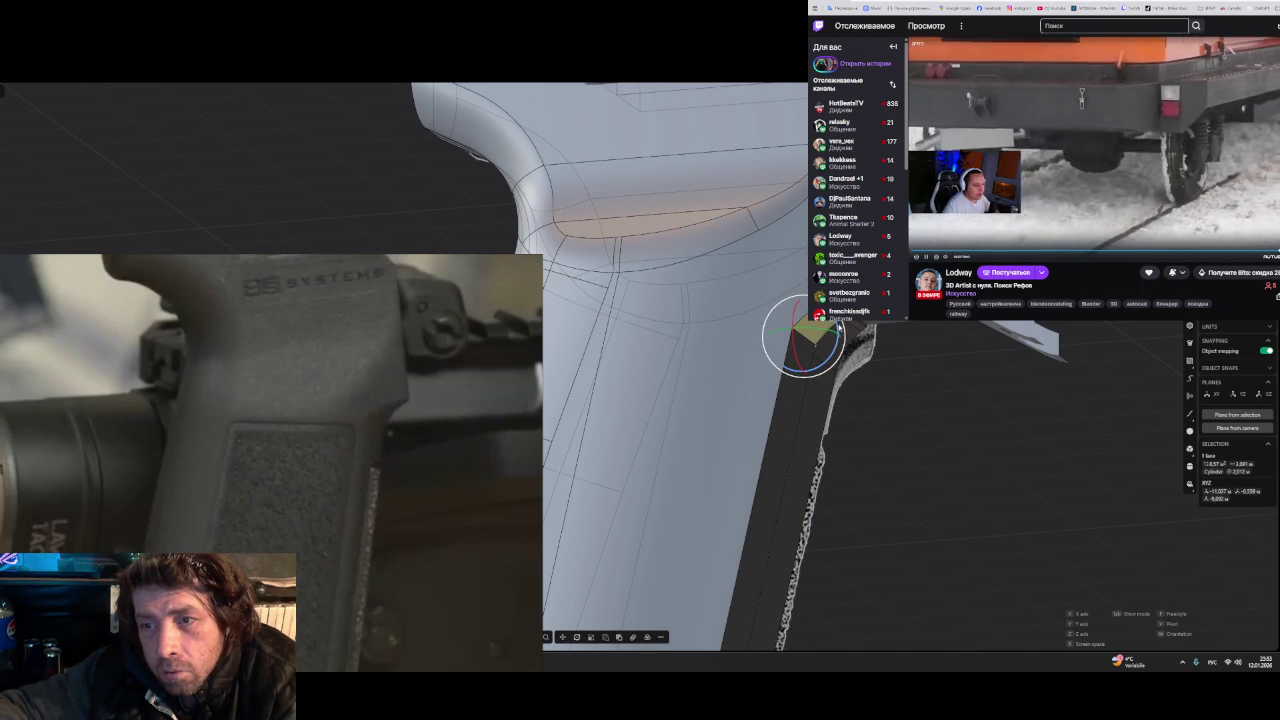
key(z)
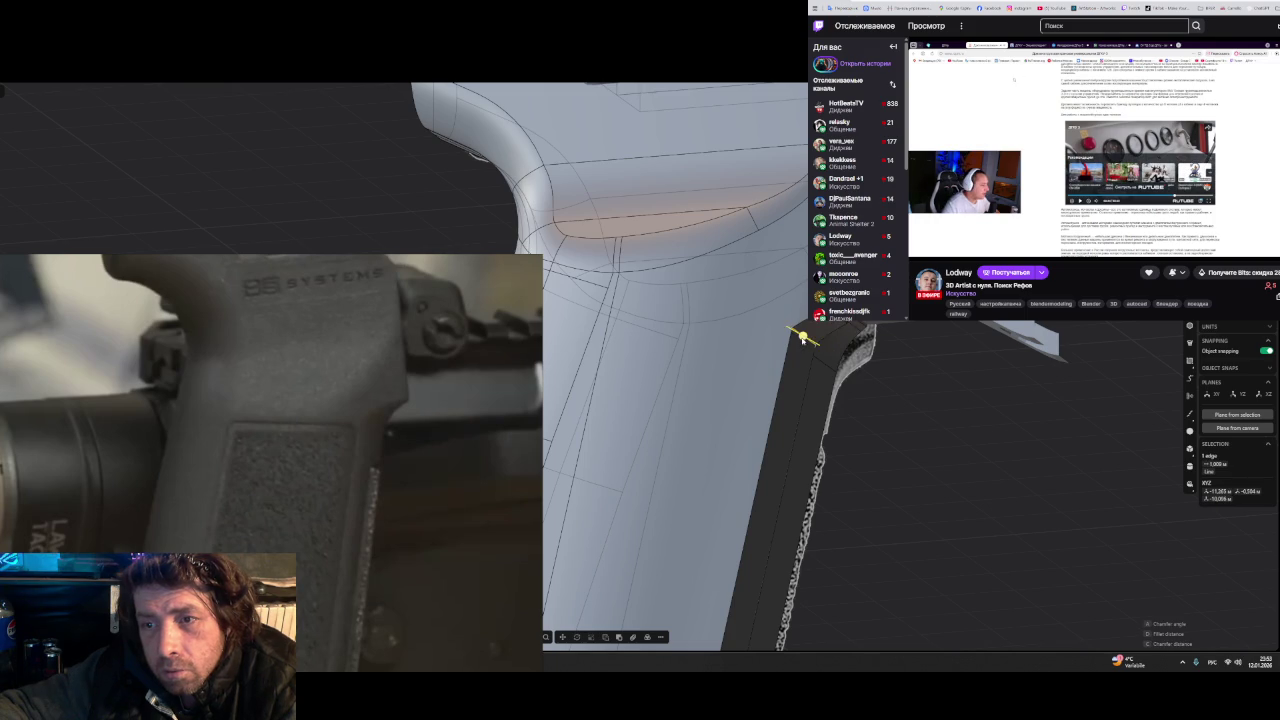
click(975, 438)
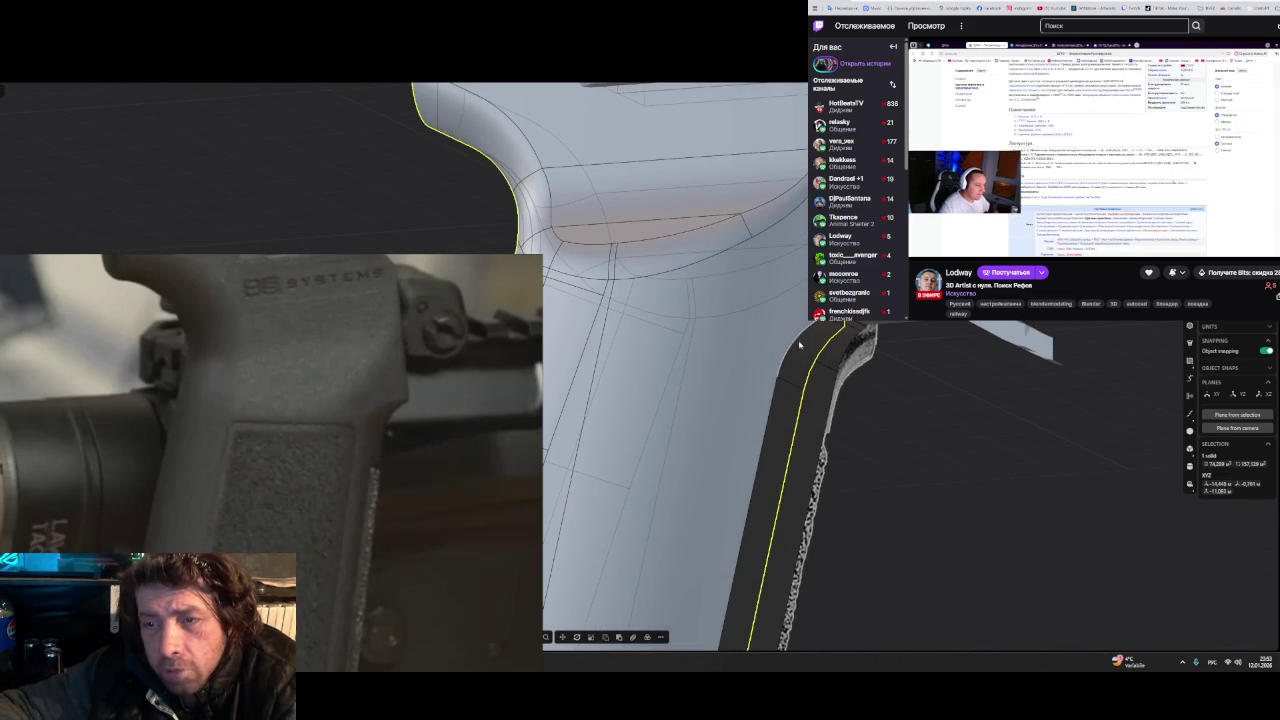
- Give the grip's top back edge a small fillet and orbit to inspect it
click(799, 345)
key(f)
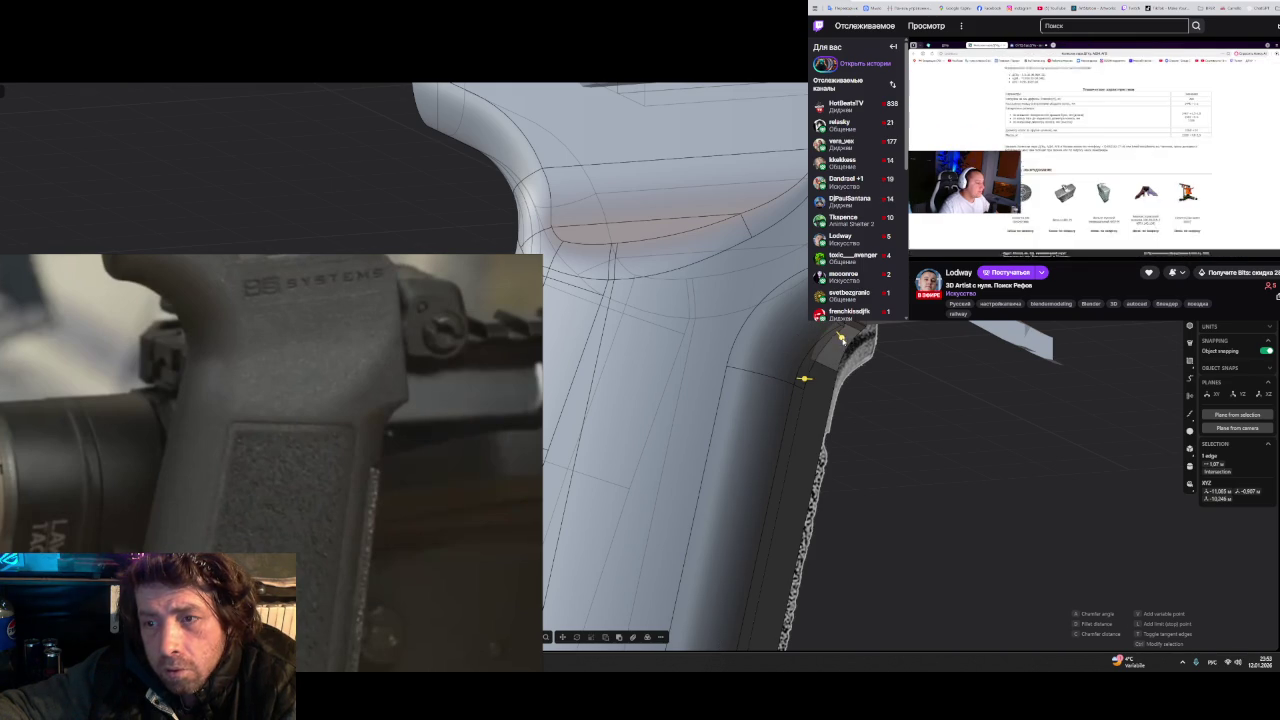
drag(808, 362, 829, 328)
mouse_move(857, 370)
middle_down()
mouse_move(929, 418)
mouse_move(888, 428)
middle_up()
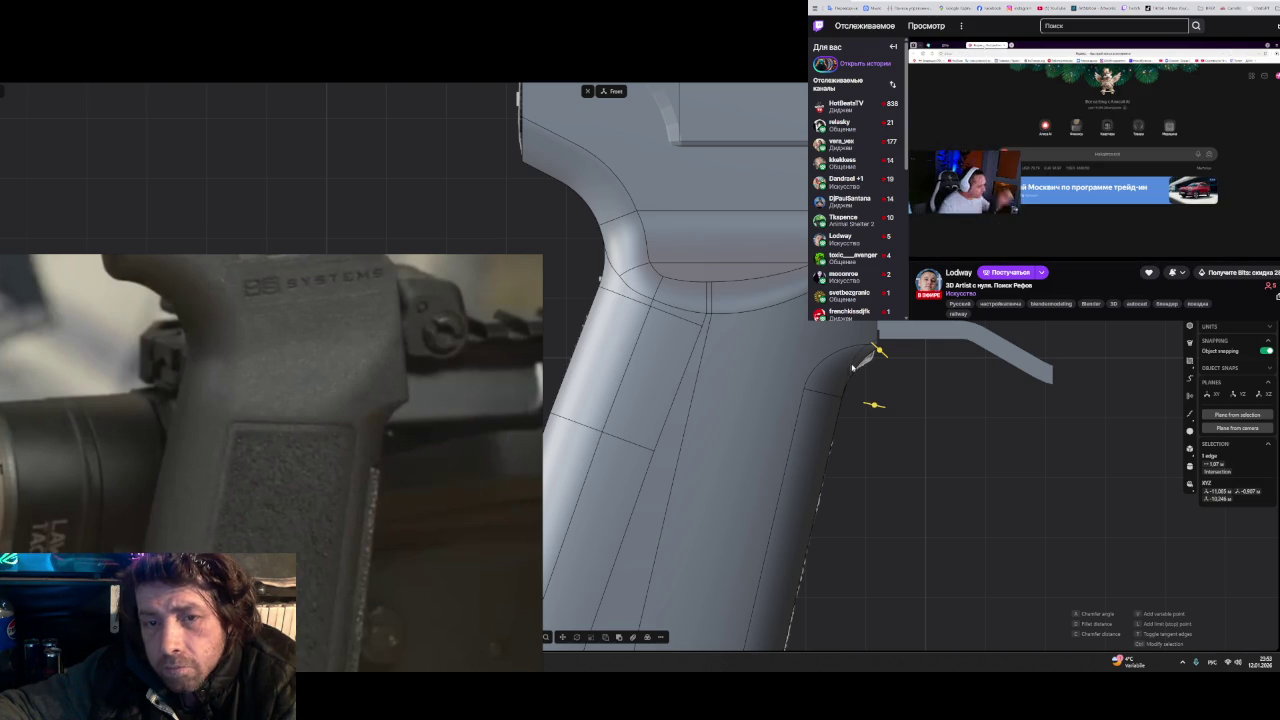
key(Return)
mouse_move(851, 368)
middle_down()
mouse_move(830, 388)
mouse_move(804, 366)
middle_up()
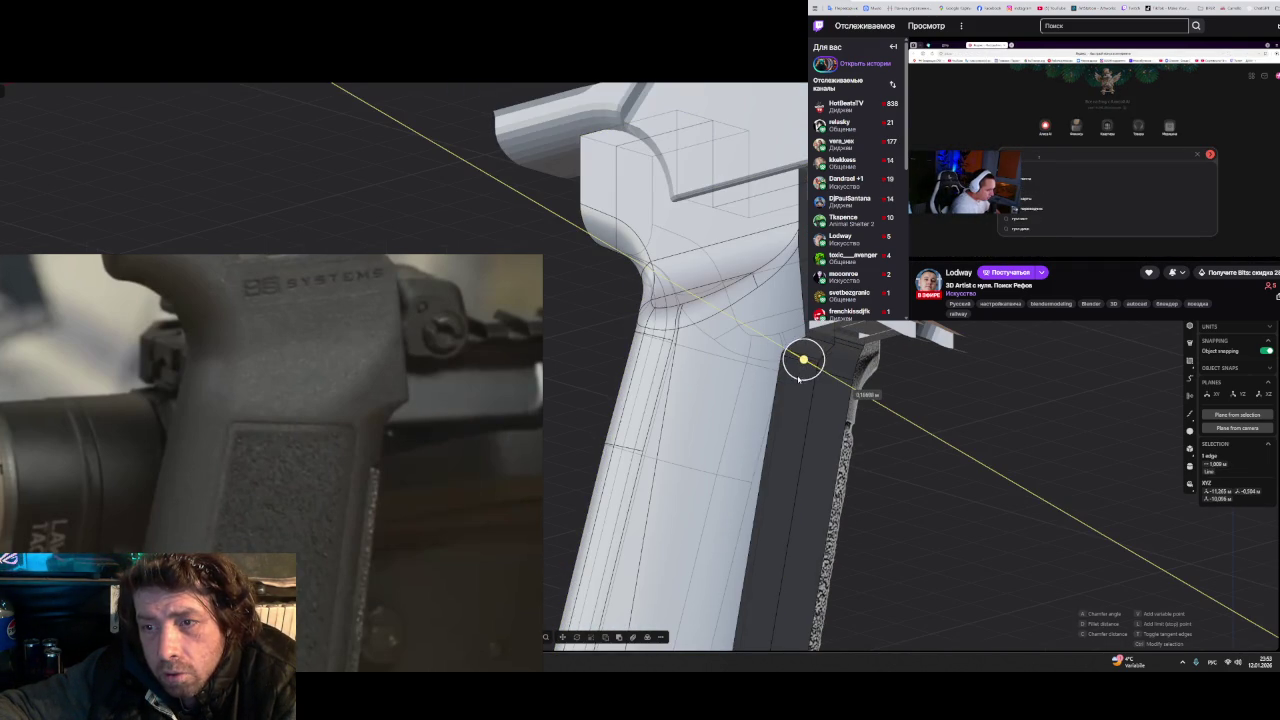
middle_drag(920, 417, 993, 436)
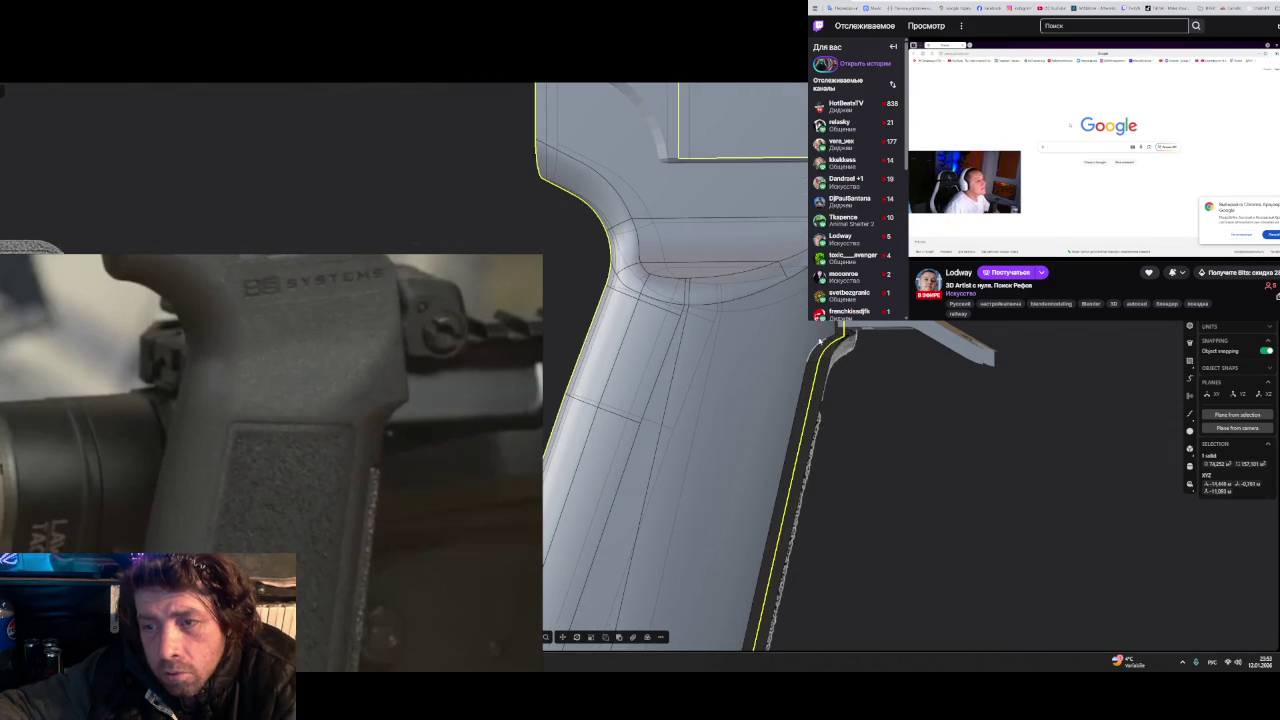
click(826, 343)
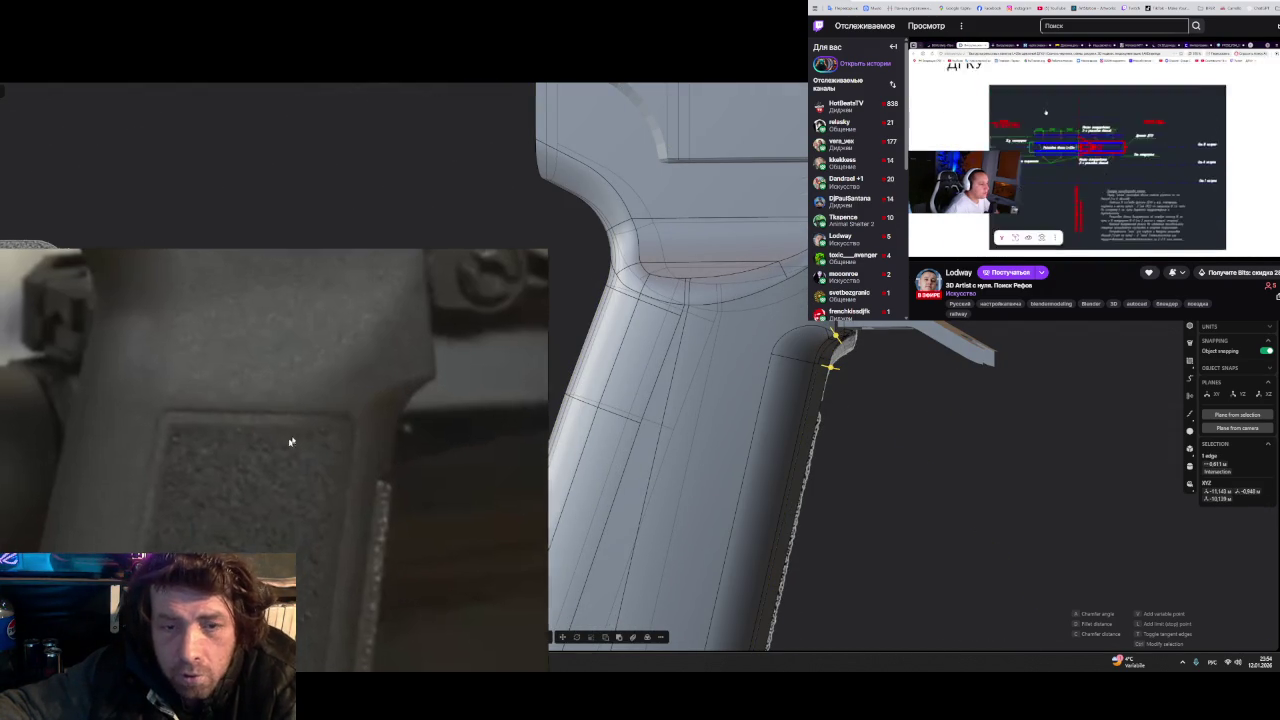
drag(289, 440, 354, 369)
middle_drag(710, 300, 731, 293)
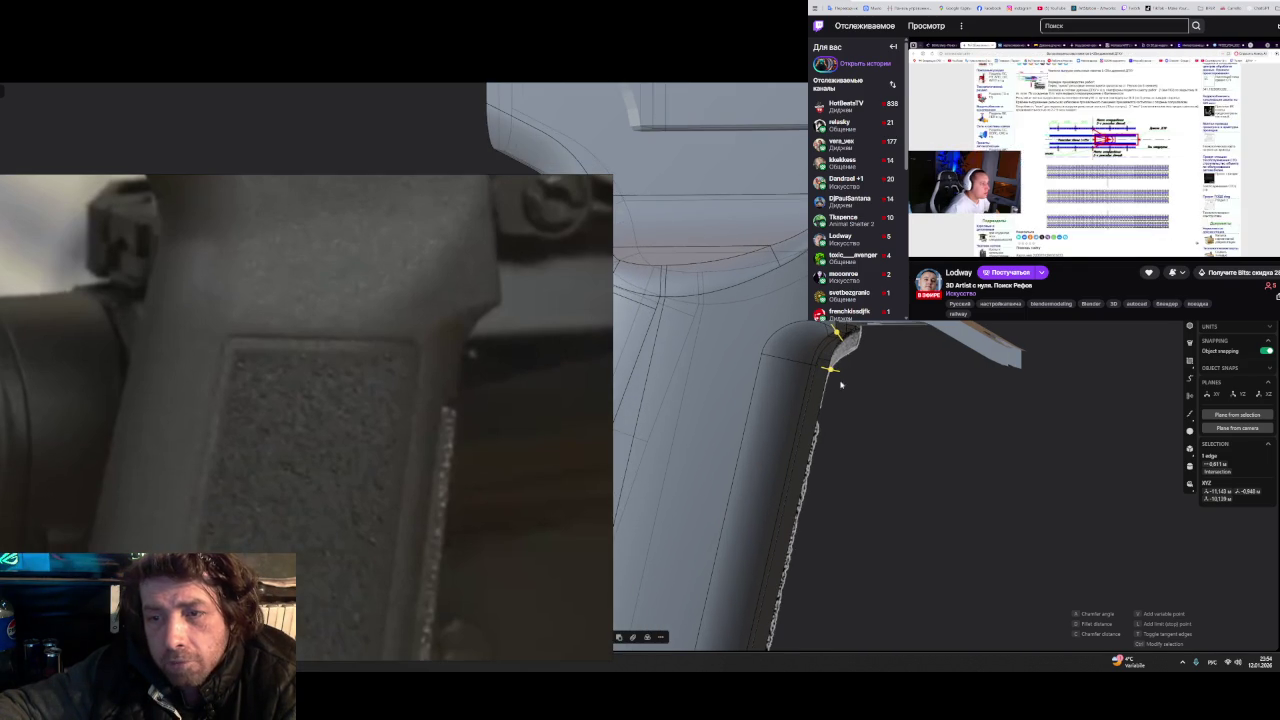
key(Print)
drag(627, 177, 1042, 550)
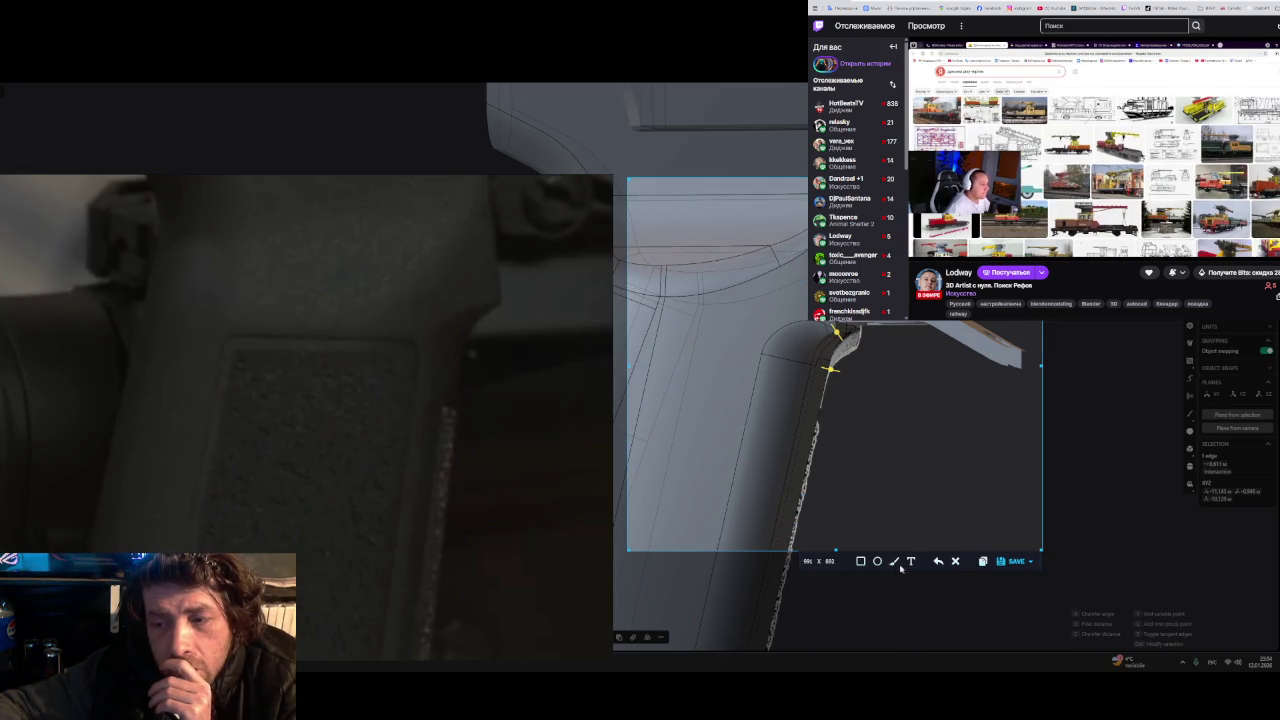
click(816, 578)
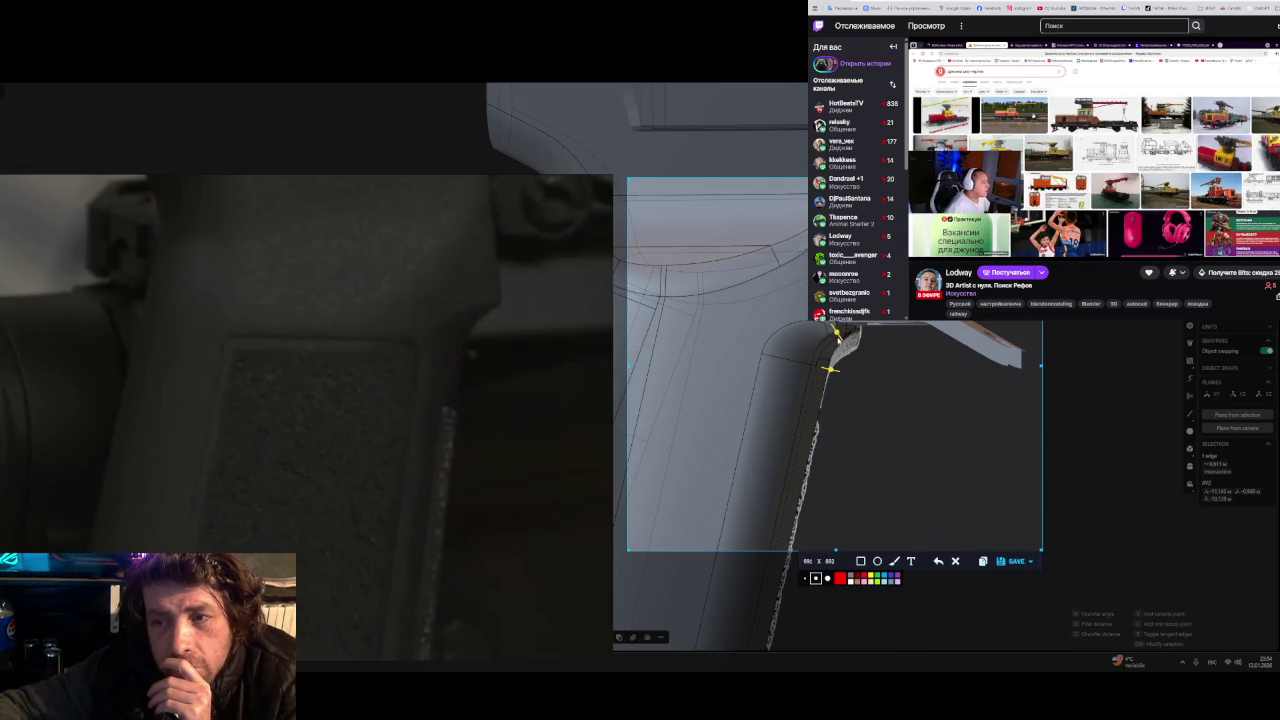
drag(838, 336, 757, 368)
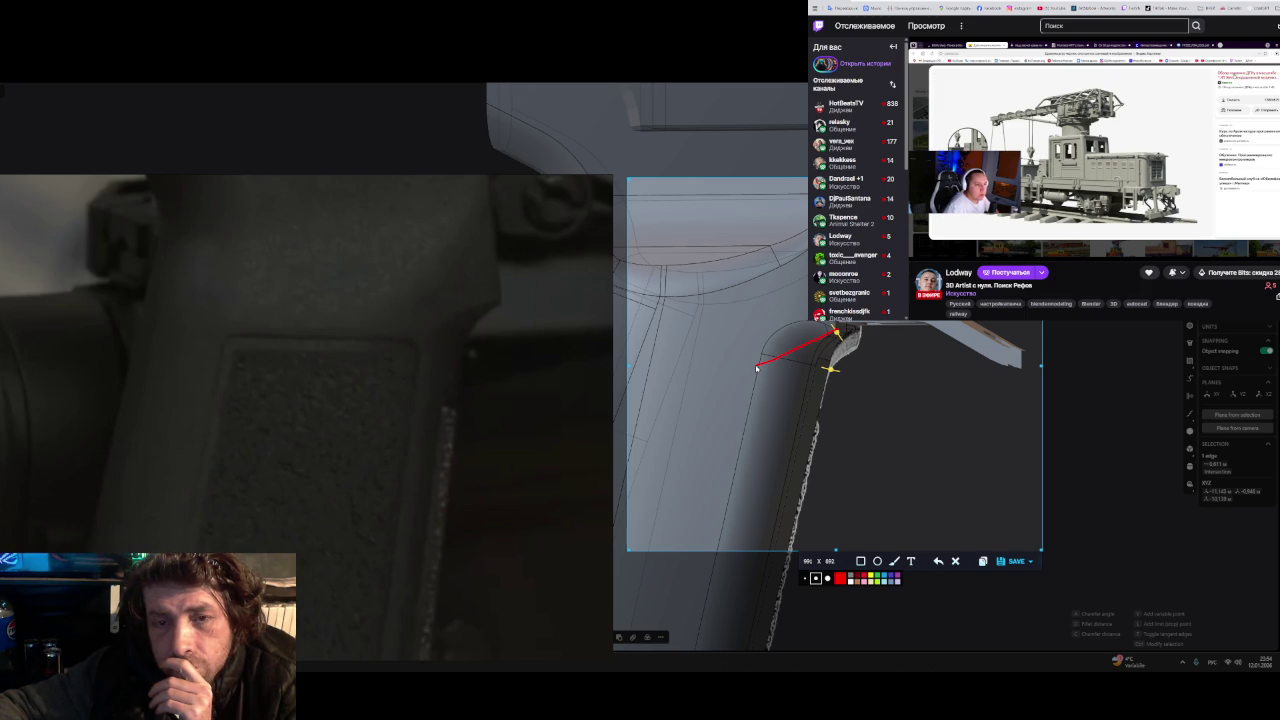
key(ctrl+c)
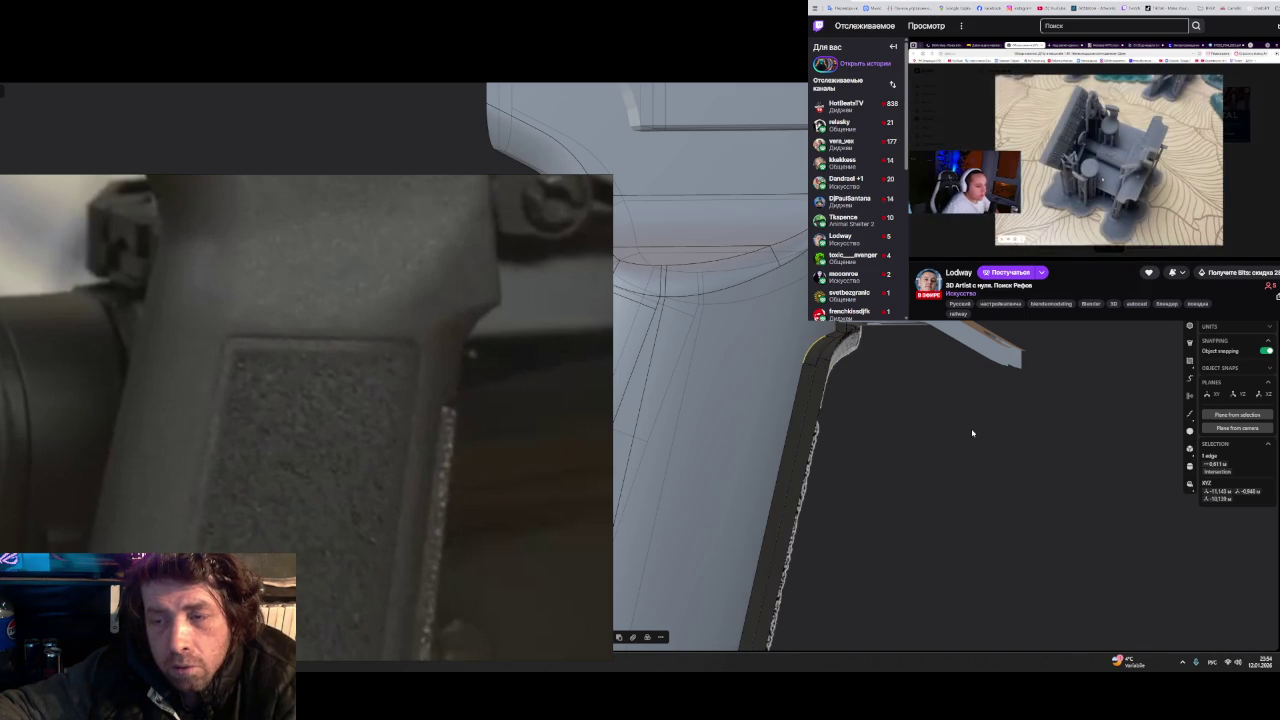
key(Escape)
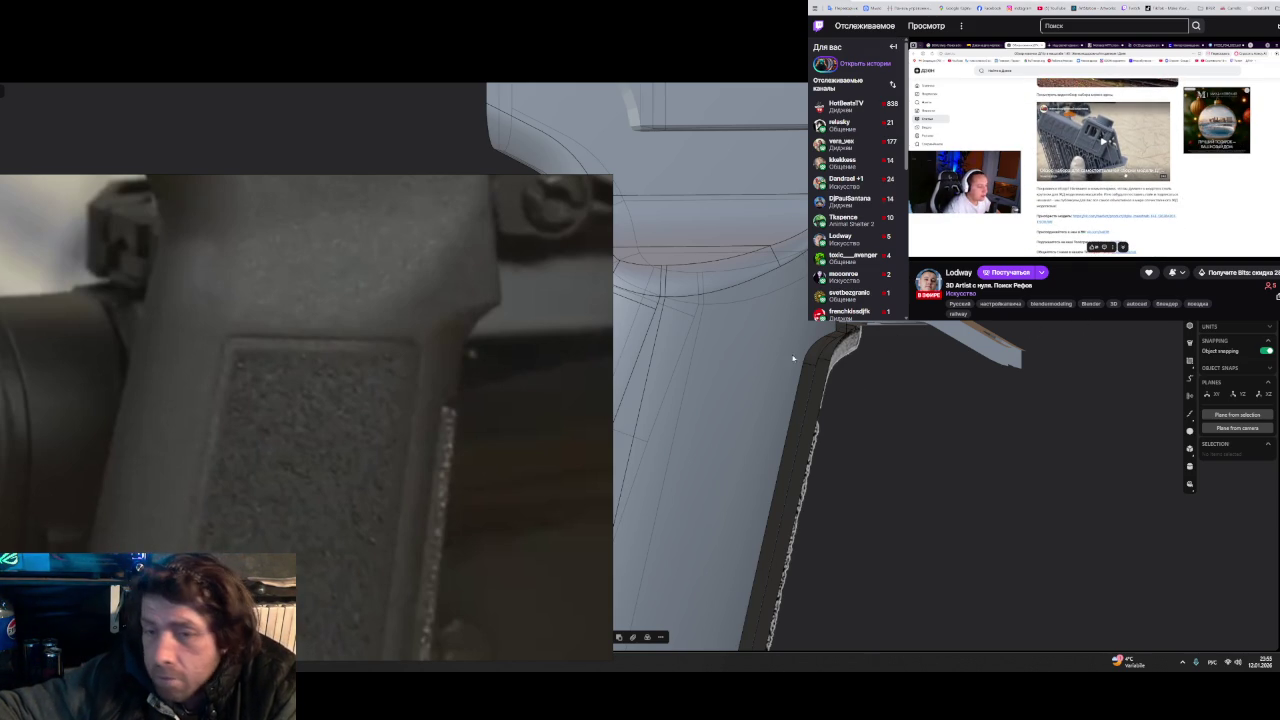
mouse_move(793, 358)
middle_down()
mouse_move(812, 360)
mouse_move(844, 424)
mouse_move(847, 366)
mouse_move(900, 400)
mouse_move(877, 409)
mouse_move(883, 378)
middle_up()
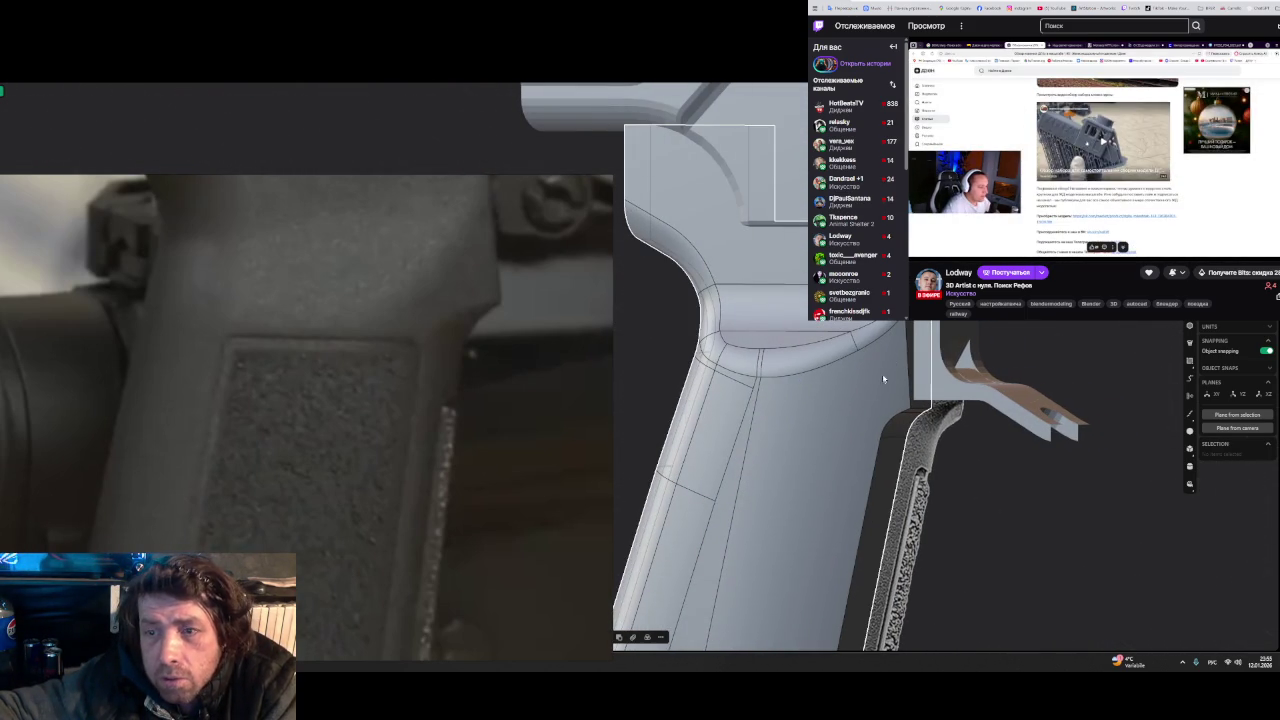
scroll(883, 378, up, 1)
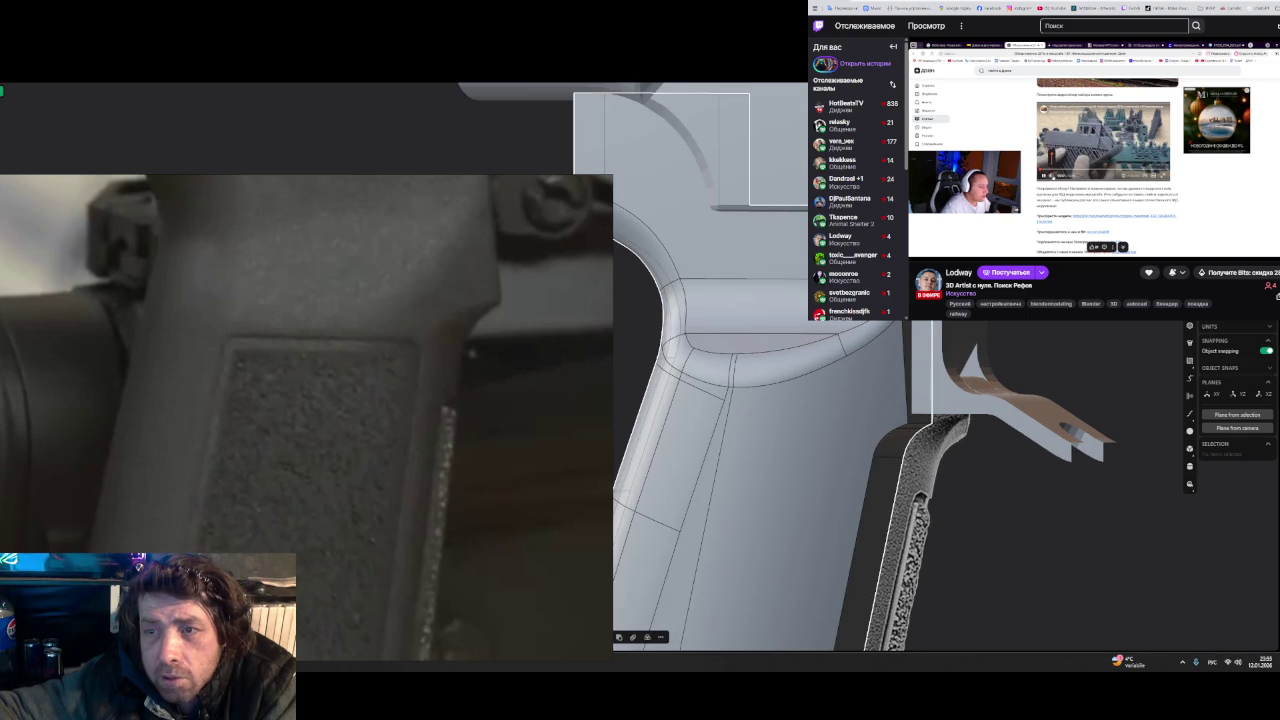
- Capture the grip corner and sketch a red stroke marking the desired curve
mouse_move(883, 378)
middle_down()
mouse_move(861, 358)
mouse_move(854, 446)
mouse_move(870, 404)
mouse_move(893, 431)
mouse_move(875, 433)
mouse_move(920, 428)
middle_up()
key(Print)
drag(644, 288, 1078, 650)
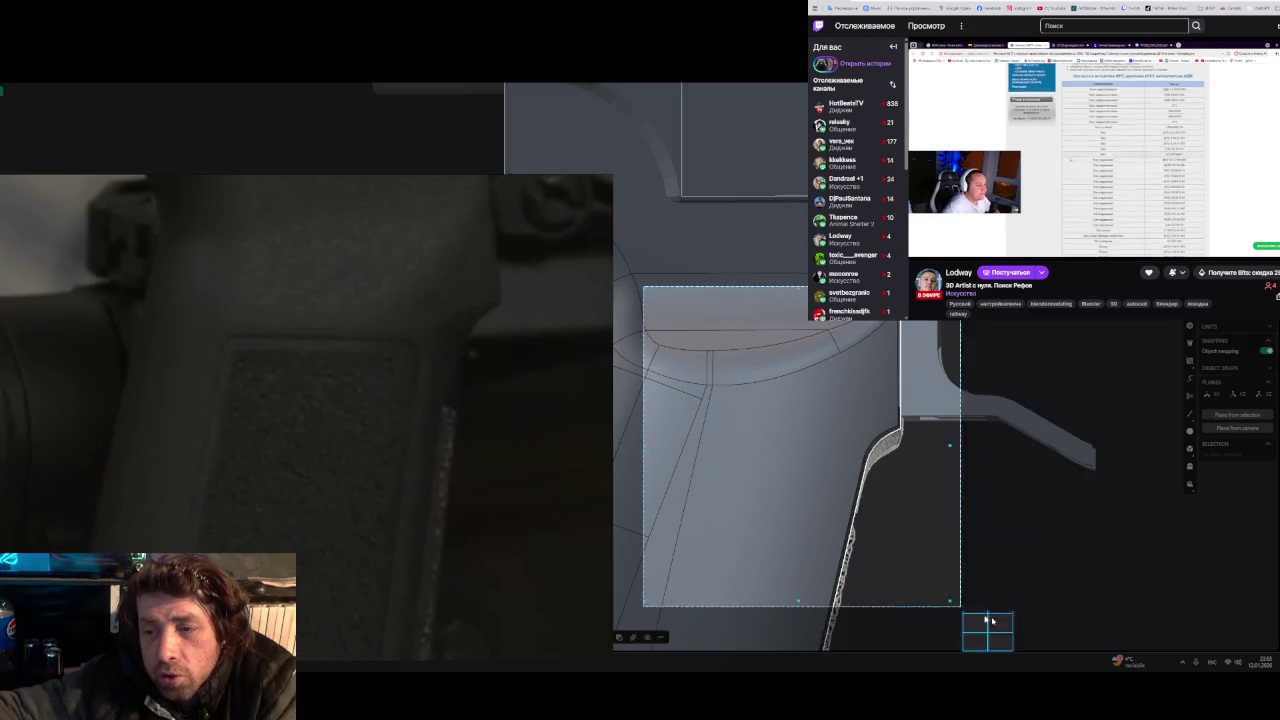
click(862, 650)
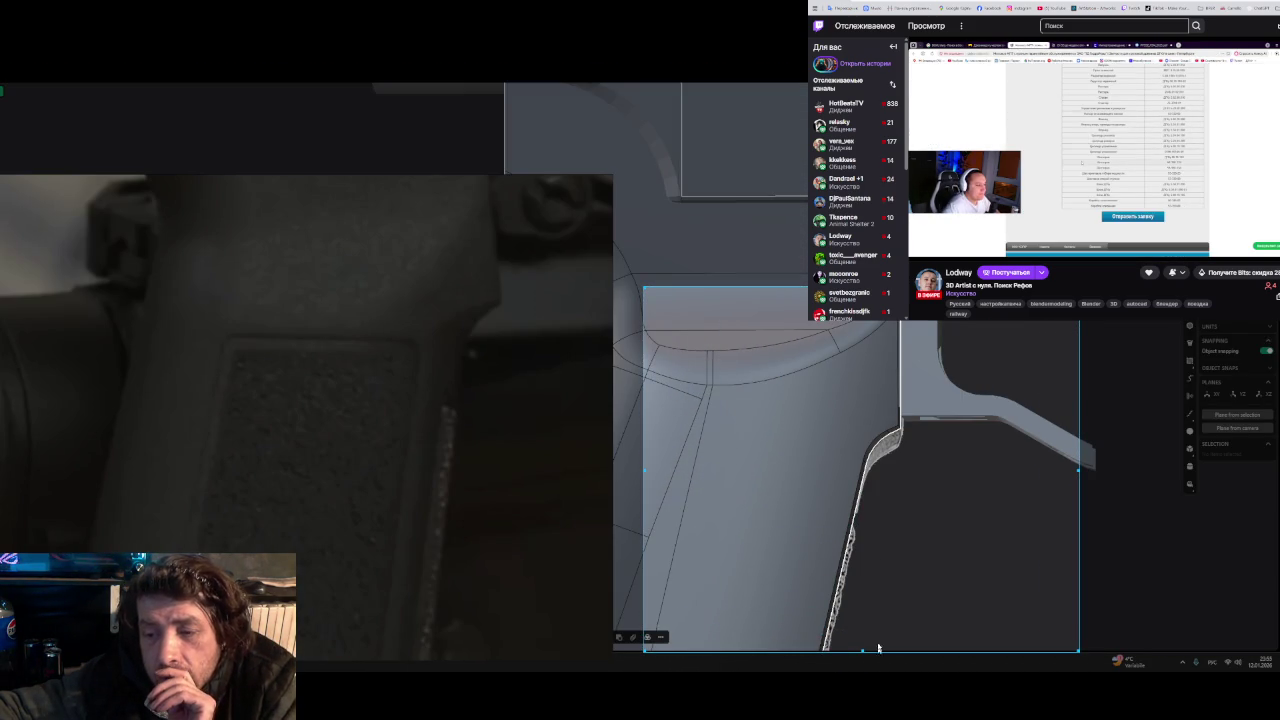
drag(778, 470, 898, 426)
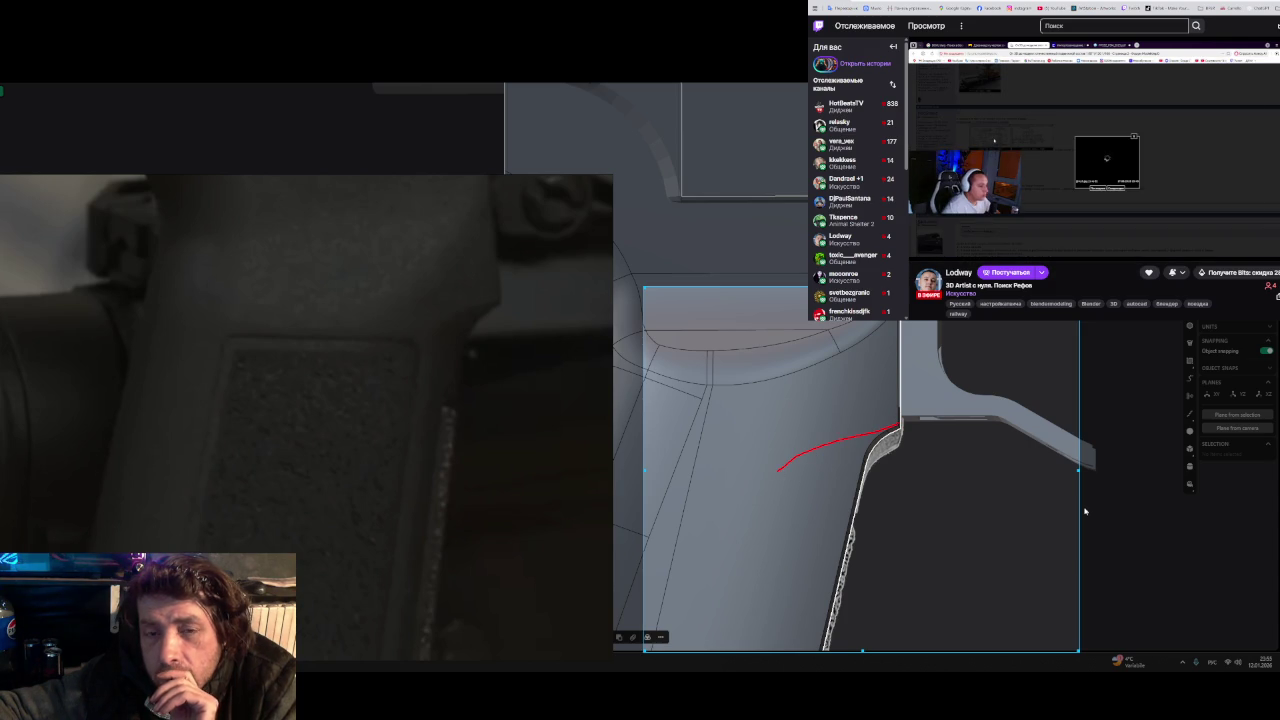
key(ctrl+c)
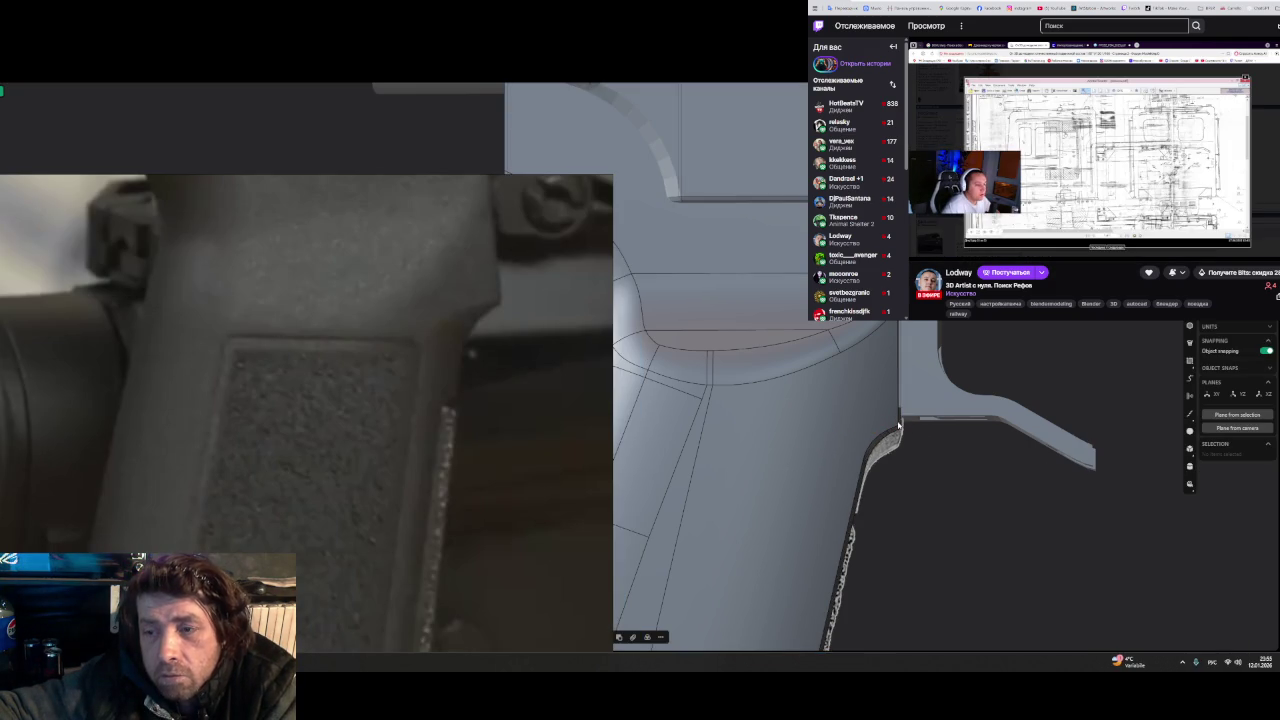
- Capture the selected junction edge, then select the inner grip-to-guard edge
click(898, 425)
key(Print)
drag(611, 265, 941, 551)
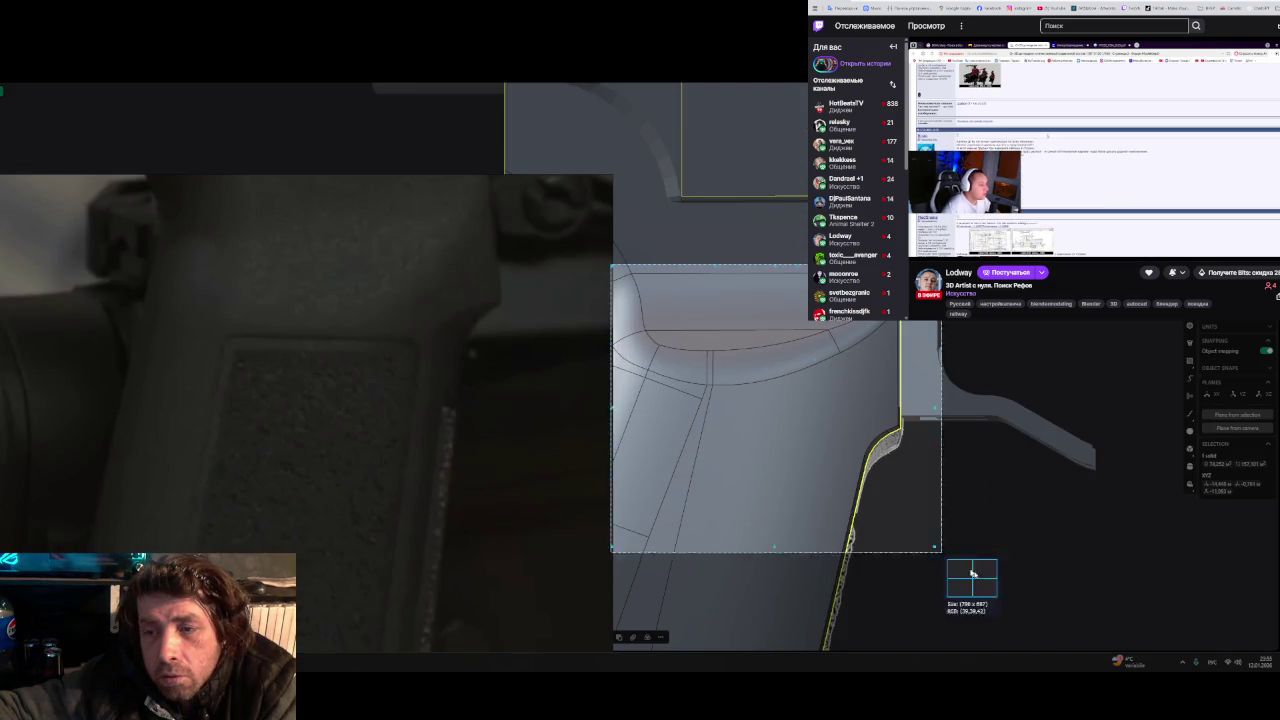
key(ctrl+c)
mouse_move(1034, 594)
middle_down()
mouse_move(872, 492)
mouse_move(899, 484)
middle_up()
click(818, 495)
- Size and commit the fillet on the grip-to-guard junction edge
key(f)
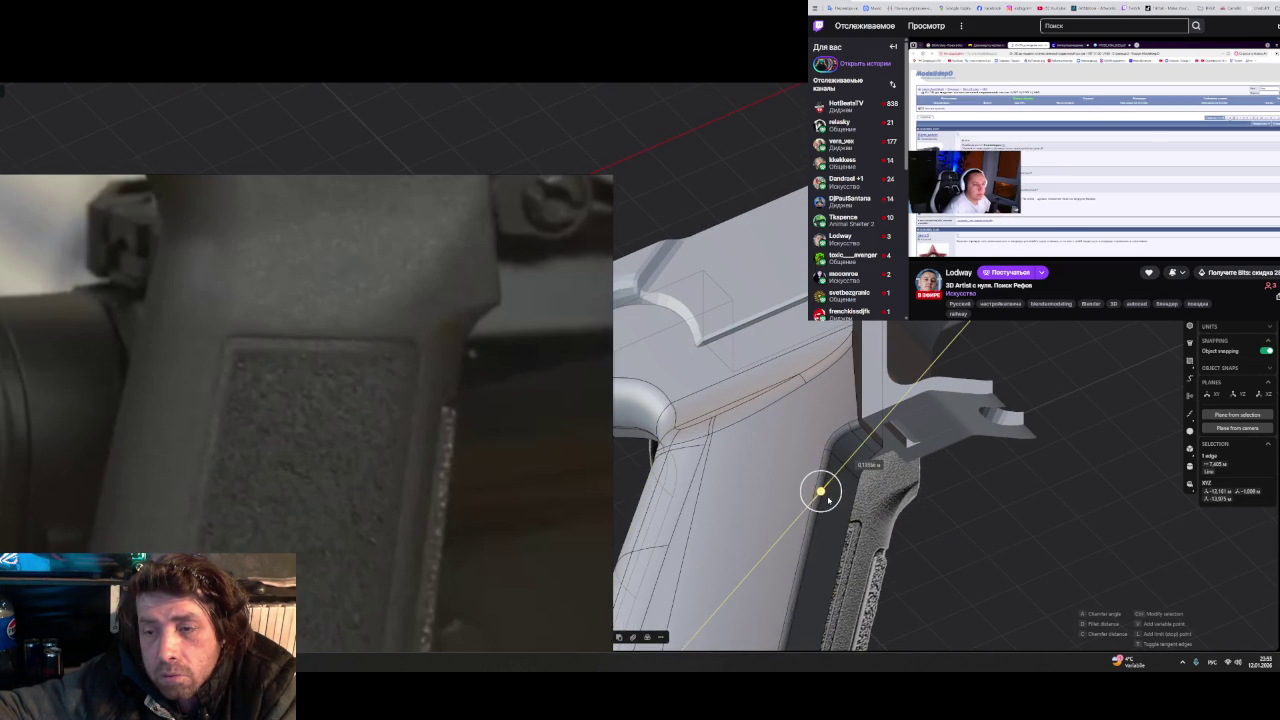
drag(838, 503, 765, 461)
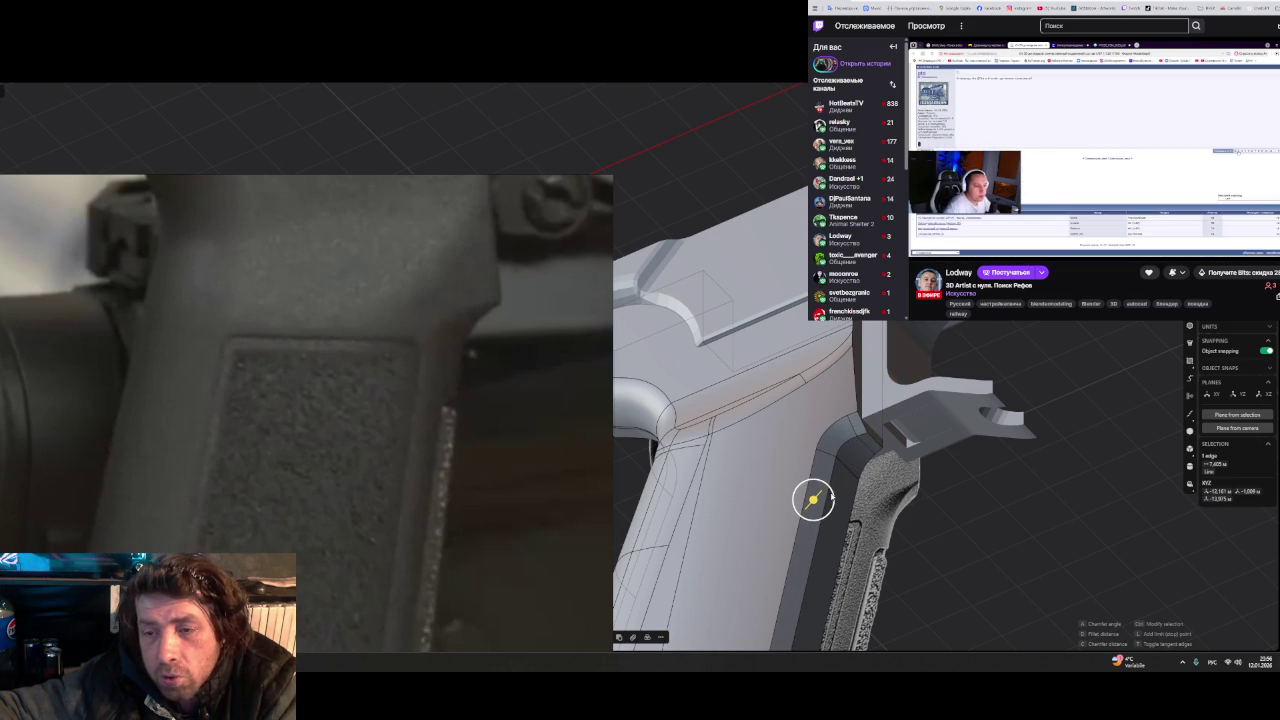
drag(832, 497, 835, 493)
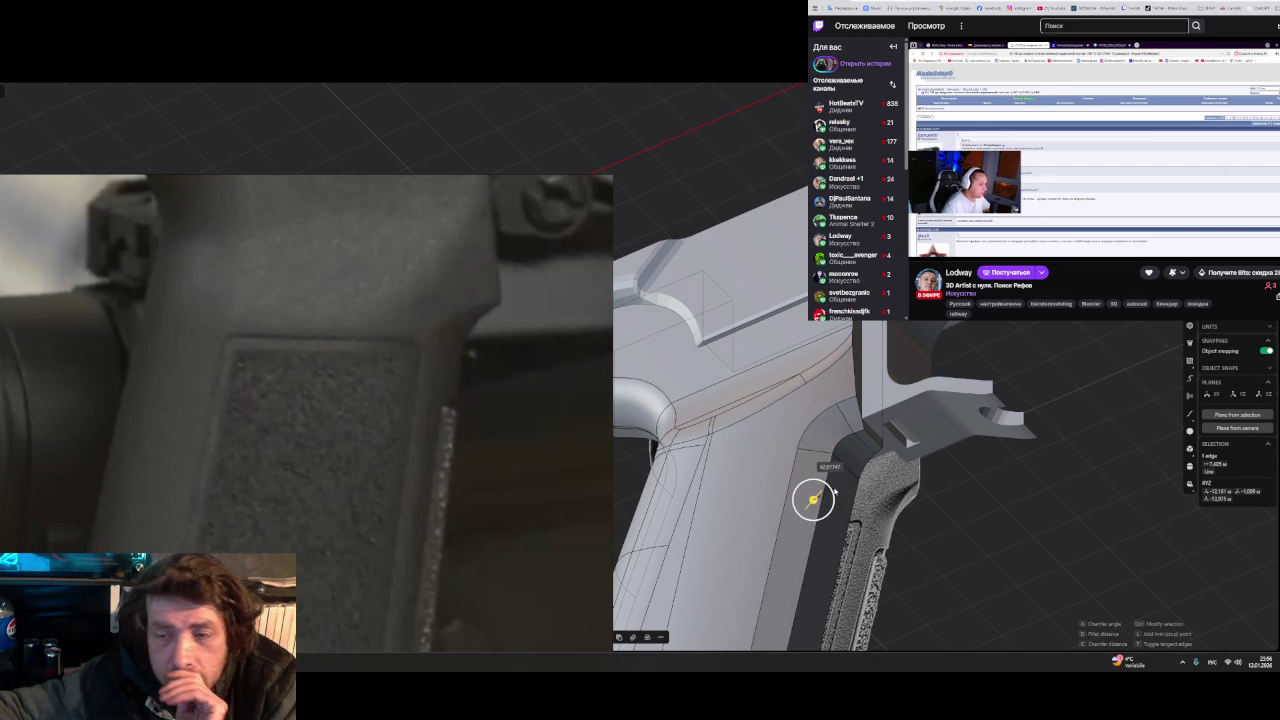
drag(835, 490, 837, 491)
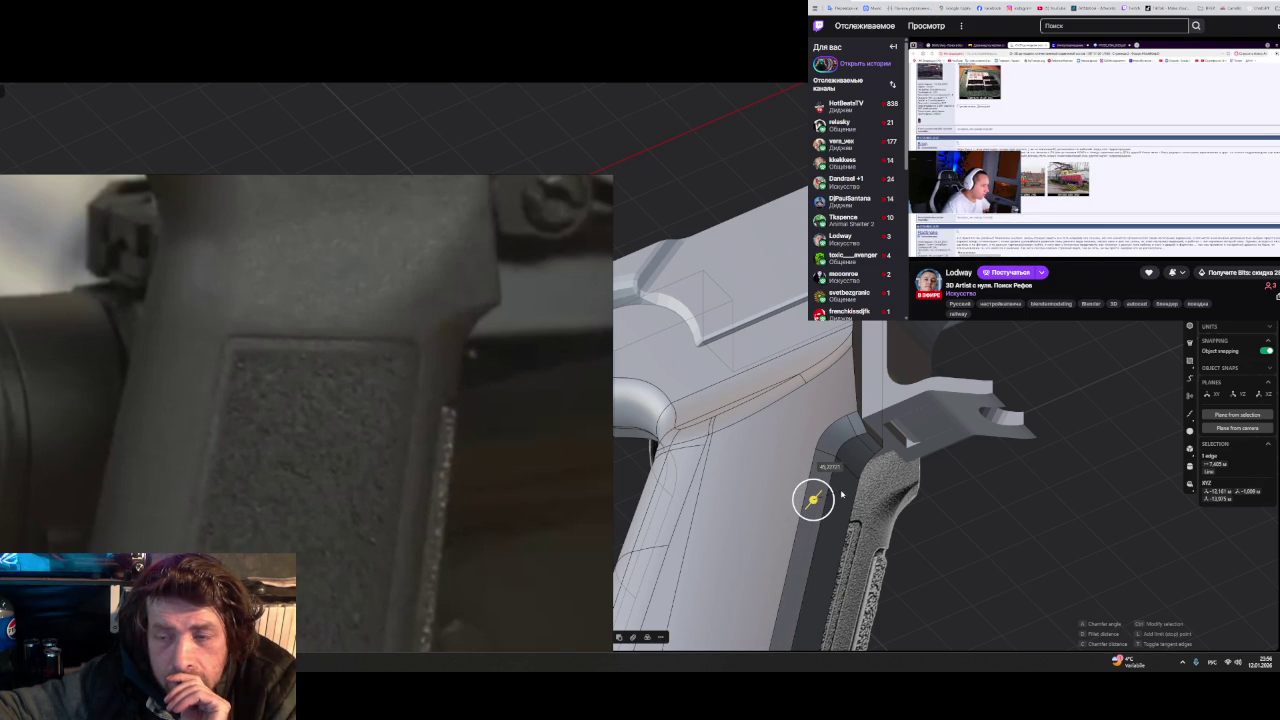
key(Return)
click(827, 493)
- Start a fillet on the neighbouring edge along the grip and orbit to a side view
click(828, 490)
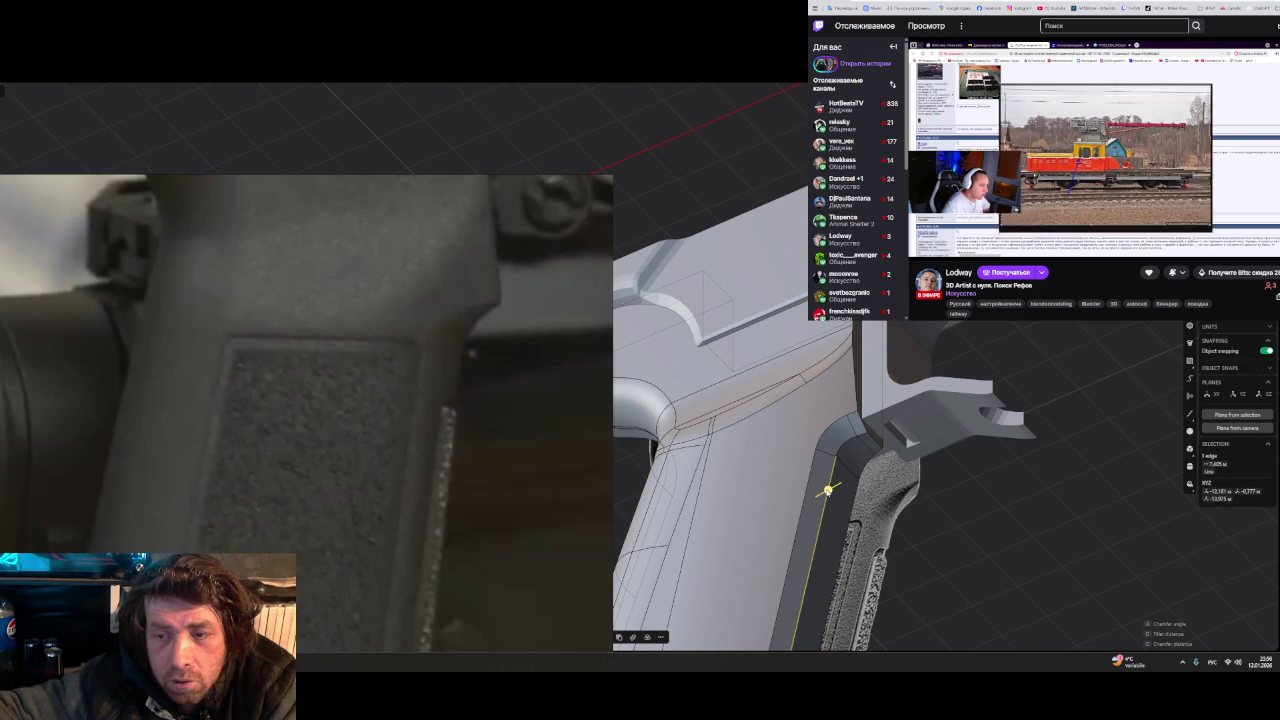
key(f)
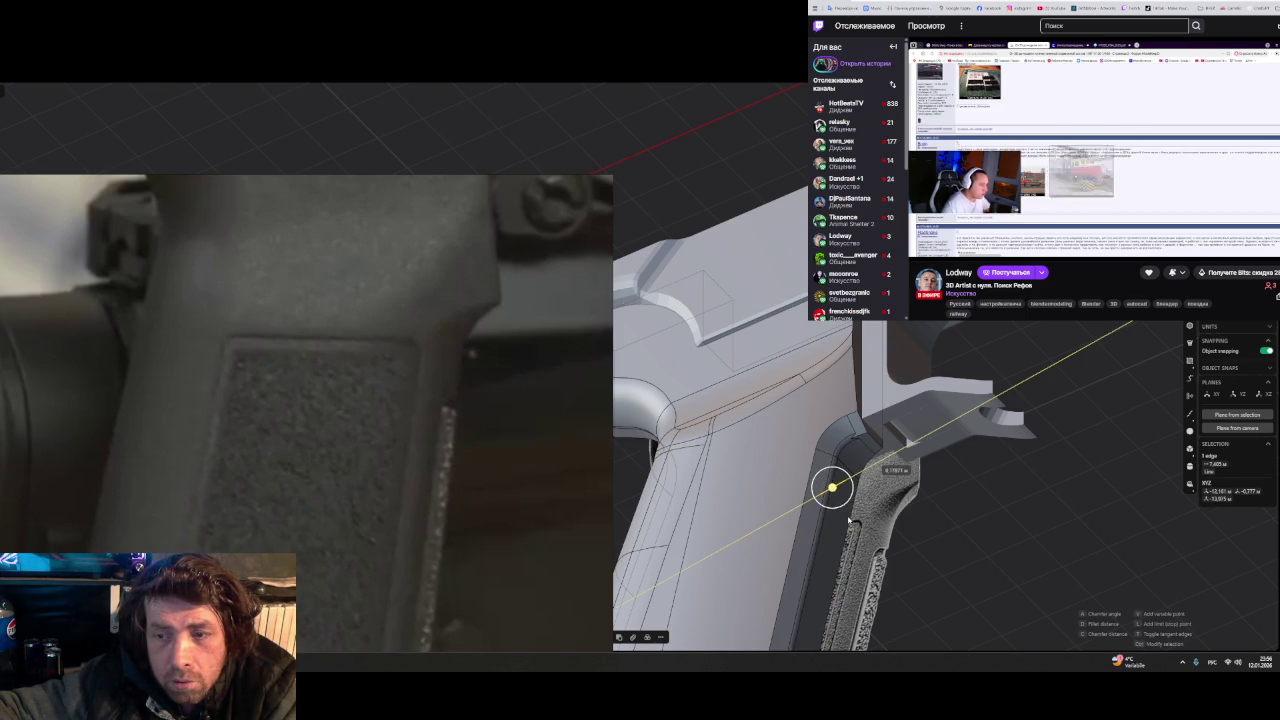
key(Escape)
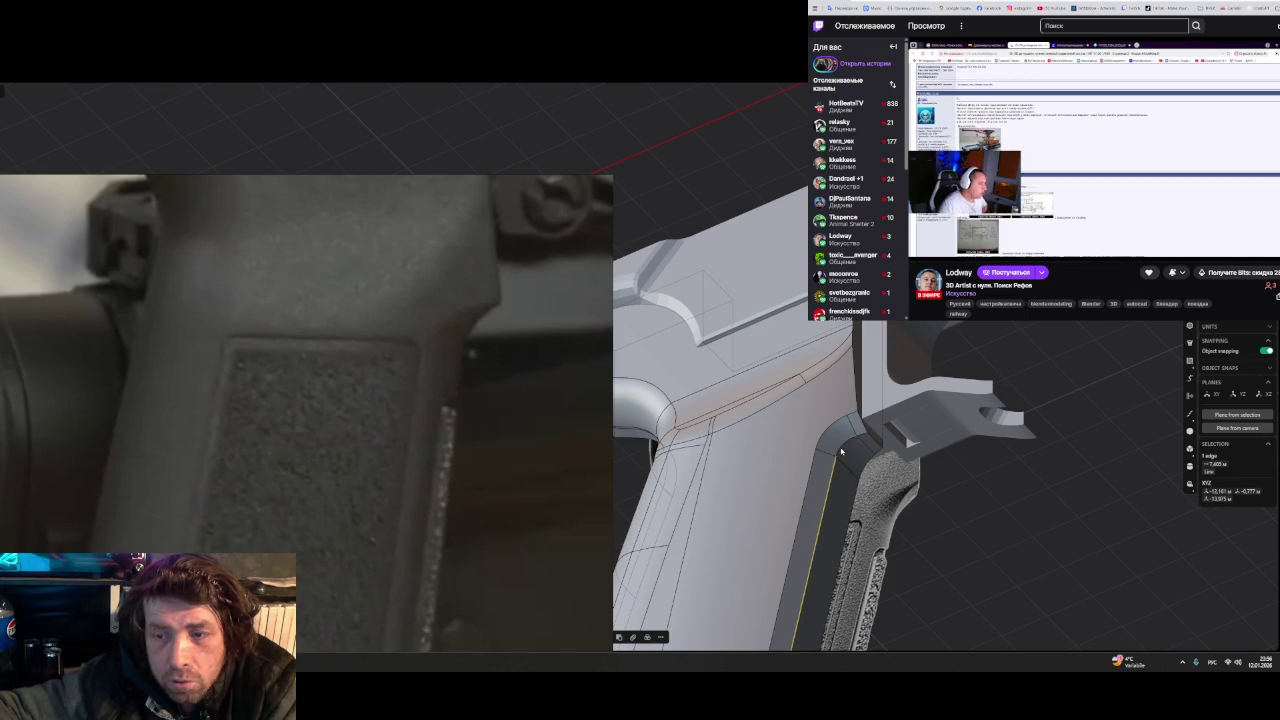
key(f)
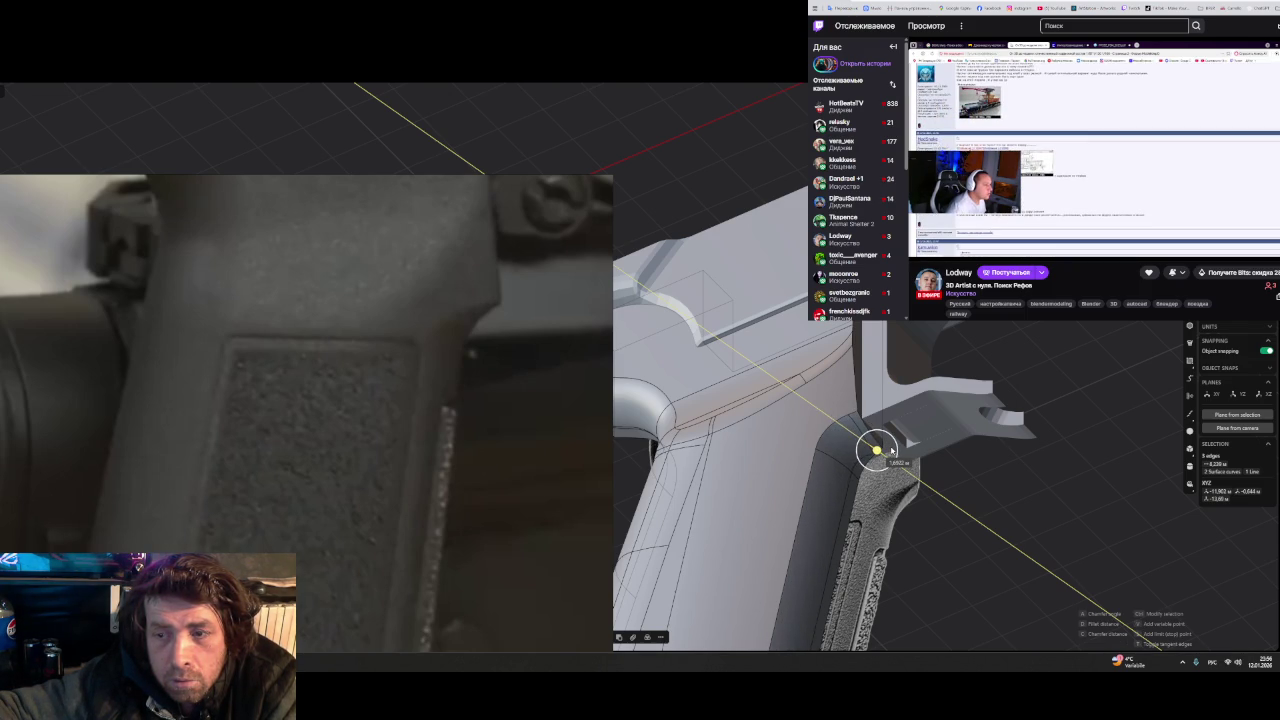
middle_drag(1012, 476, 922, 515)
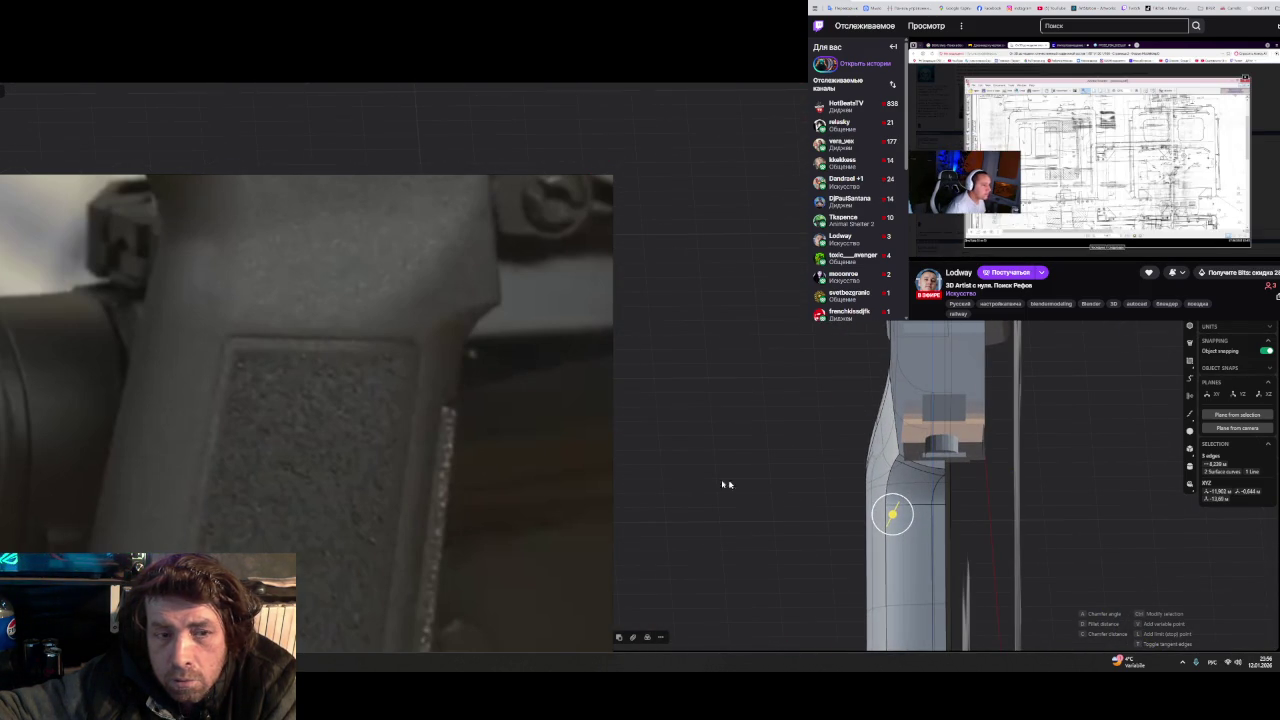
- Zoom the PureRef board onto the grip close-up photo, then switch to ZBrush
scroll(451, 491, down, 2)
scroll(409, 480, down, 2)
scroll(420, 485, down, 2)
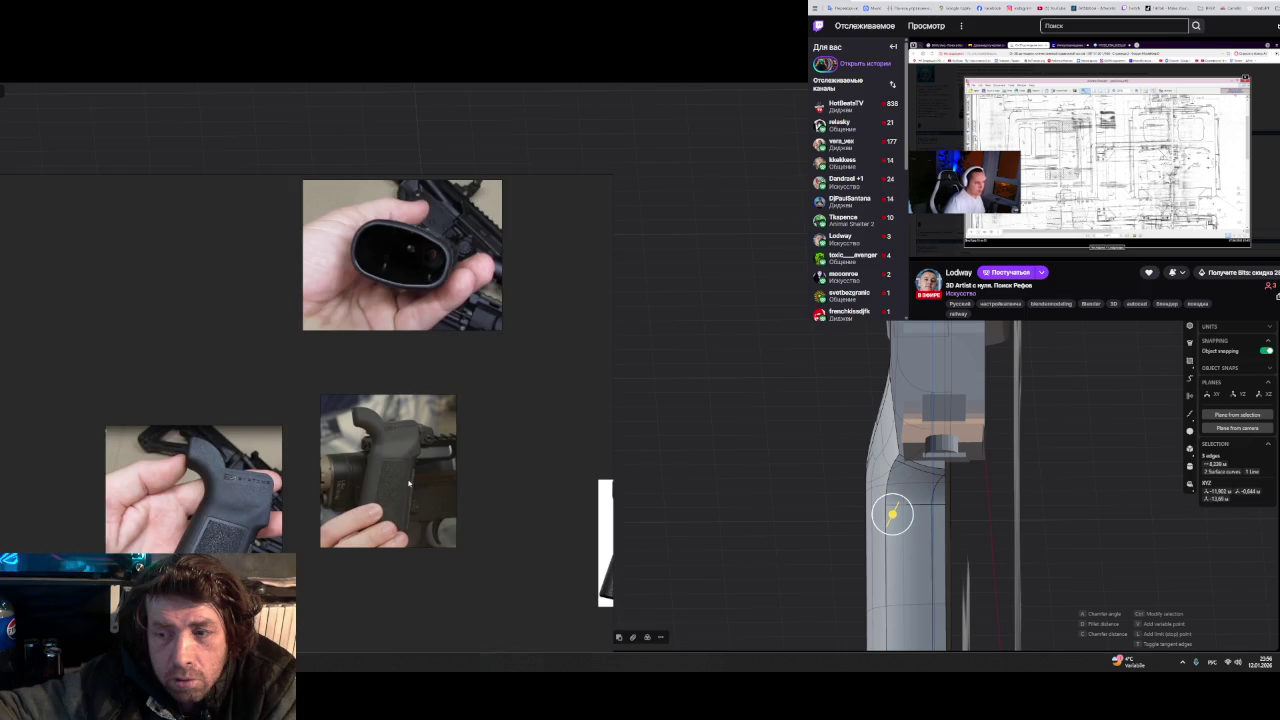
scroll(431, 492, down, 2)
scroll(450, 466, up, 2)
scroll(435, 467, up, 2)
scroll(421, 468, up, 2)
scroll(421, 468, up, 3)
scroll(415, 475, up, 3)
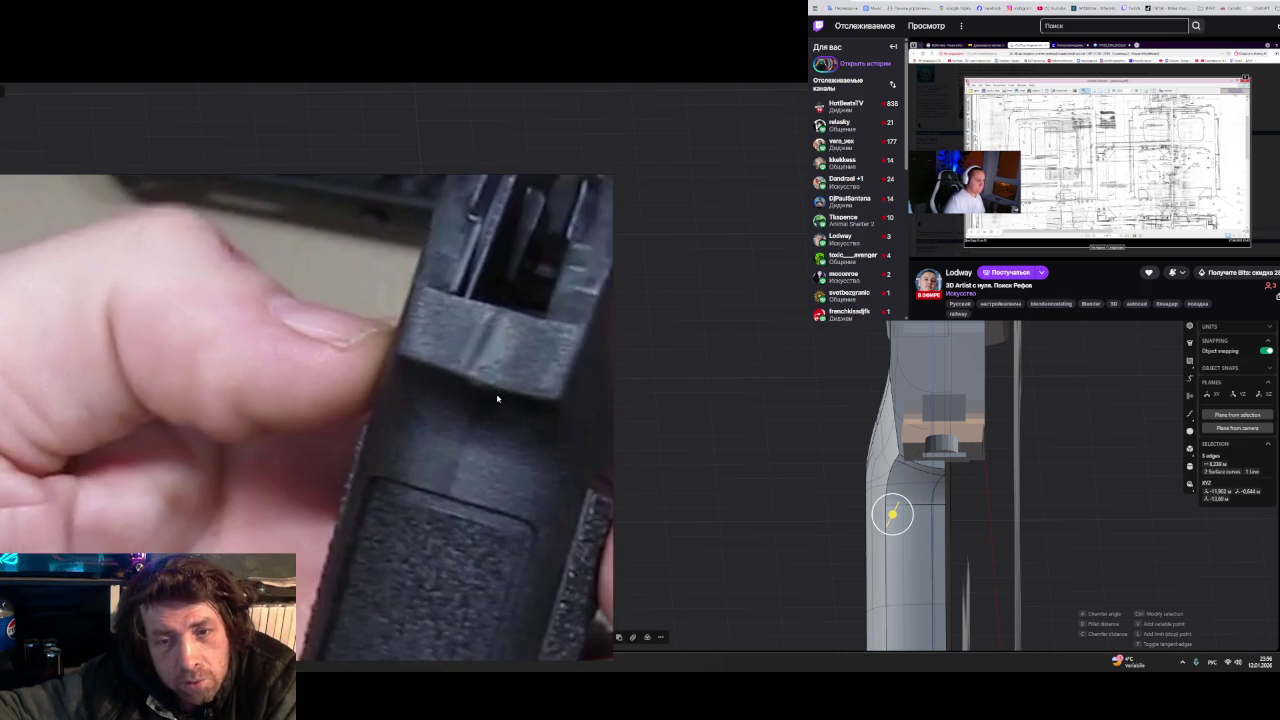
scroll(403, 490, up, 2)
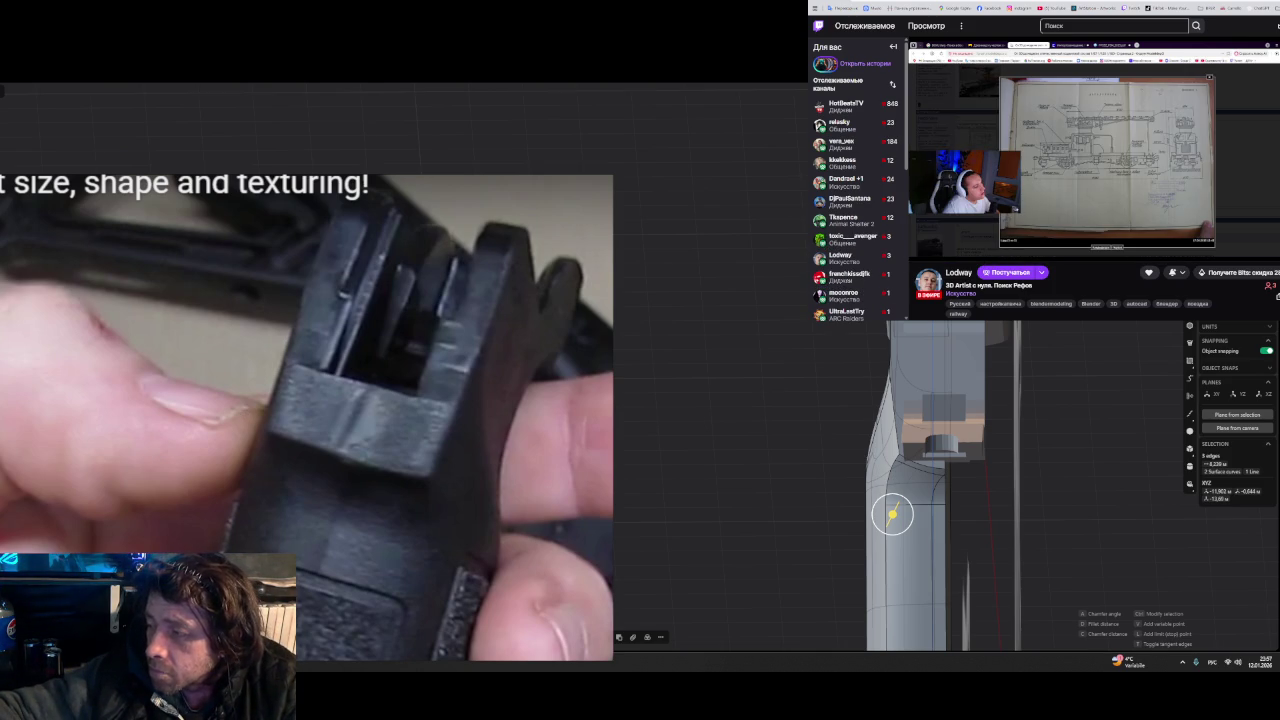
key(alt+Tab)
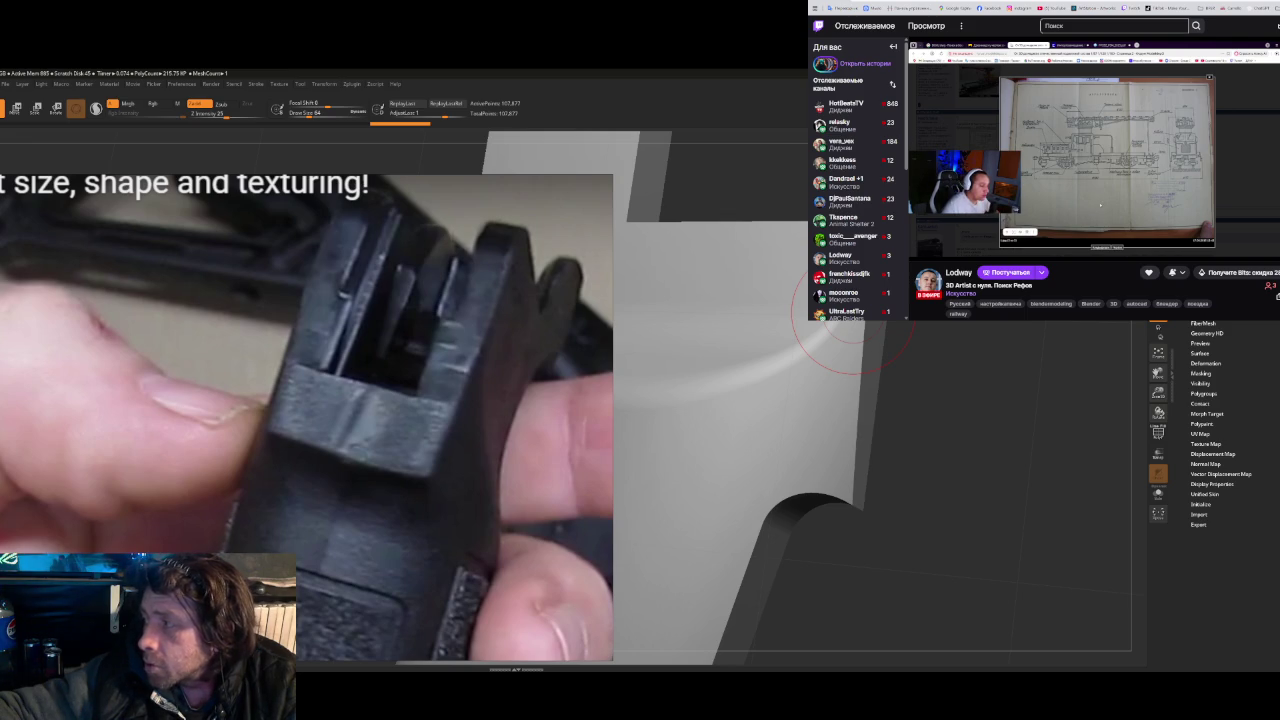
drag(706, 423, 451, 370)
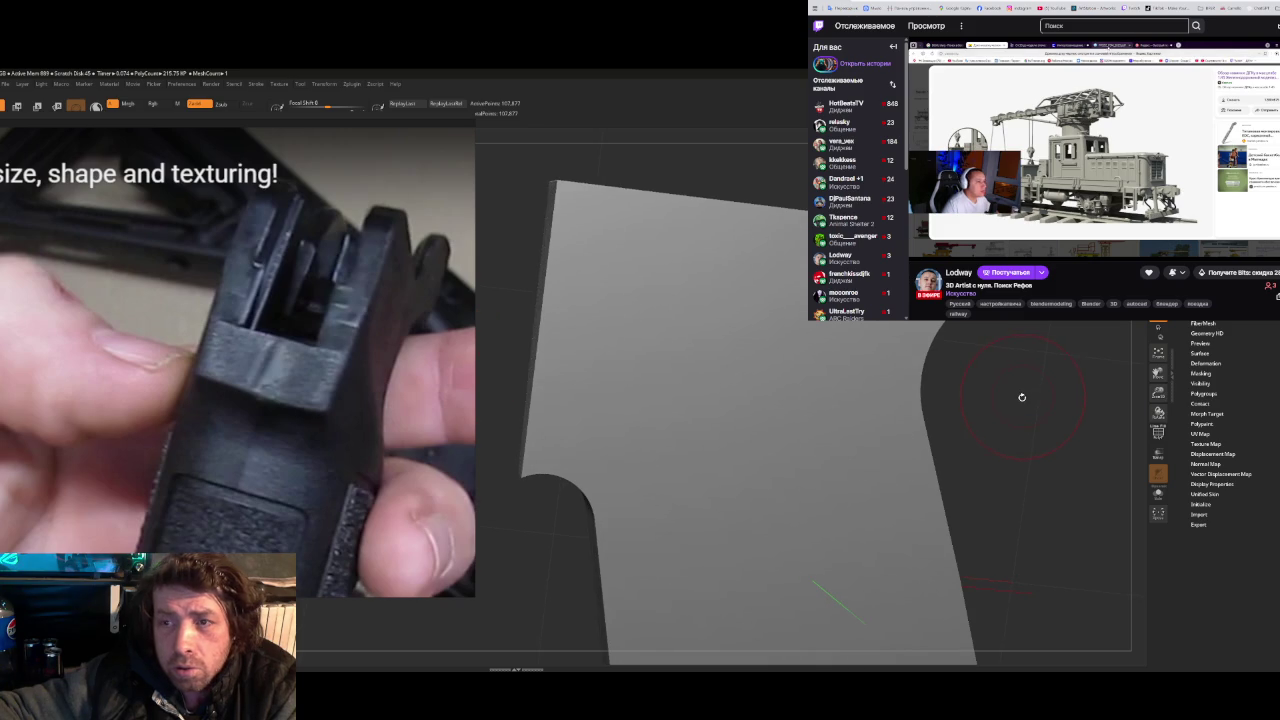
drag(1022, 397, 516, 390)
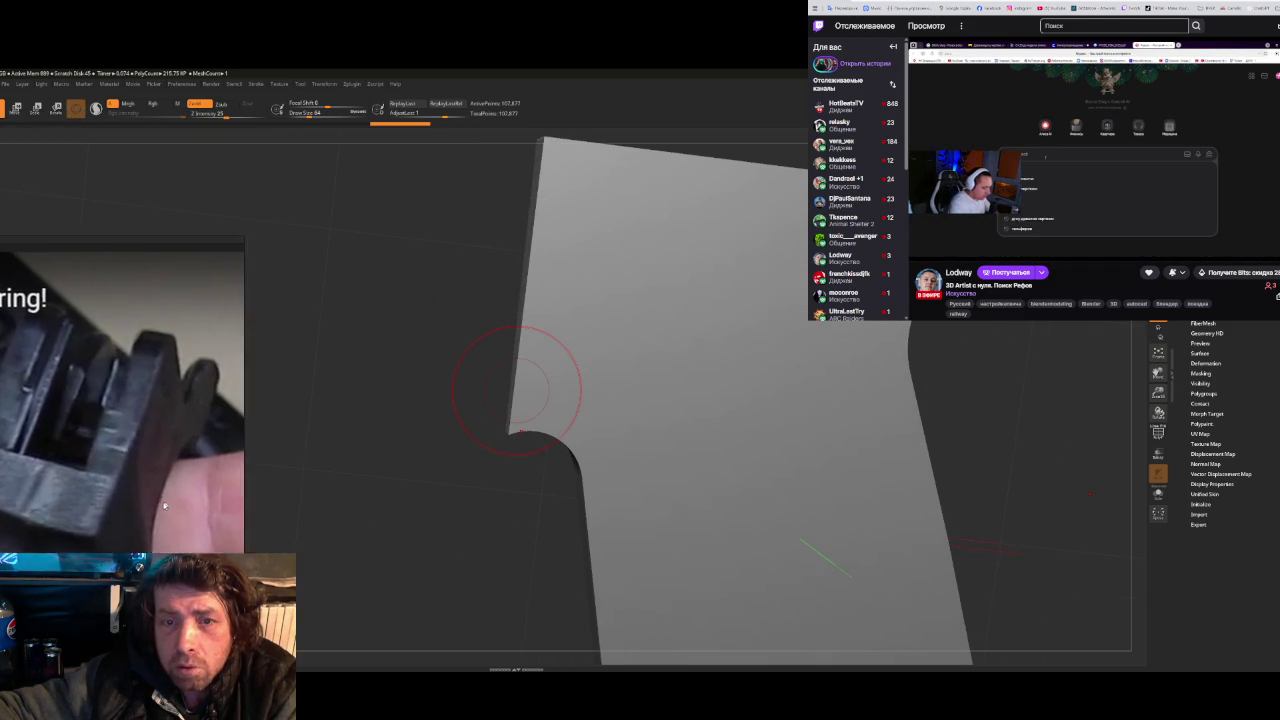
key(space)
mouse_move(421, 280)
mouse_down()
mouse_move(474, 308)
mouse_move(435, 290)
mouse_move(435, 270)
mouse_up()
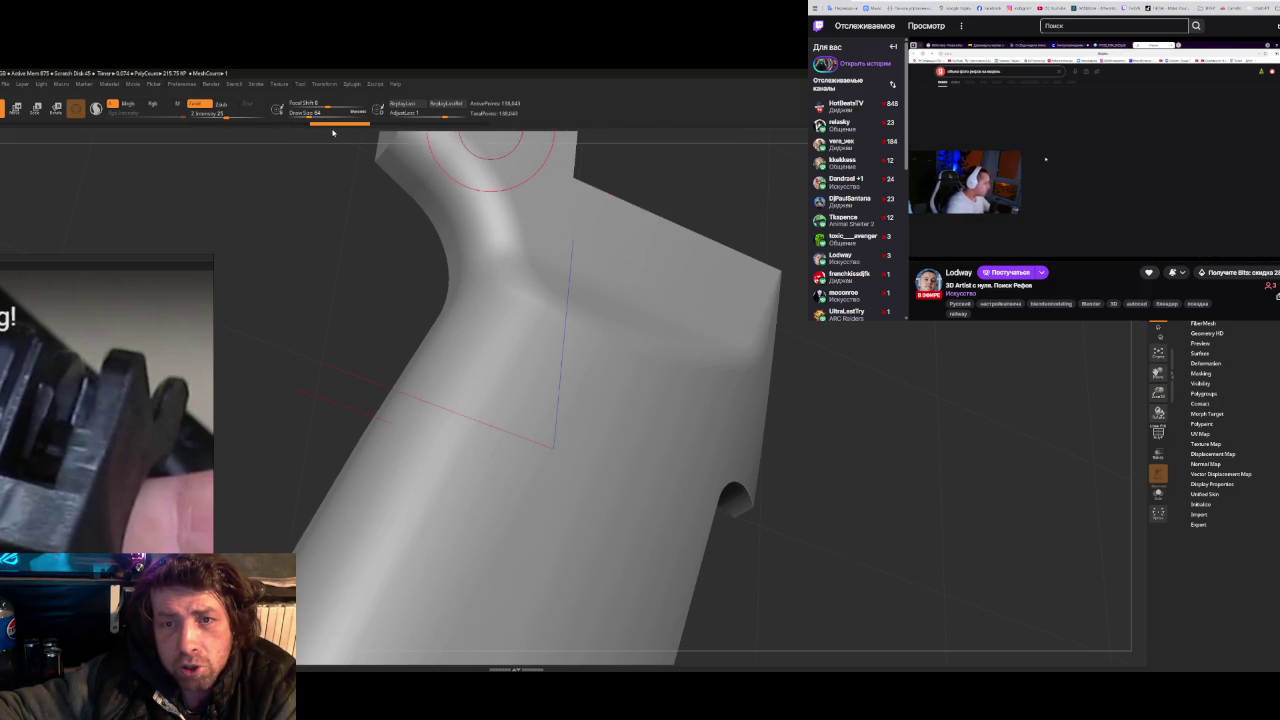
drag(966, 335, 980, 357)
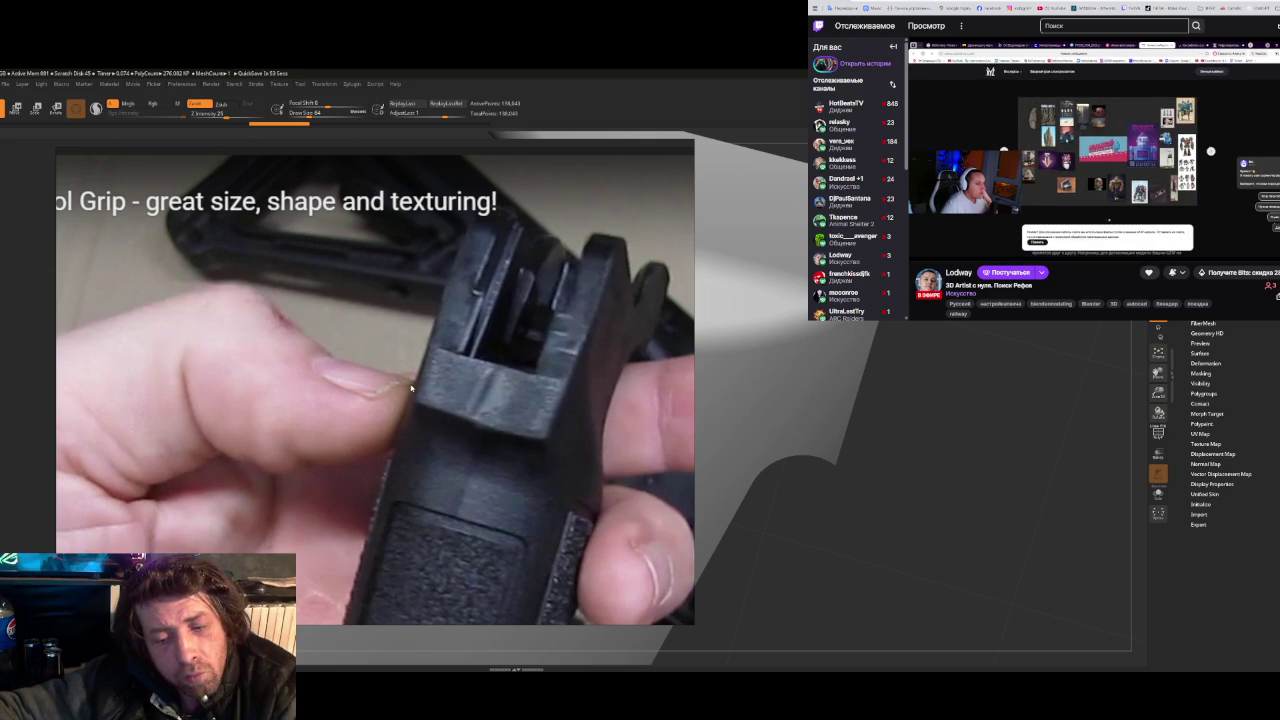
- Capture the grip close-up, mark its top ledge in red, and paste it into PureRef
key(Print)
drag(260, 224, 698, 584)
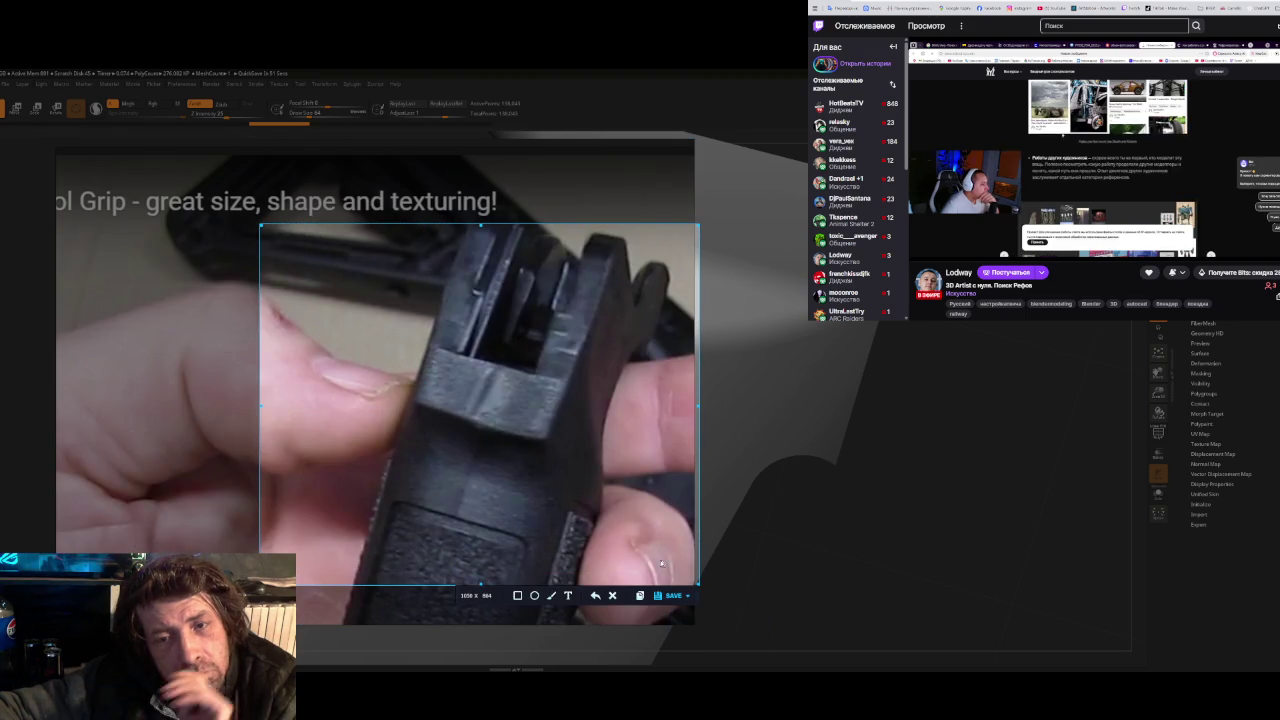
click(550, 597)
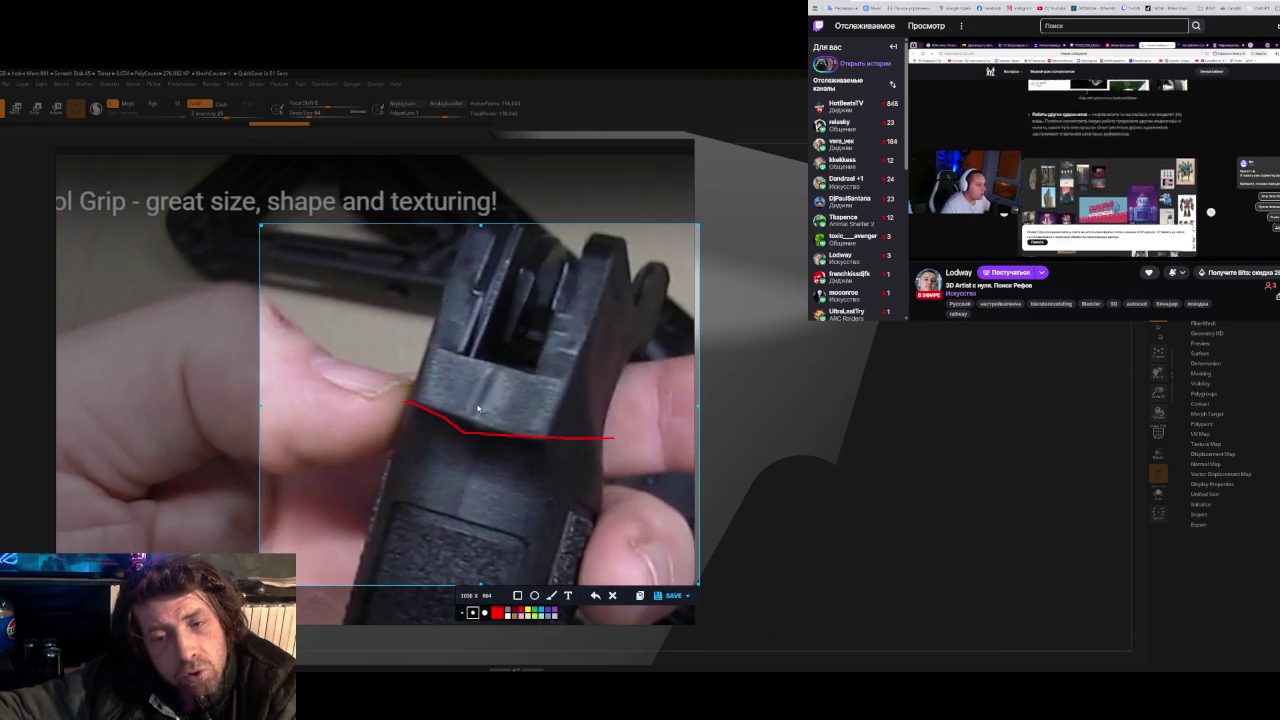
key(ctrl+c)
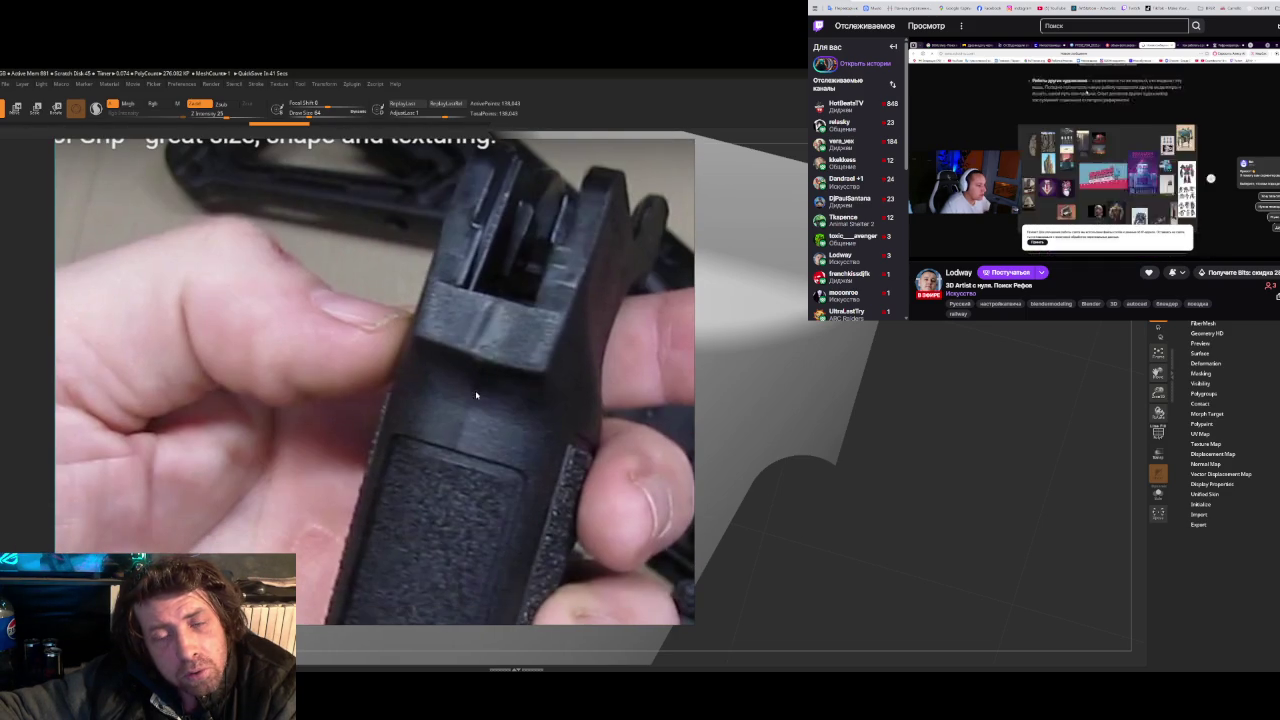
key(ctrl+v)
- Zoom around the board, hide the PureRef overlay, and return to Plasticity
scroll(469, 412, down, 5)
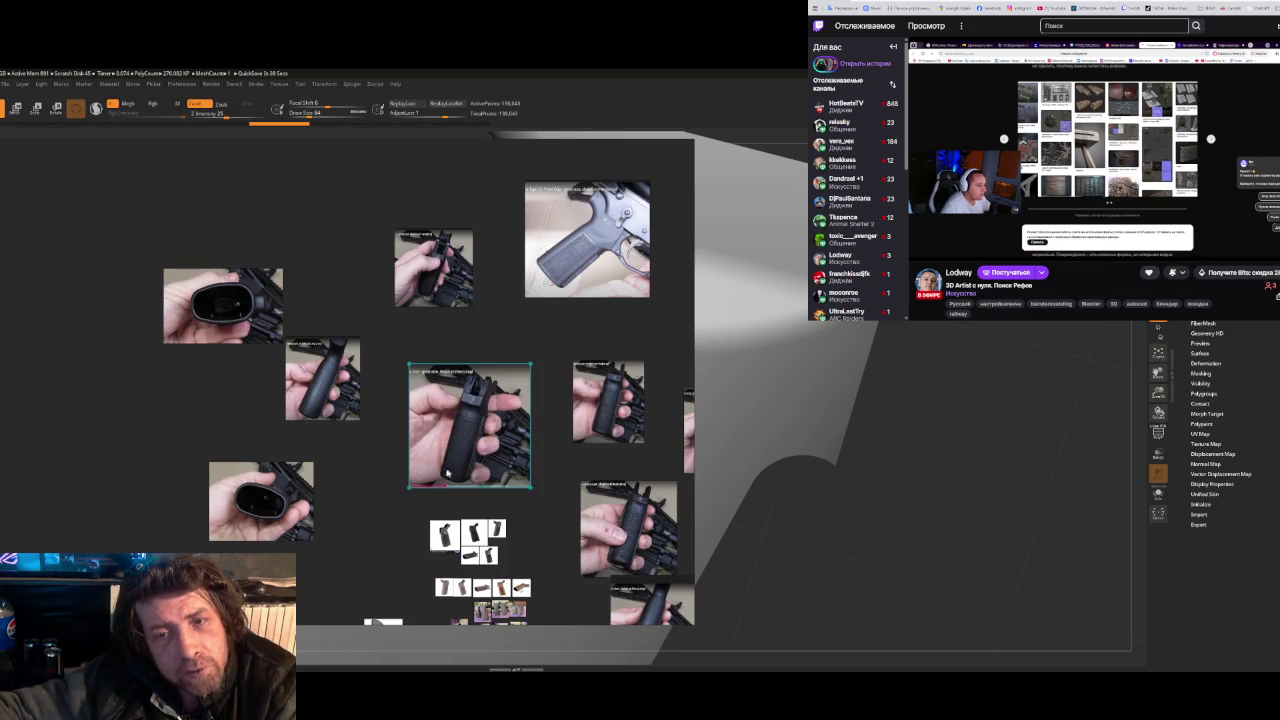
scroll(397, 500, up, 5)
scroll(314, 383, up, 5)
scroll(325, 440, down, 3)
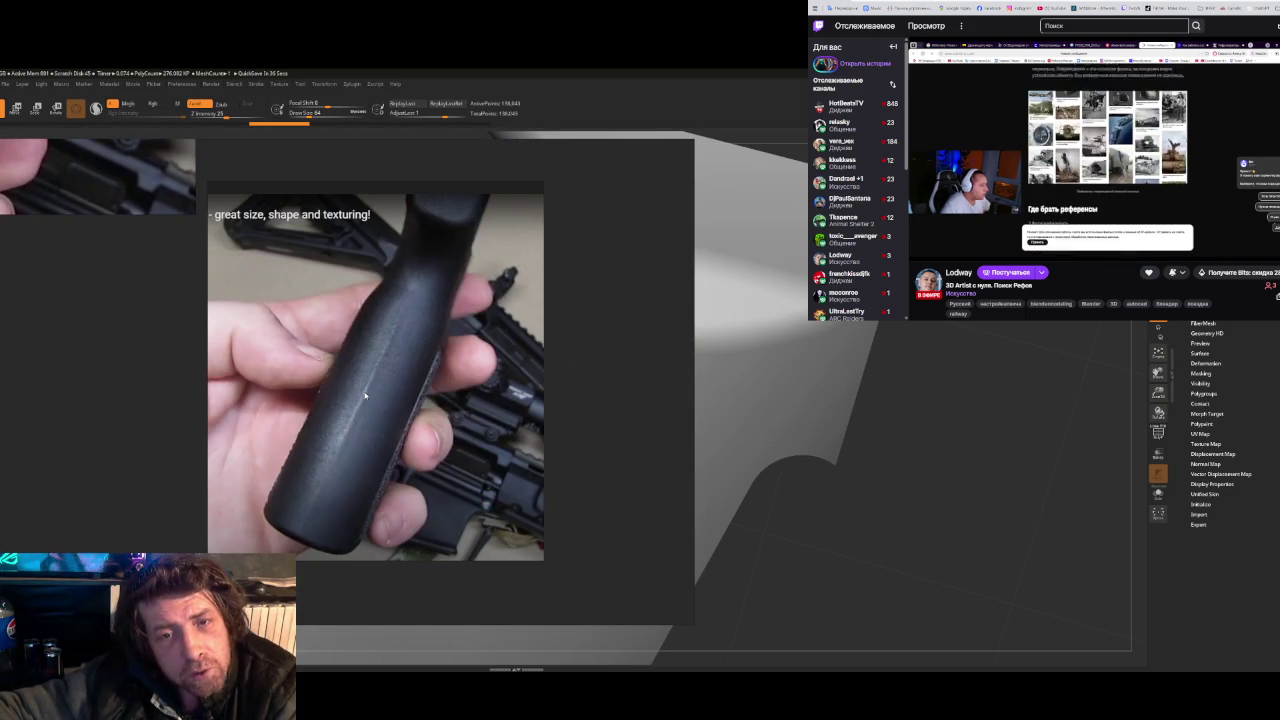
scroll(331, 494, up, 5)
scroll(331, 494, down, 2)
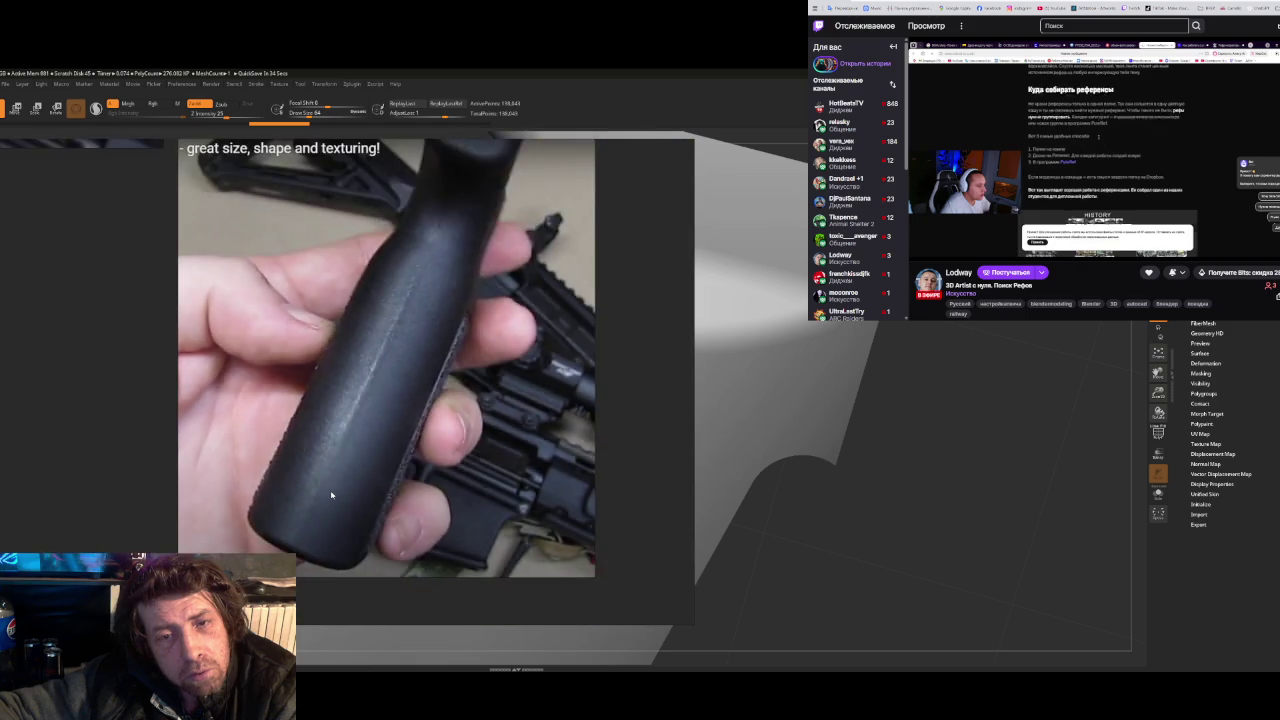
scroll(331, 494, up, 2)
scroll(331, 494, down, 3)
scroll(331, 494, down, 3)
scroll(331, 494, down, 2)
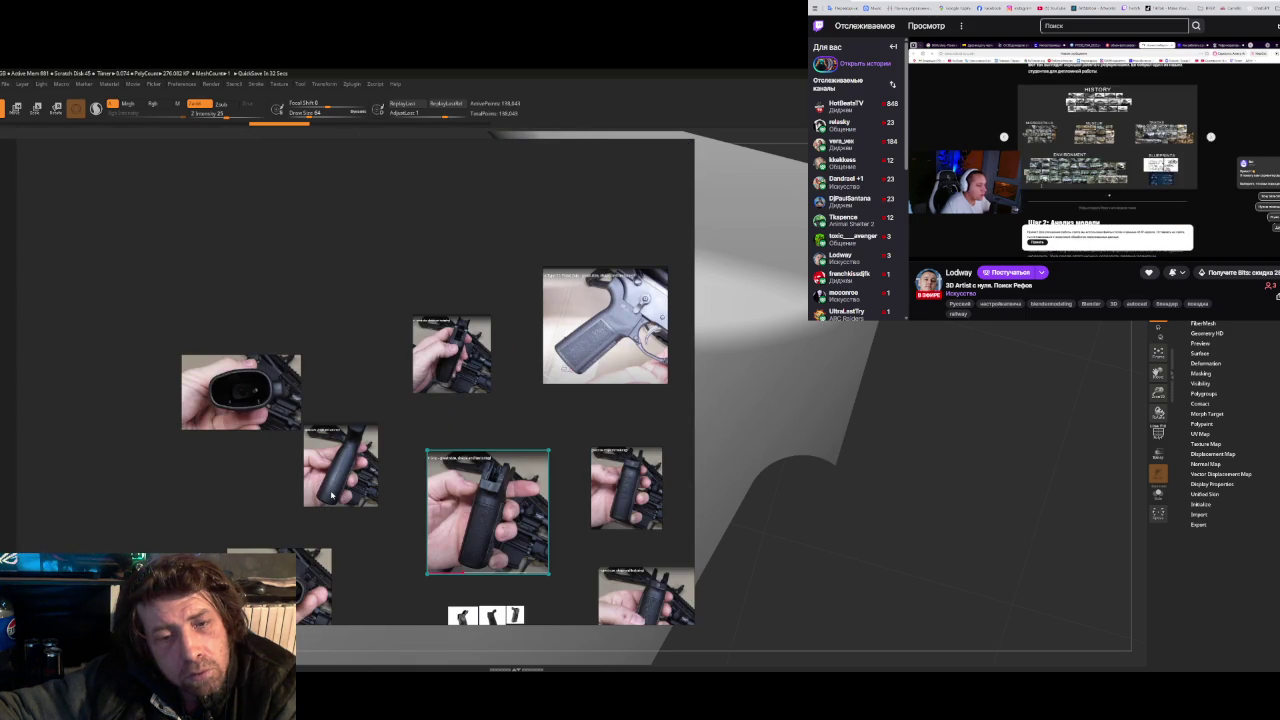
scroll(490, 480, up, 2)
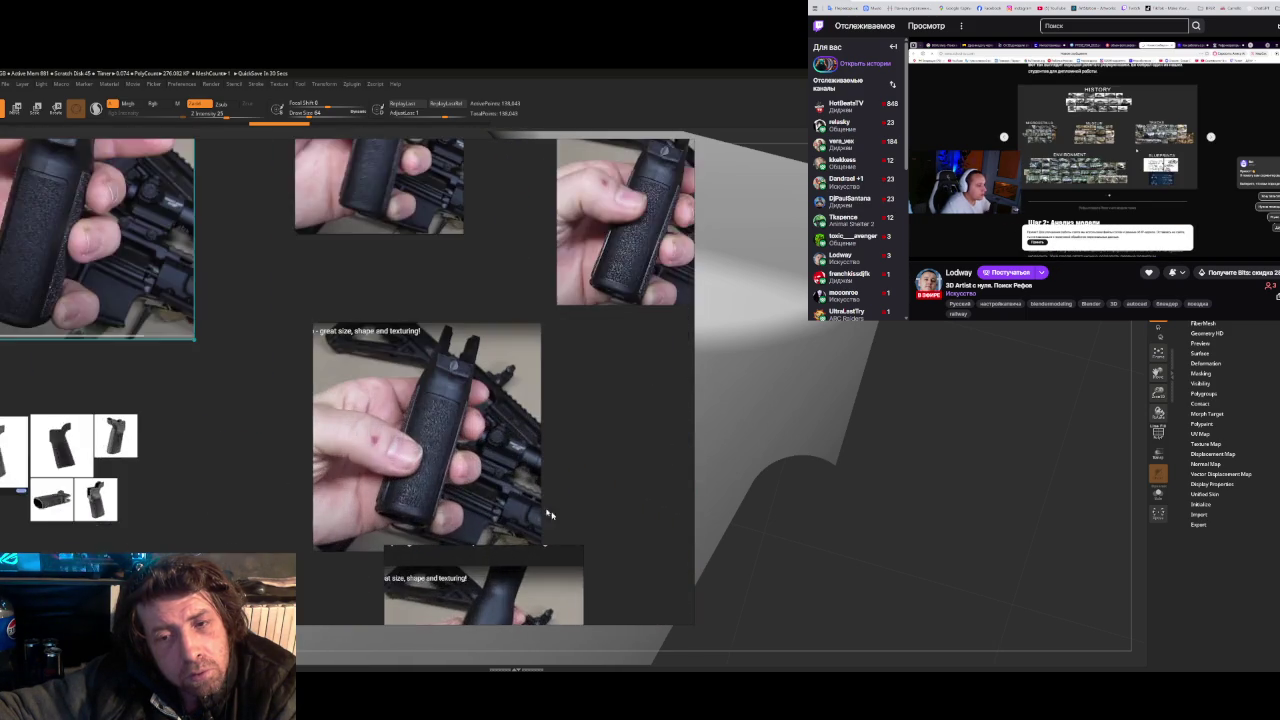
scroll(465, 420, up, 3)
scroll(437, 398, down, 3)
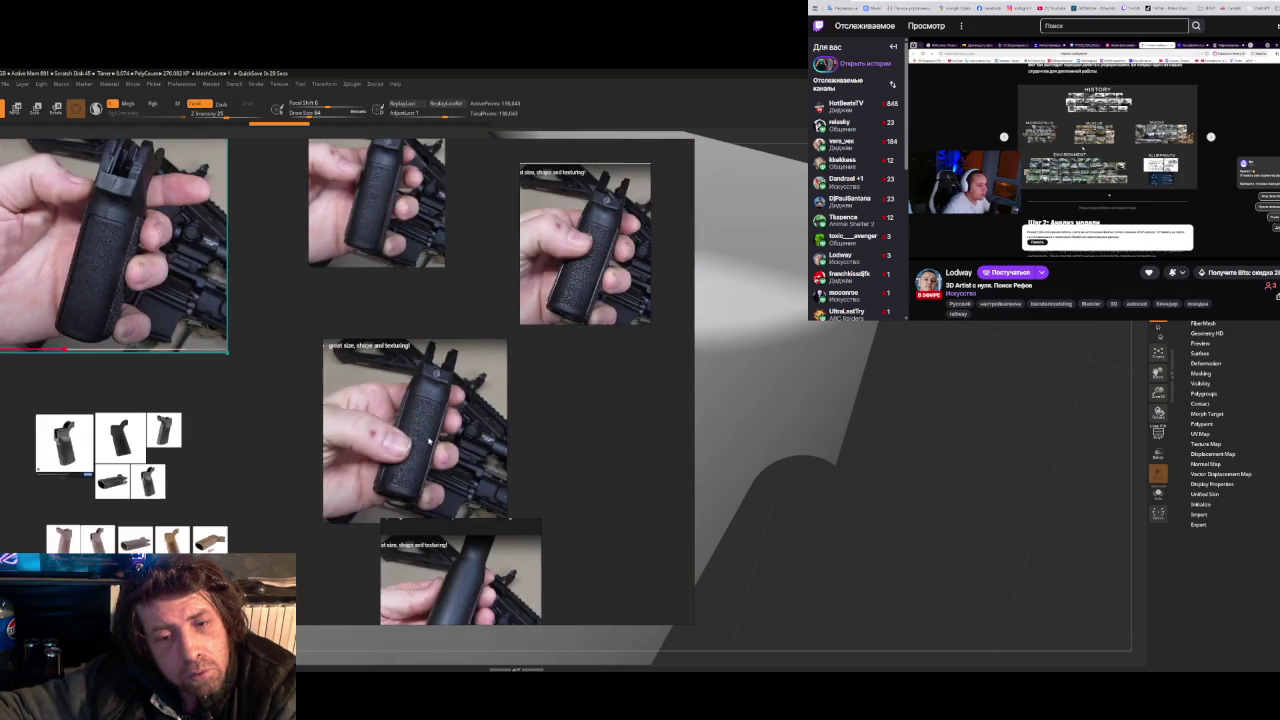
scroll(437, 398, down, 2)
scroll(405, 492, up, 3)
scroll(405, 492, up, 2)
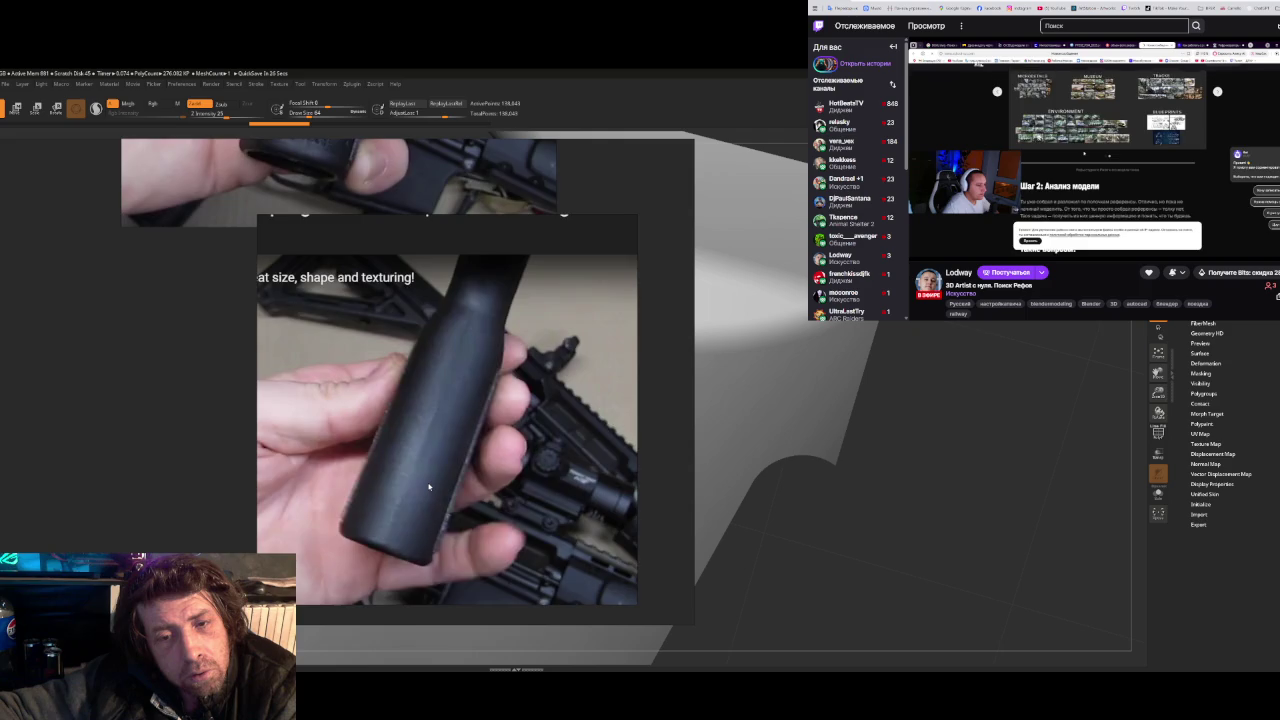
scroll(429, 487, down, 2)
click(58, 479)
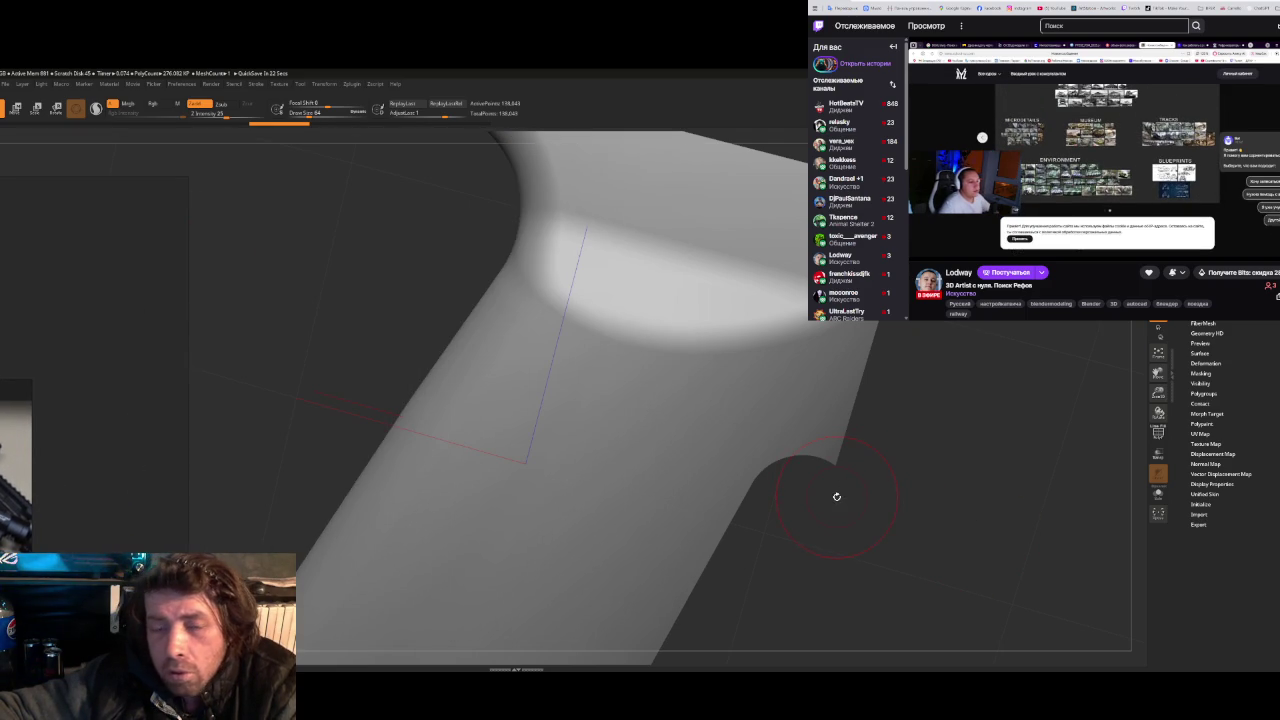
key(alt+Tab)
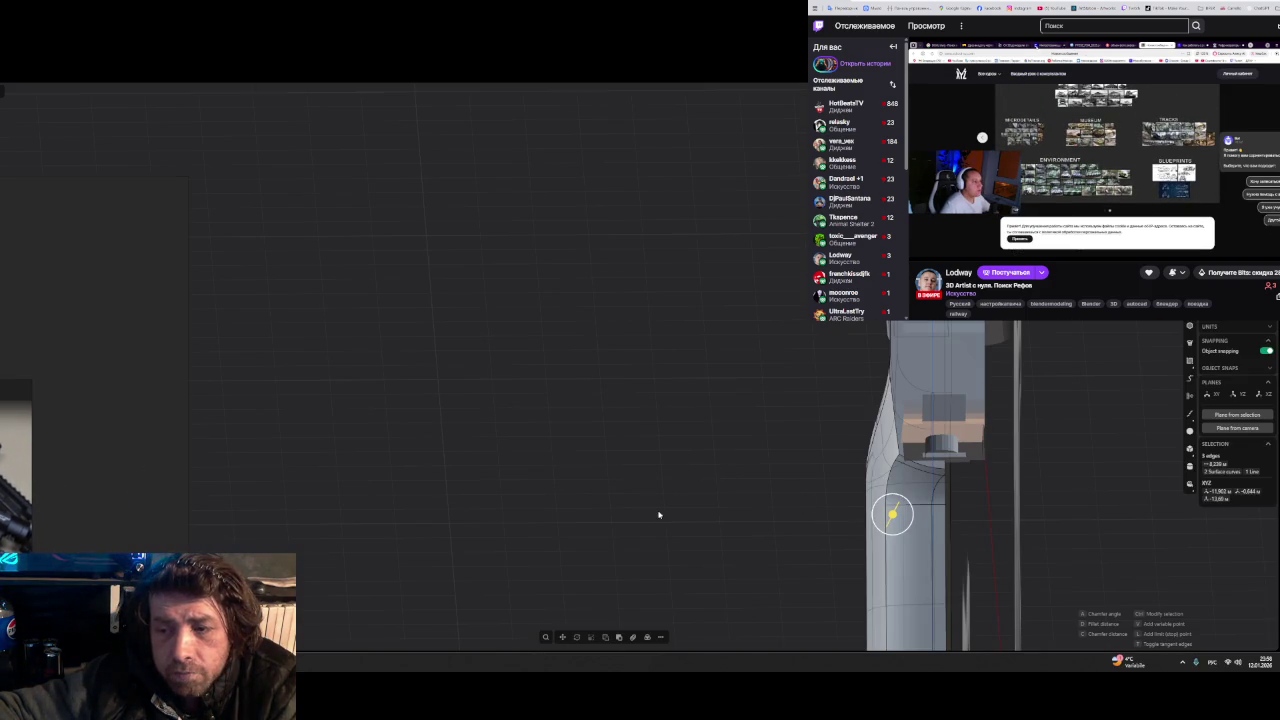
- Size the active fillet on the grip edge to about 2.99
mouse_move(654, 506)
middle_down()
mouse_move(674, 508)
mouse_move(649, 408)
middle_up()
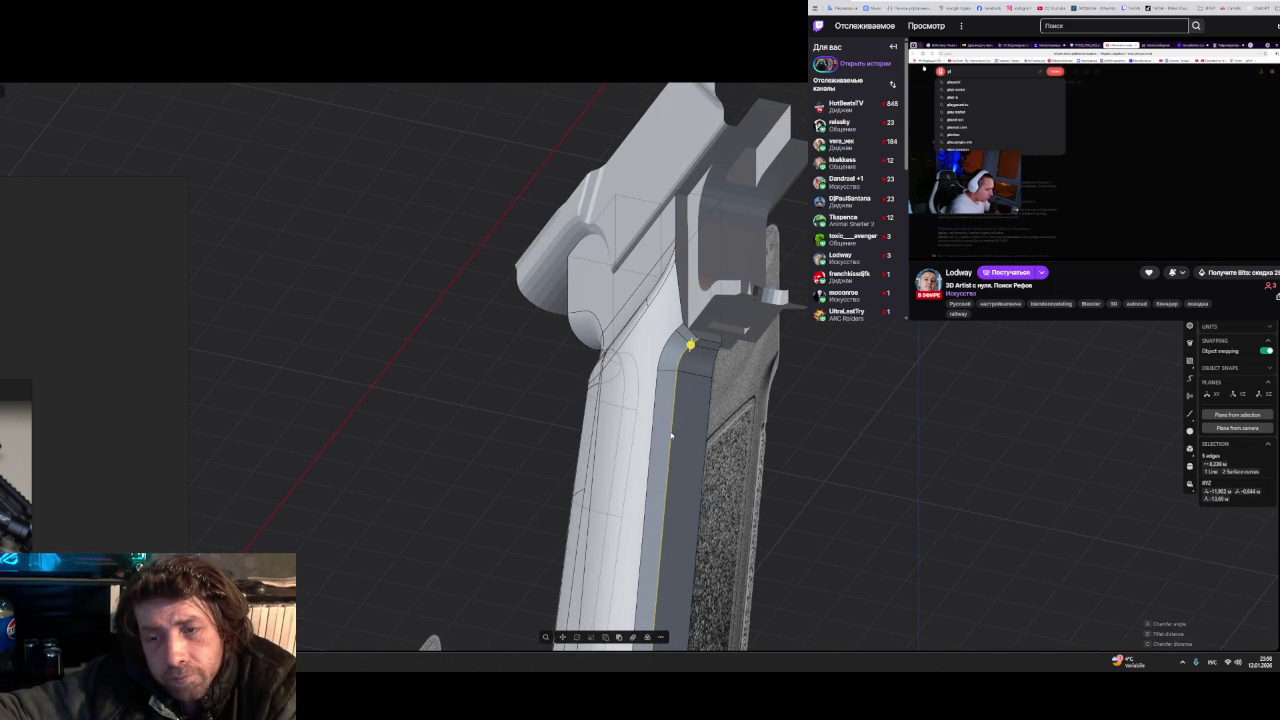
mouse_move(671, 432)
mouse_down()
mouse_move(677, 404)
mouse_move(682, 430)
mouse_move(687, 416)
mouse_up()
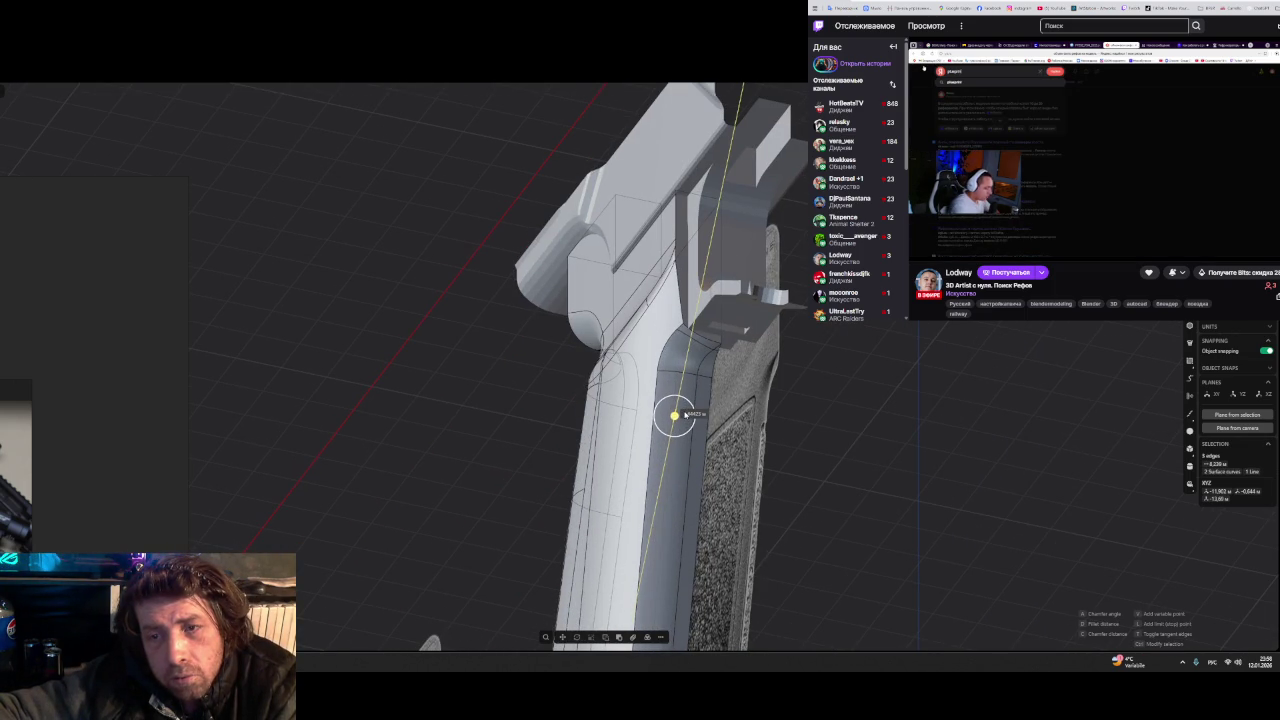
drag(684, 413, 684, 414)
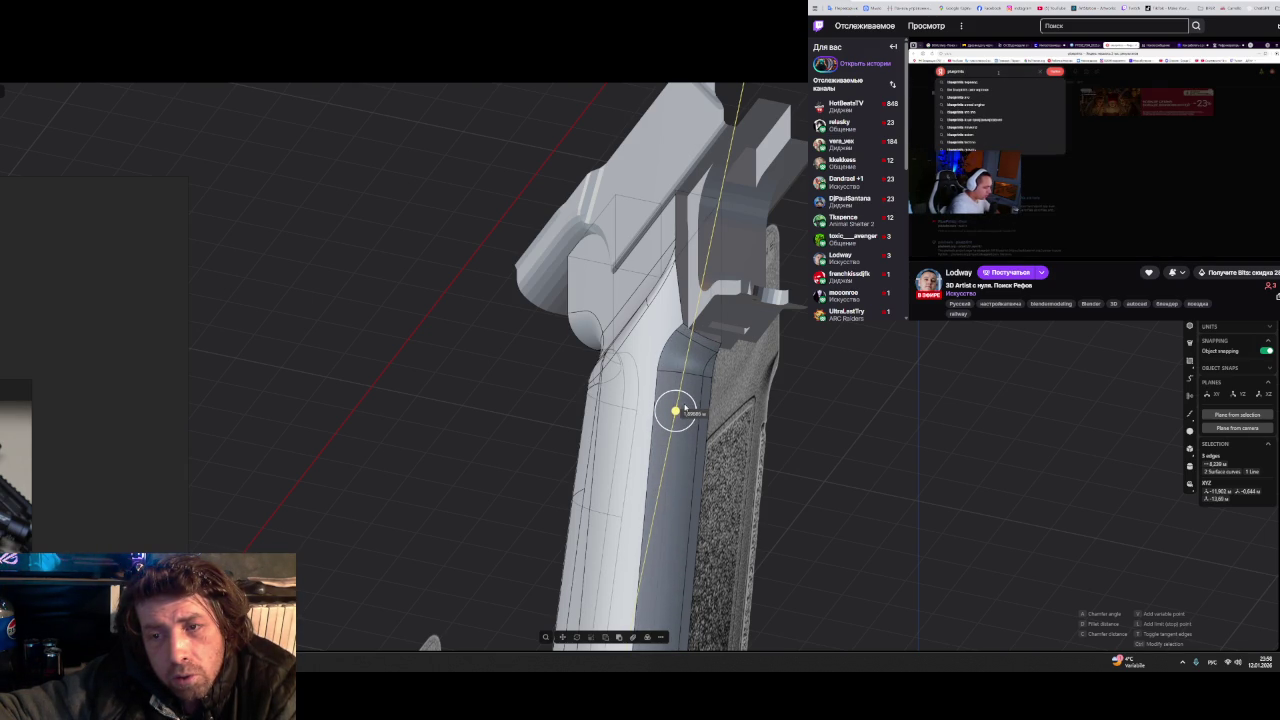
middle_drag(814, 434, 889, 449)
- Start a fillet on the grip's front edge and orbit to view it from below
click(605, 422)
click(612, 428)
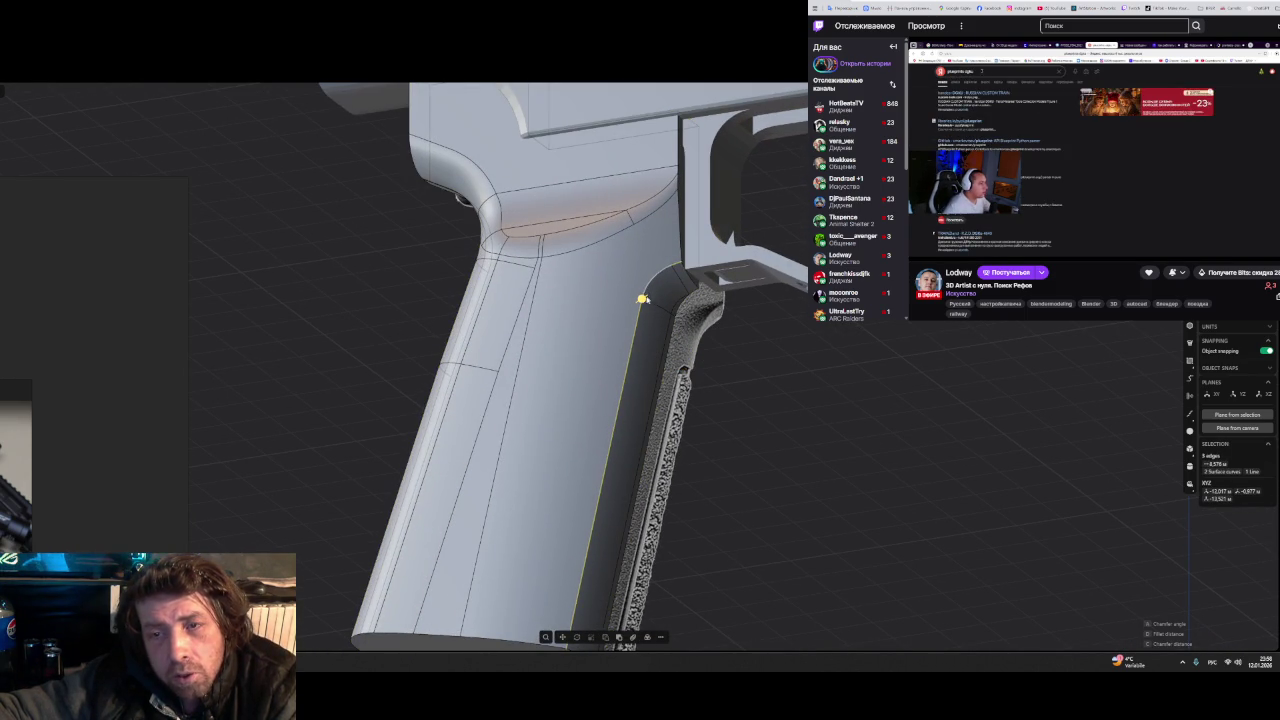
key(f)
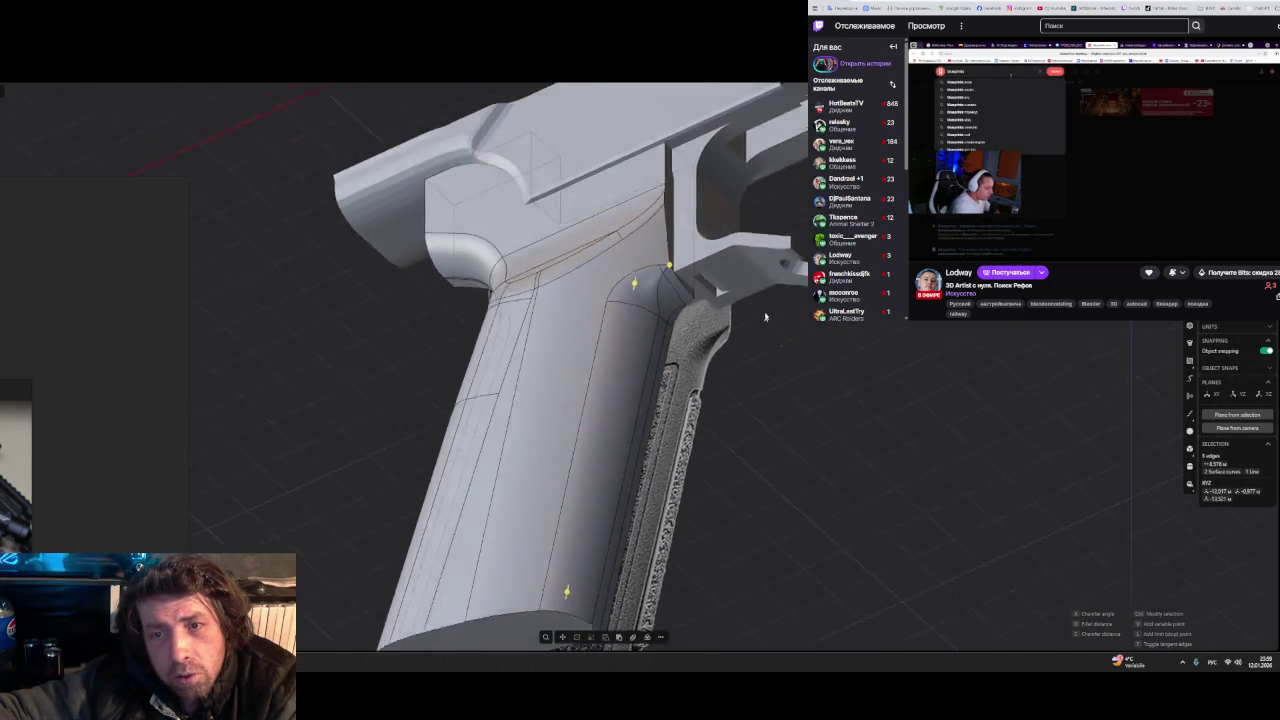
middle_drag(778, 278, 924, 377)
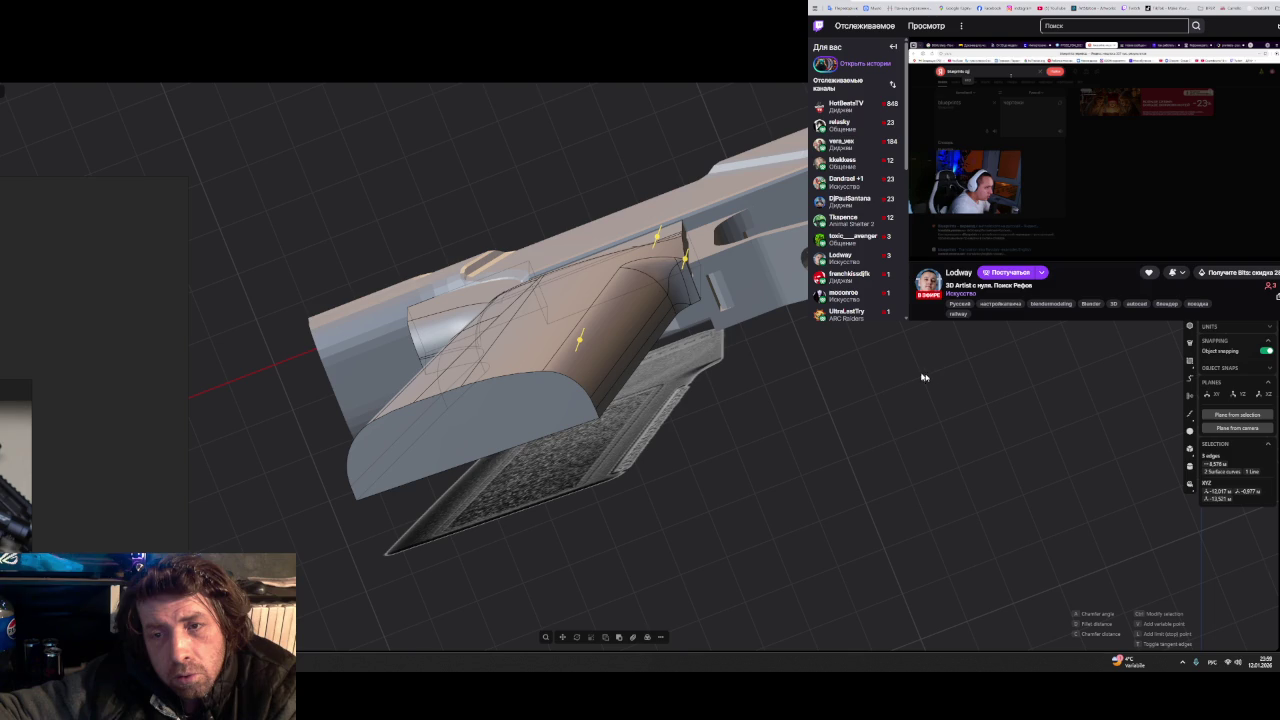
- Clear the edge selection, reveal the hidden part and zoom in to frame the grip body
key(Escape)
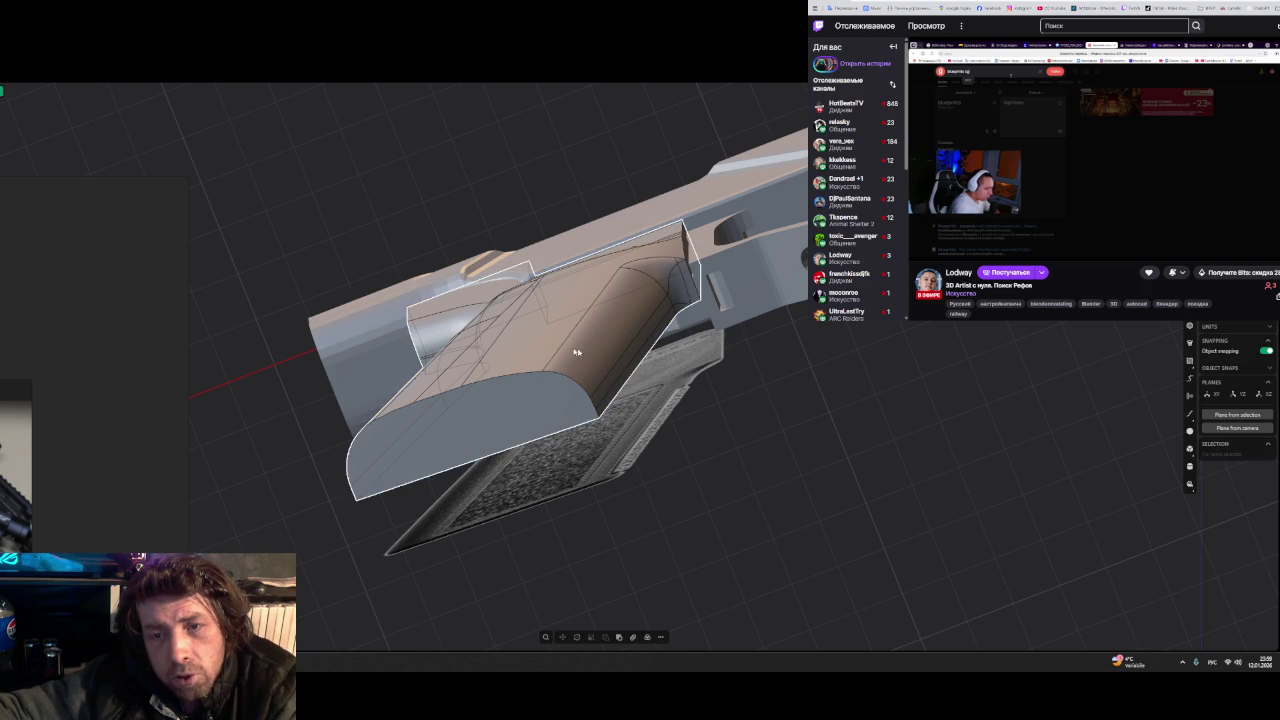
click(576, 352)
mouse_move(576, 352)
middle_down()
mouse_move(722, 408)
mouse_move(740, 395)
middle_up()
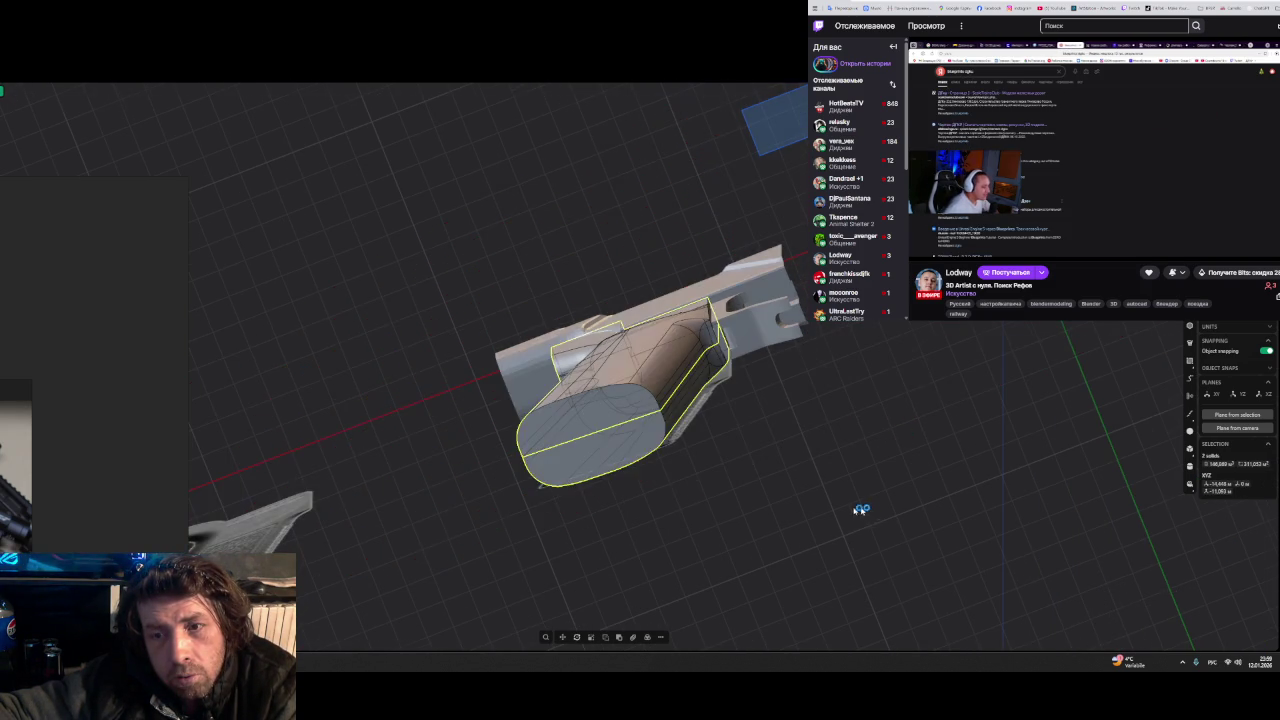
key(KP_1)
mouse_move(690, 453)
middle_down()
mouse_move(656, 349)
mouse_move(804, 320)
mouse_move(822, 340)
middle_up()
scroll(656, 349, up, 2)
scroll(656, 349, up, 2)
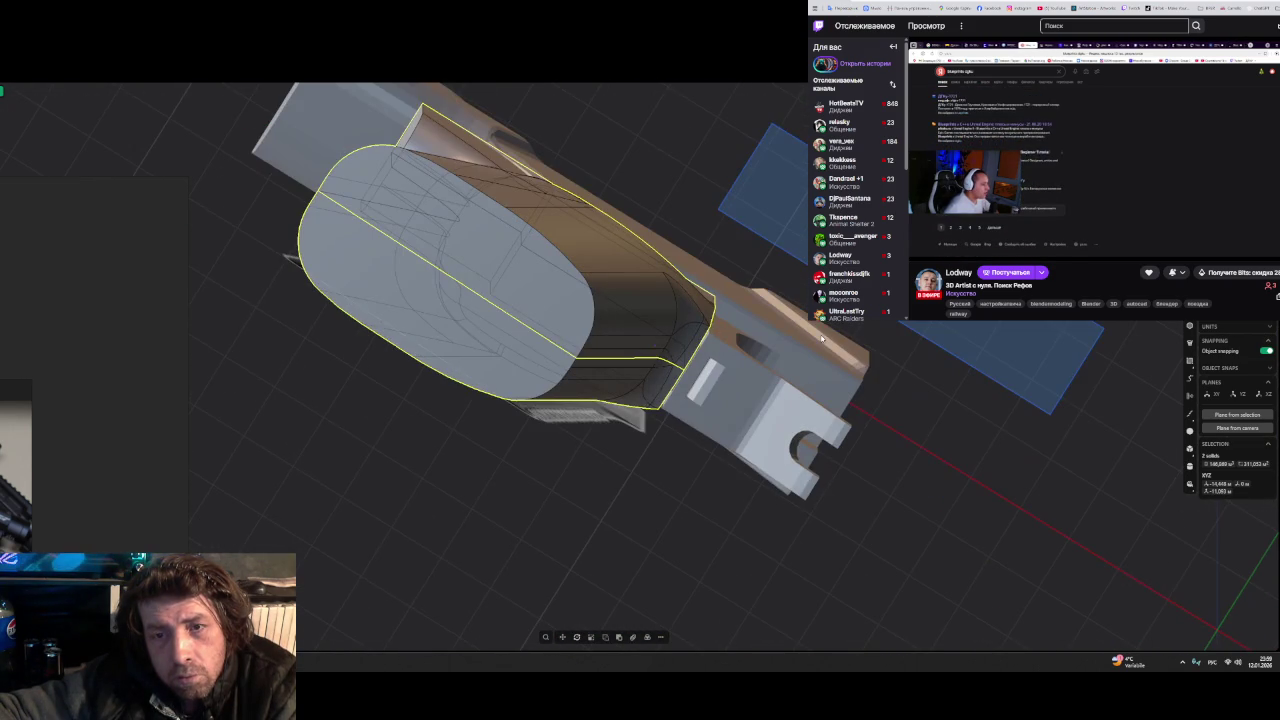
- Check the top face and back strip, then select the main grip solid
click(629, 295)
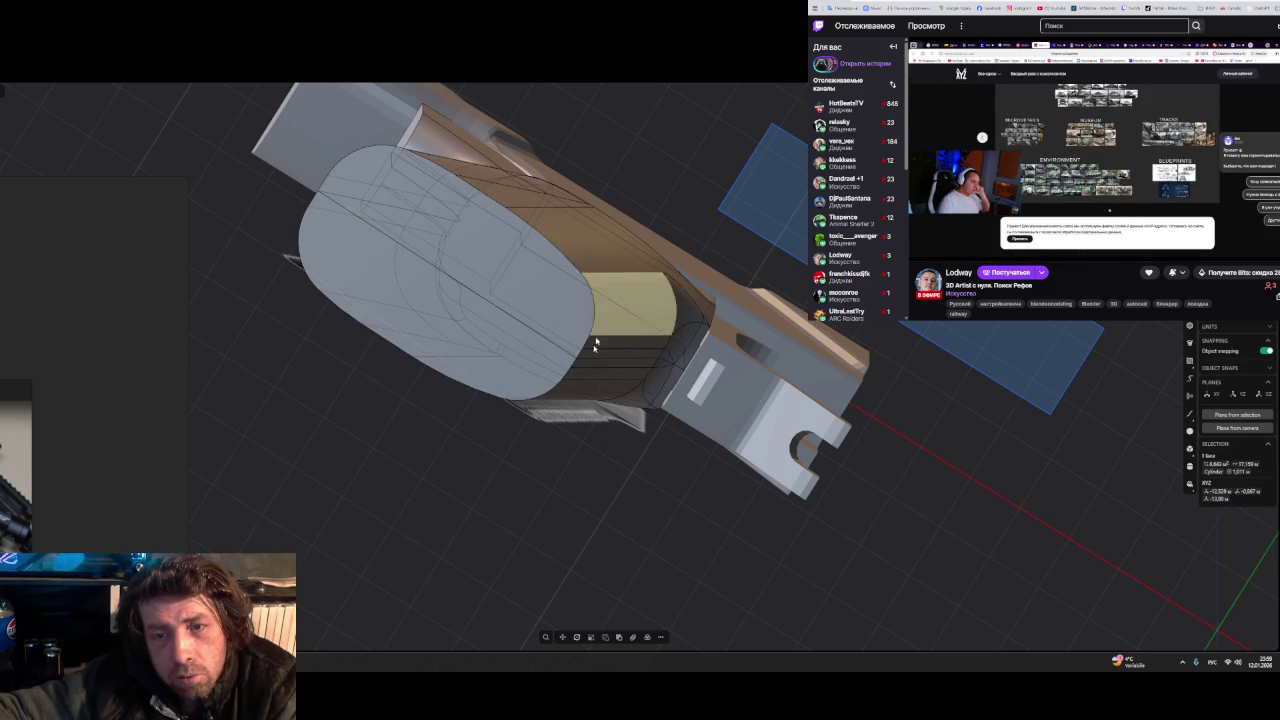
mouse_move(595, 344)
middle_down()
mouse_move(450, 370)
mouse_move(563, 352)
mouse_move(600, 480)
mouse_move(651, 557)
mouse_move(615, 571)
mouse_move(566, 514)
mouse_move(621, 352)
middle_up()
scroll(608, 509, up, 5)
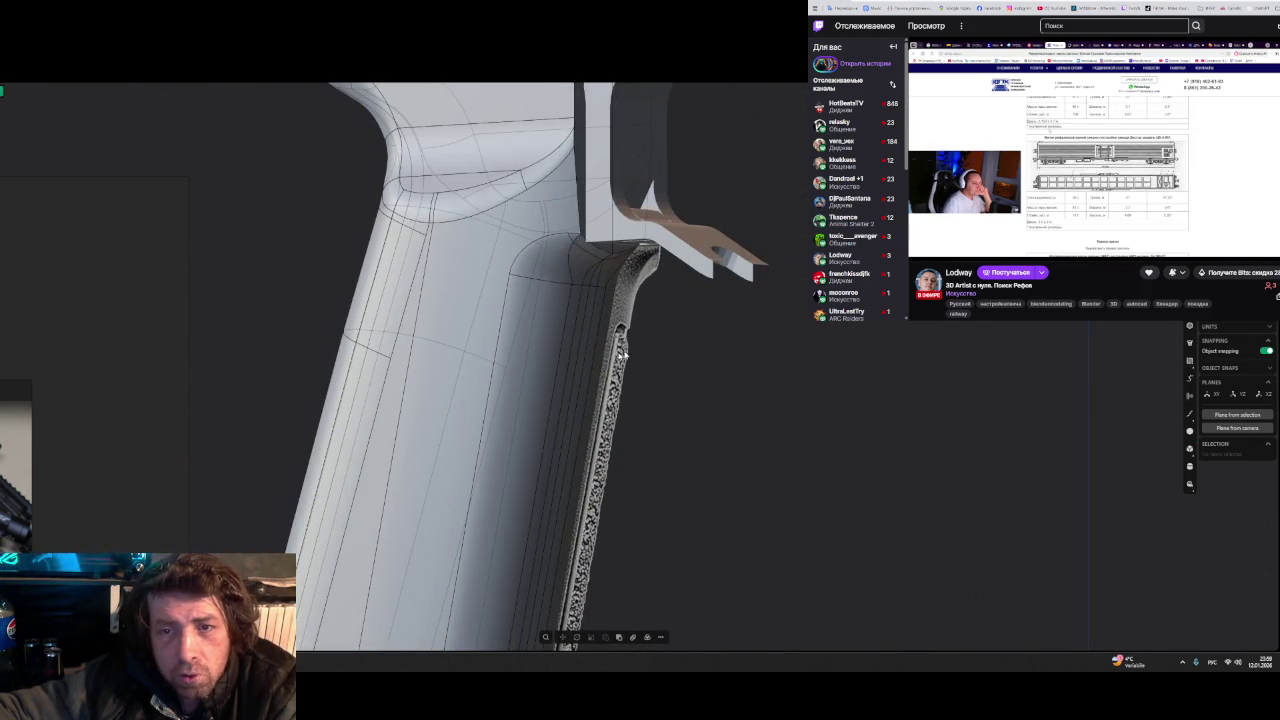
click(578, 362)
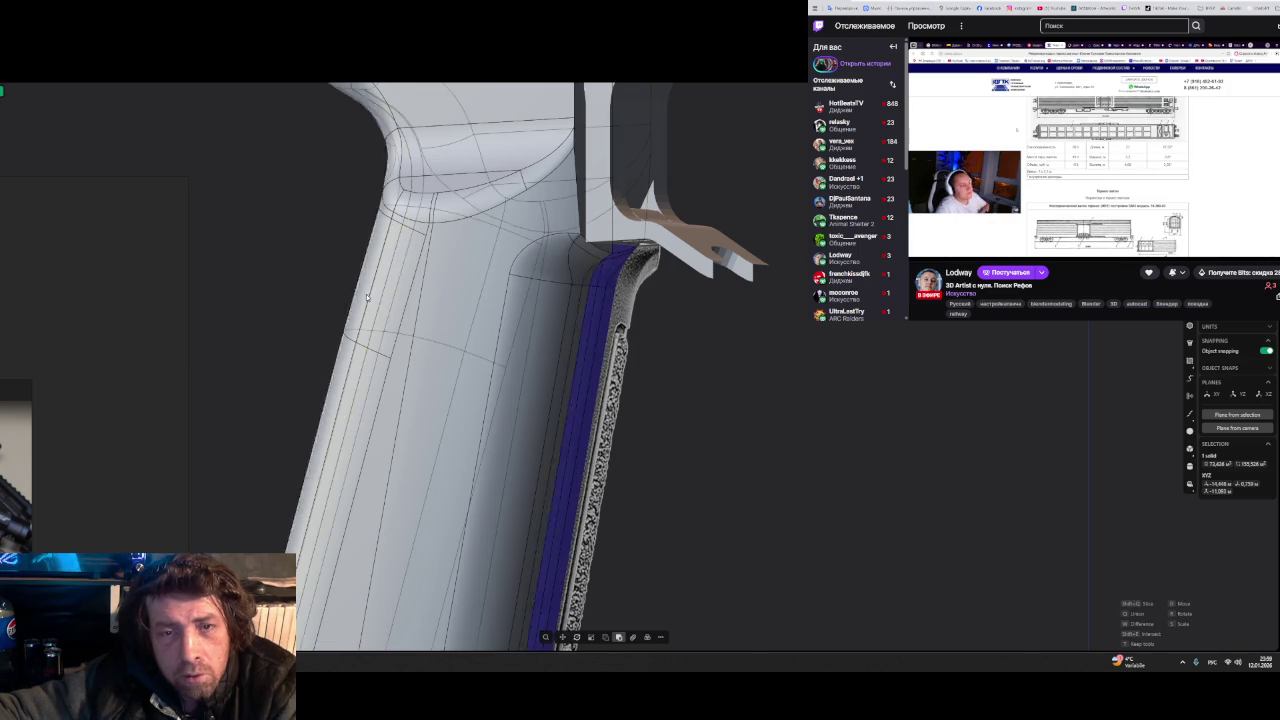
click(430, 334)
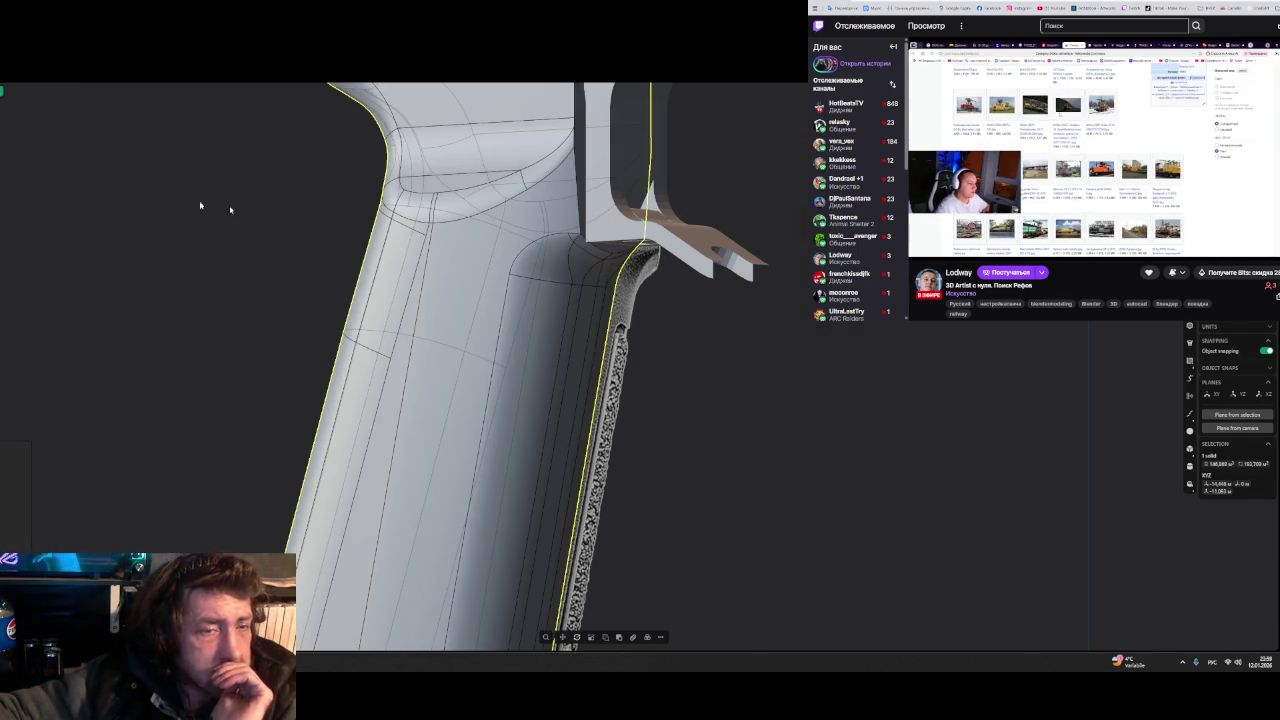
- Export the grip solid as Wavefront OBJ file '12.4' and switch to ZBrush
key(ctrl+shift+e)
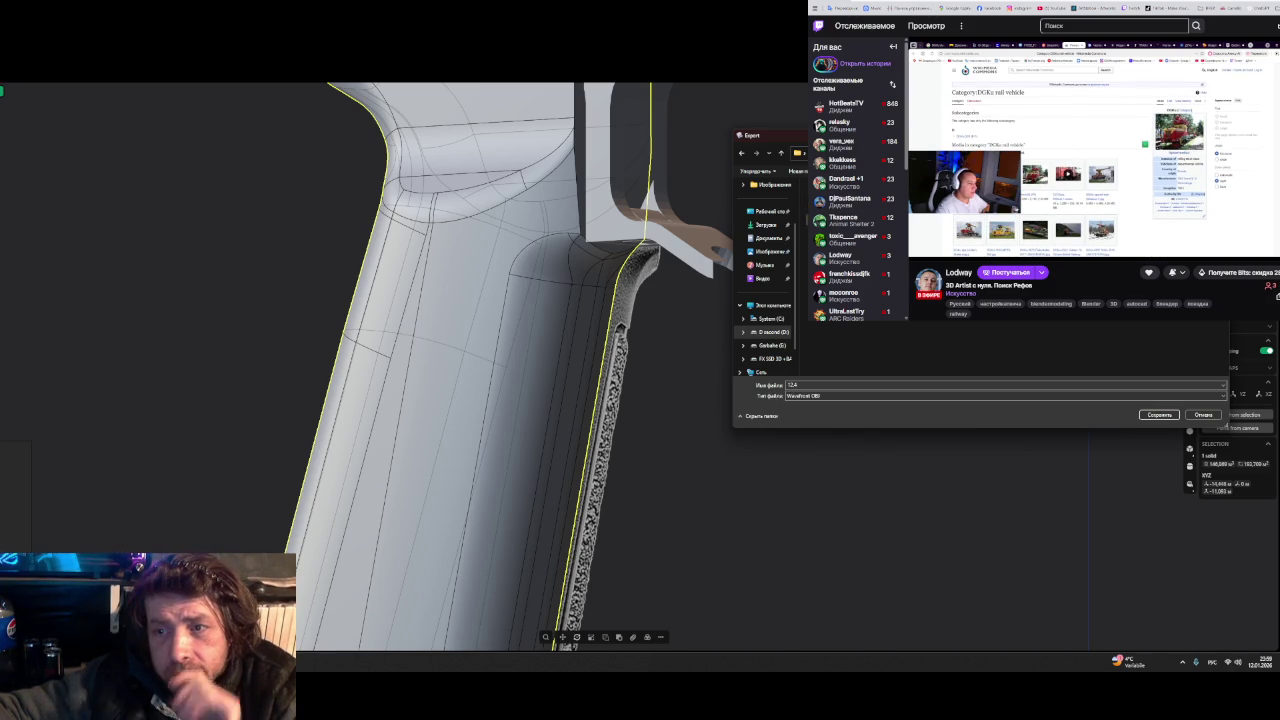
text(12.4)
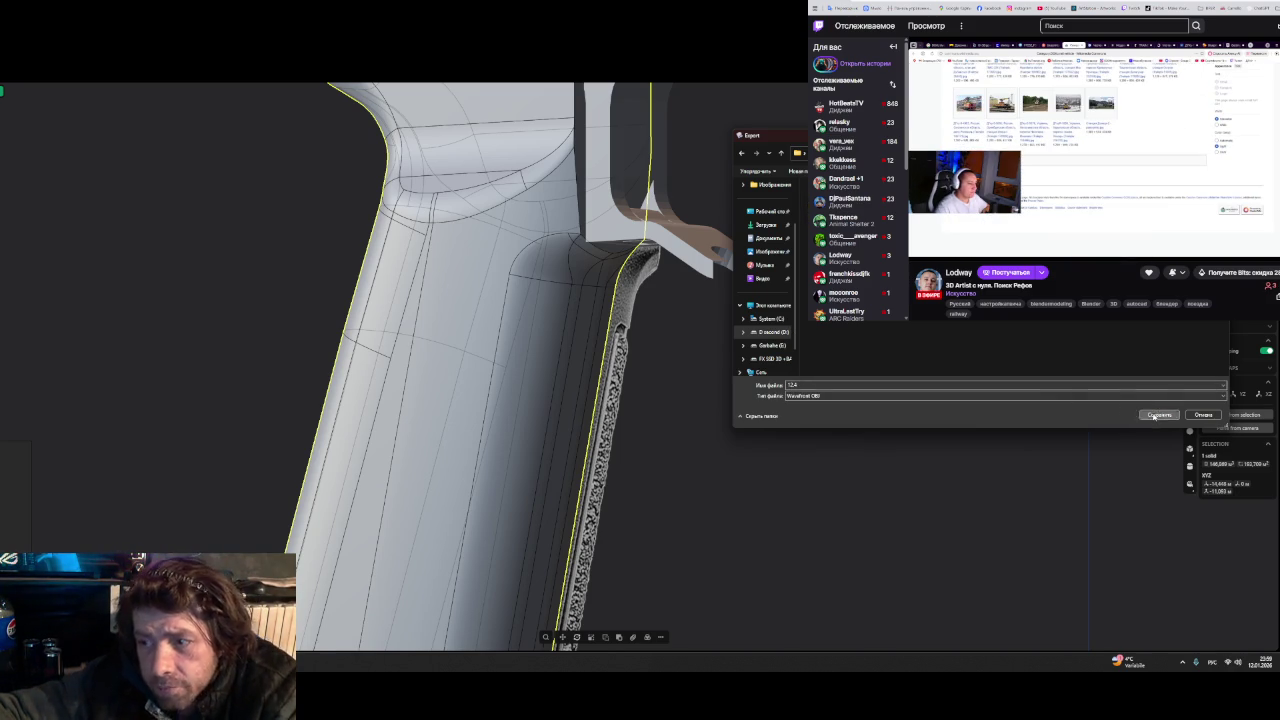
click(1159, 414)
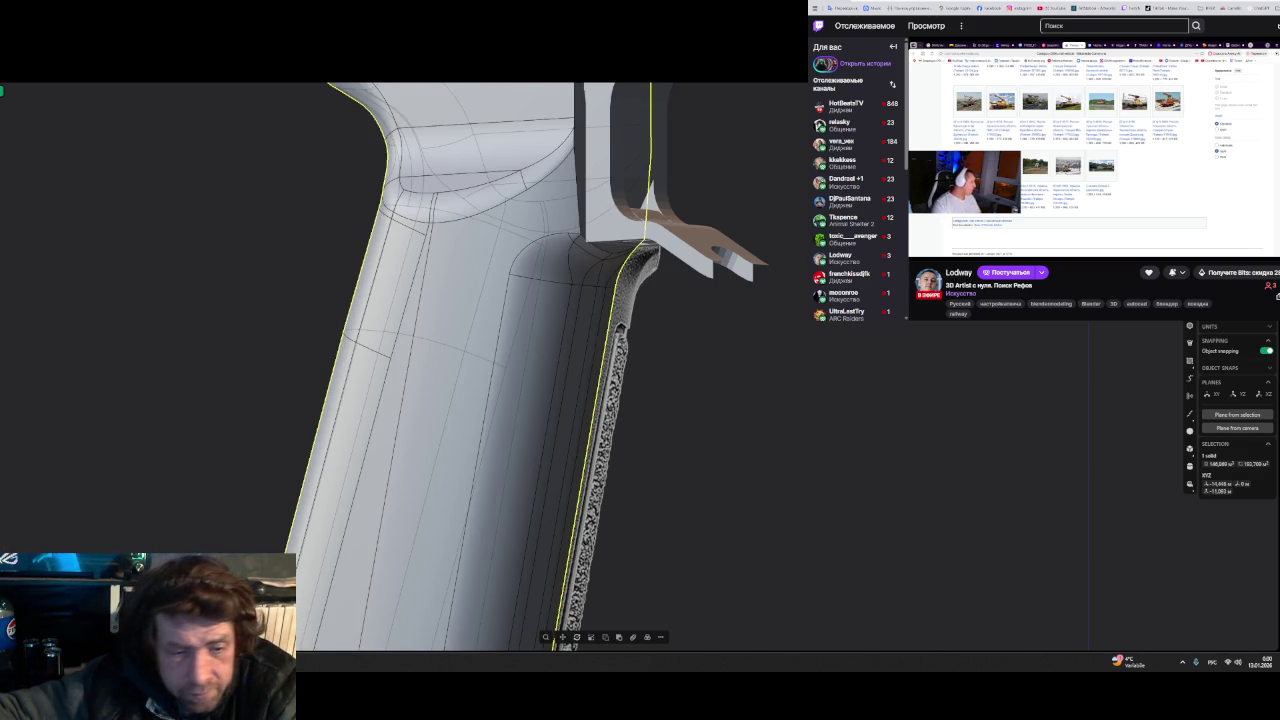
key(alt+Tab)
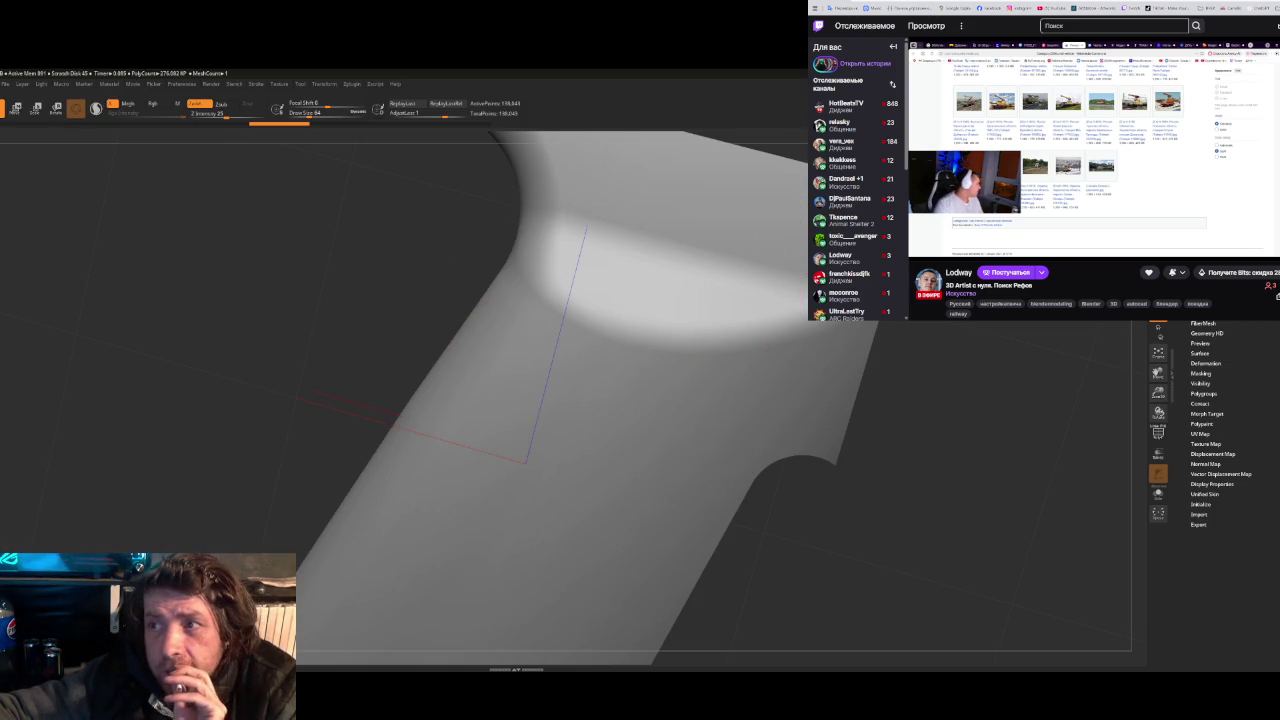
- Import the 12.4 OBJ into ZBrush, inspect its ridge and fold, and recall the PureRef board
click(1198, 514)
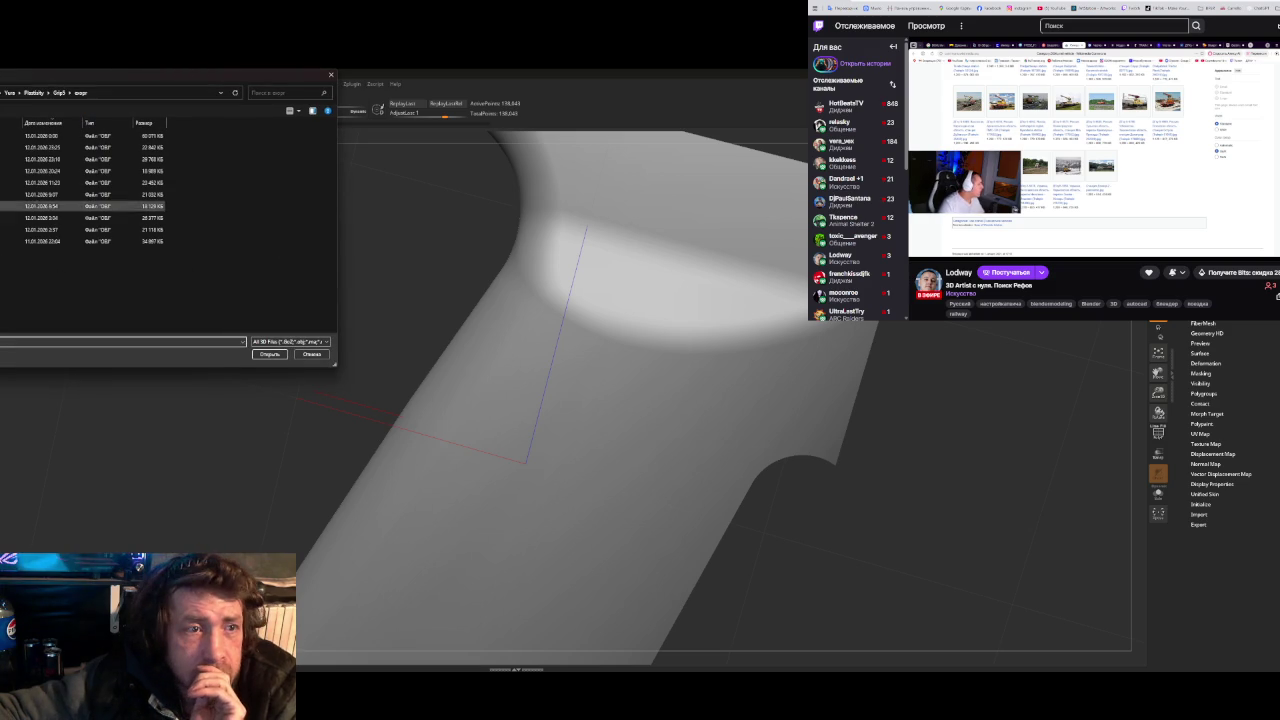
double_click(60, 135)
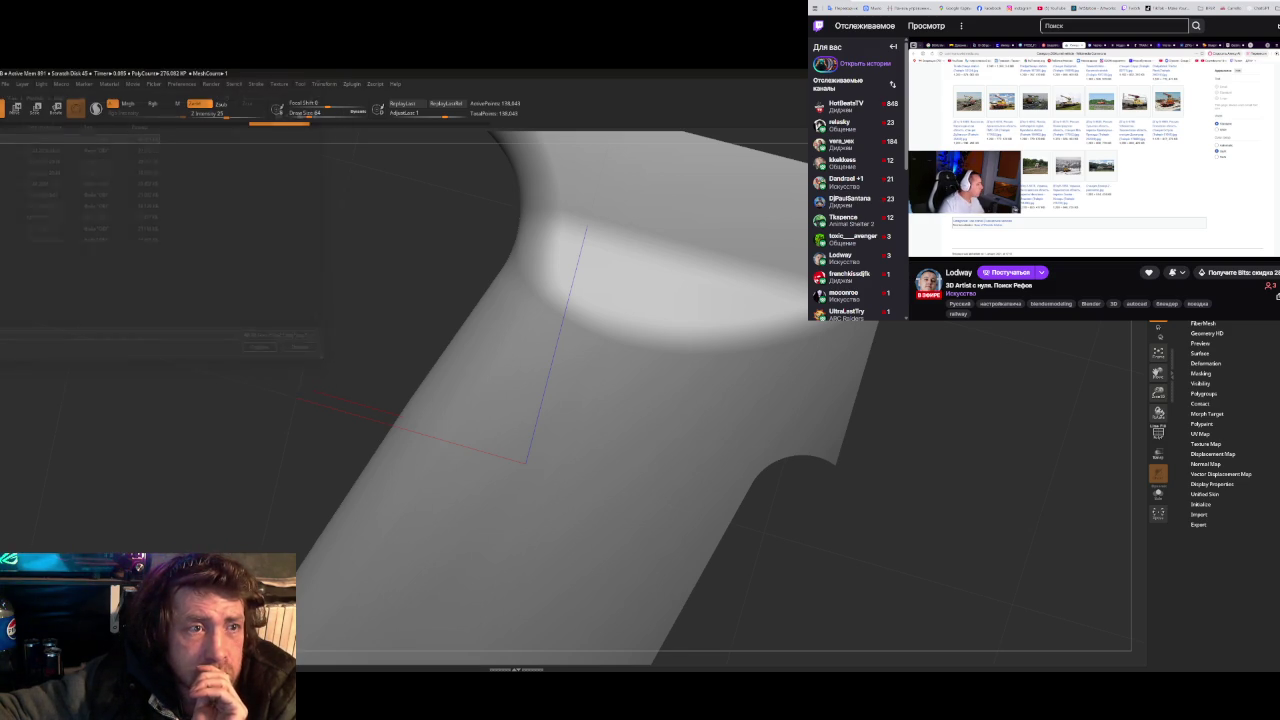
mouse_move(908, 510)
mouse_down()
mouse_move(891, 449)
mouse_move(840, 423)
mouse_move(811, 466)
mouse_move(871, 506)
mouse_move(768, 467)
mouse_up()
mouse_move(673, 407)
mouse_down()
mouse_move(677, 423)
mouse_move(683, 363)
mouse_move(641, 385)
mouse_move(697, 366)
mouse_move(679, 352)
mouse_up()
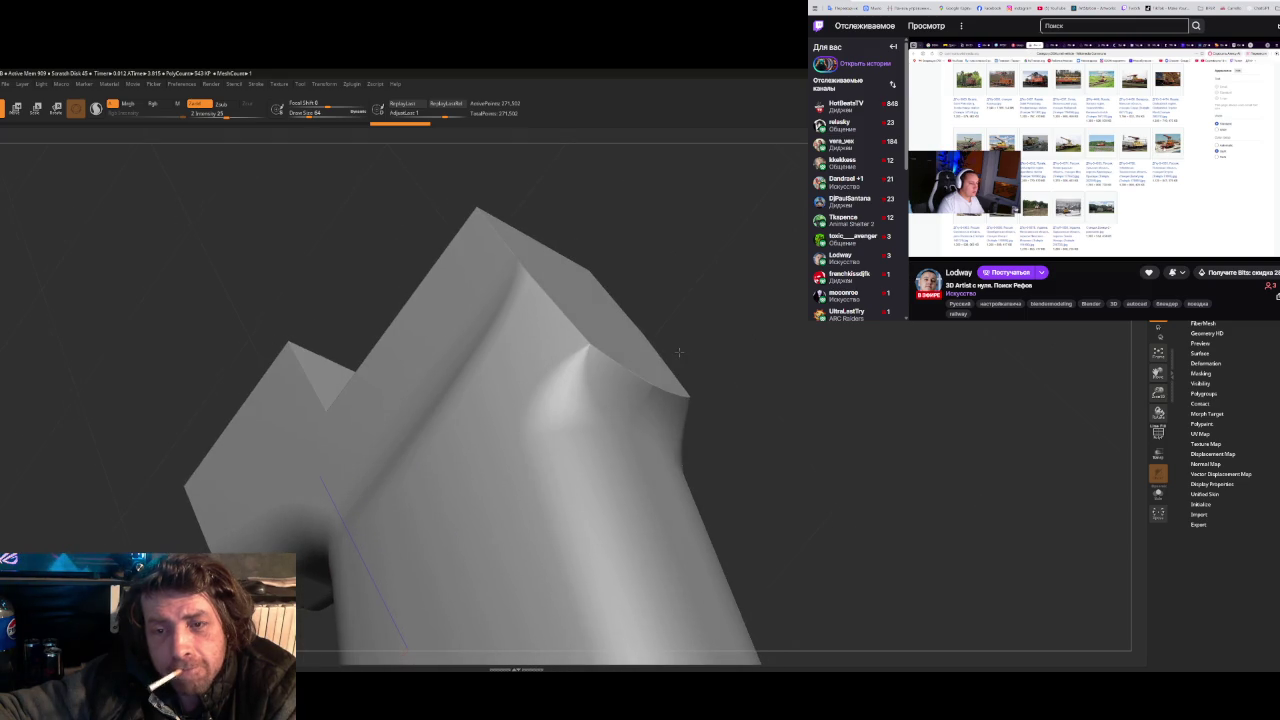
mouse_move(593, 375)
mouse_down()
mouse_move(640, 387)
mouse_move(646, 428)
mouse_move(594, 443)
mouse_move(608, 463)
mouse_move(630, 460)
mouse_up()
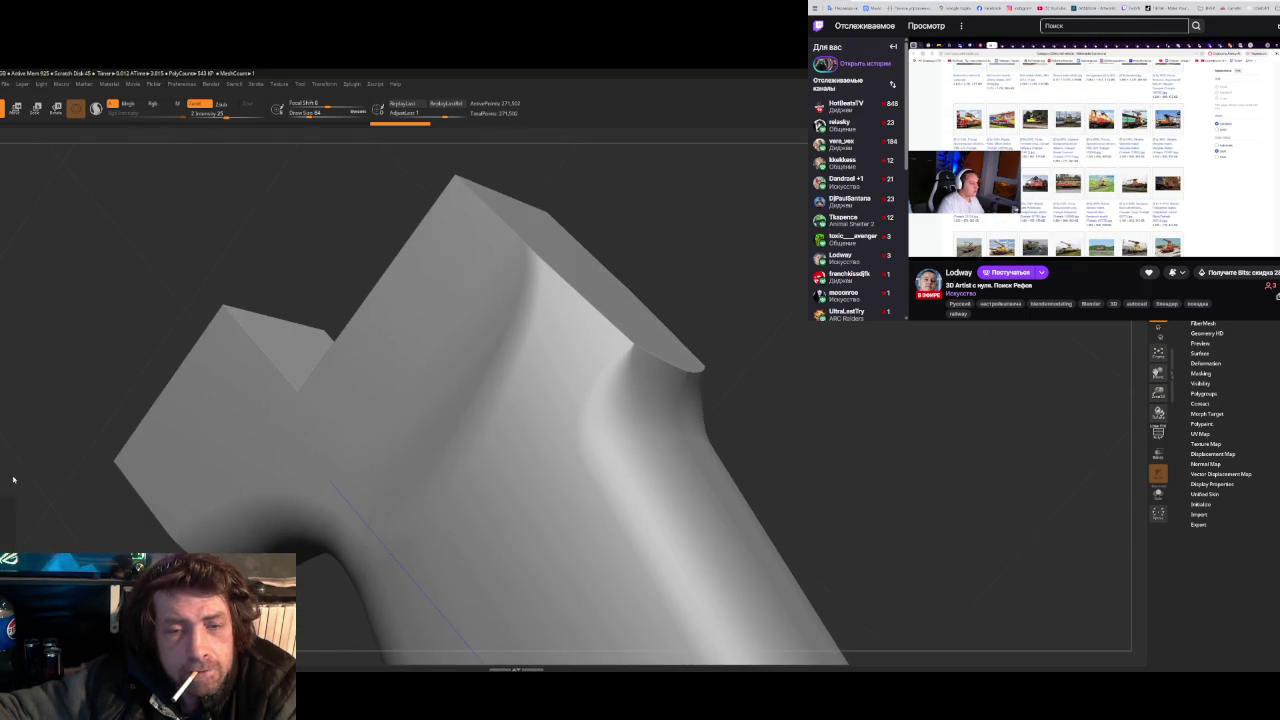
key(alt+Tab)
scroll(443, 263, down, 3)
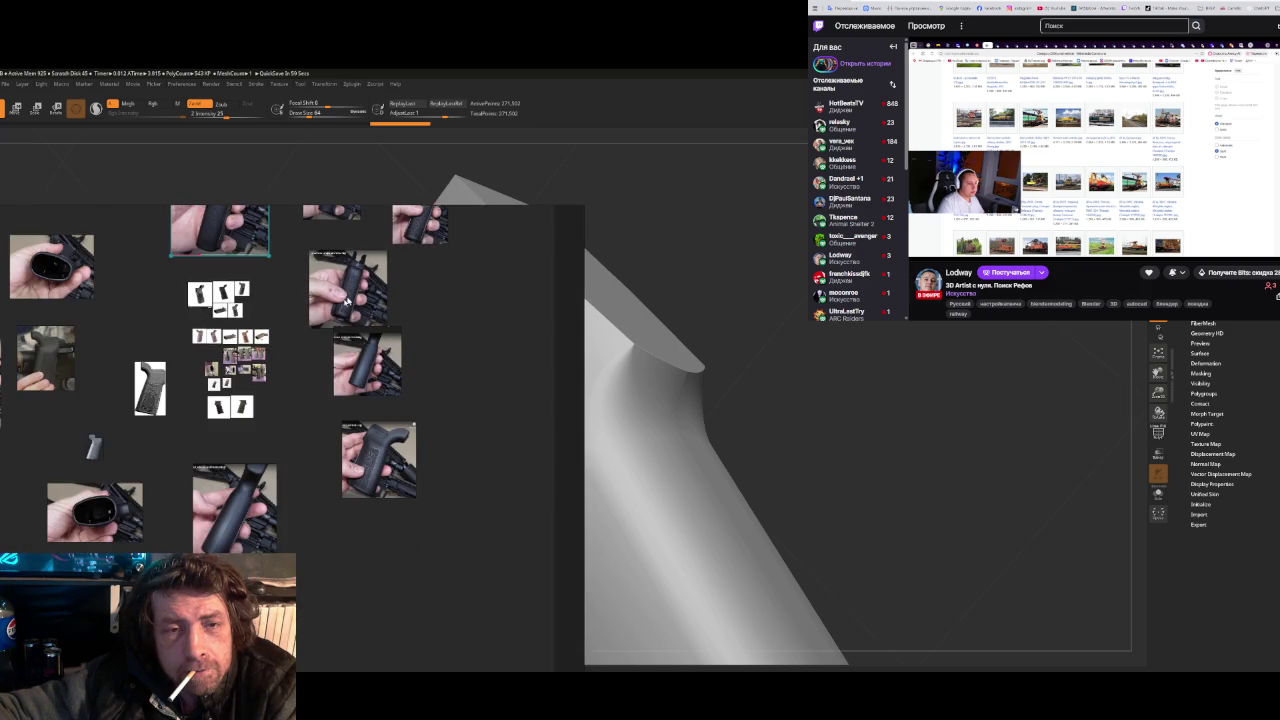
- Pan the PureRef board to the grip photos, move it aside, and inspect the sculpt
middle_drag(347, 300, 600, 320)
scroll(325, 398, up, 5)
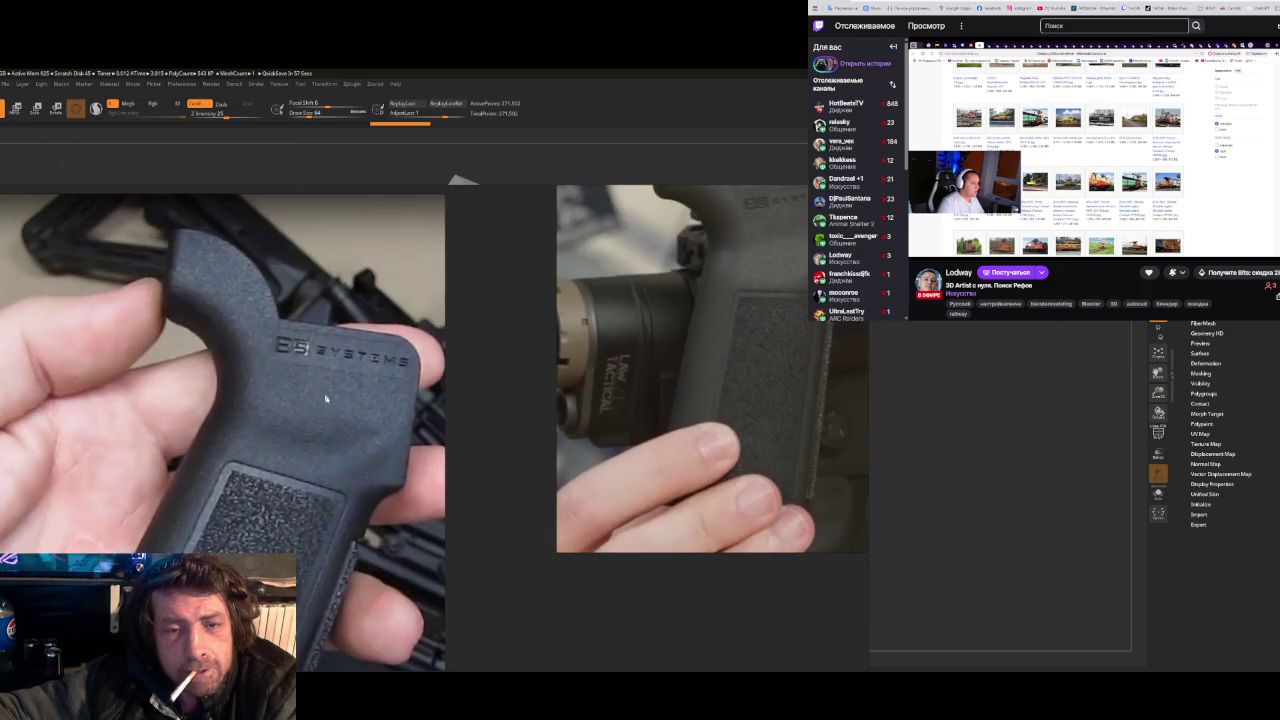
drag(607, 490, 107, 368)
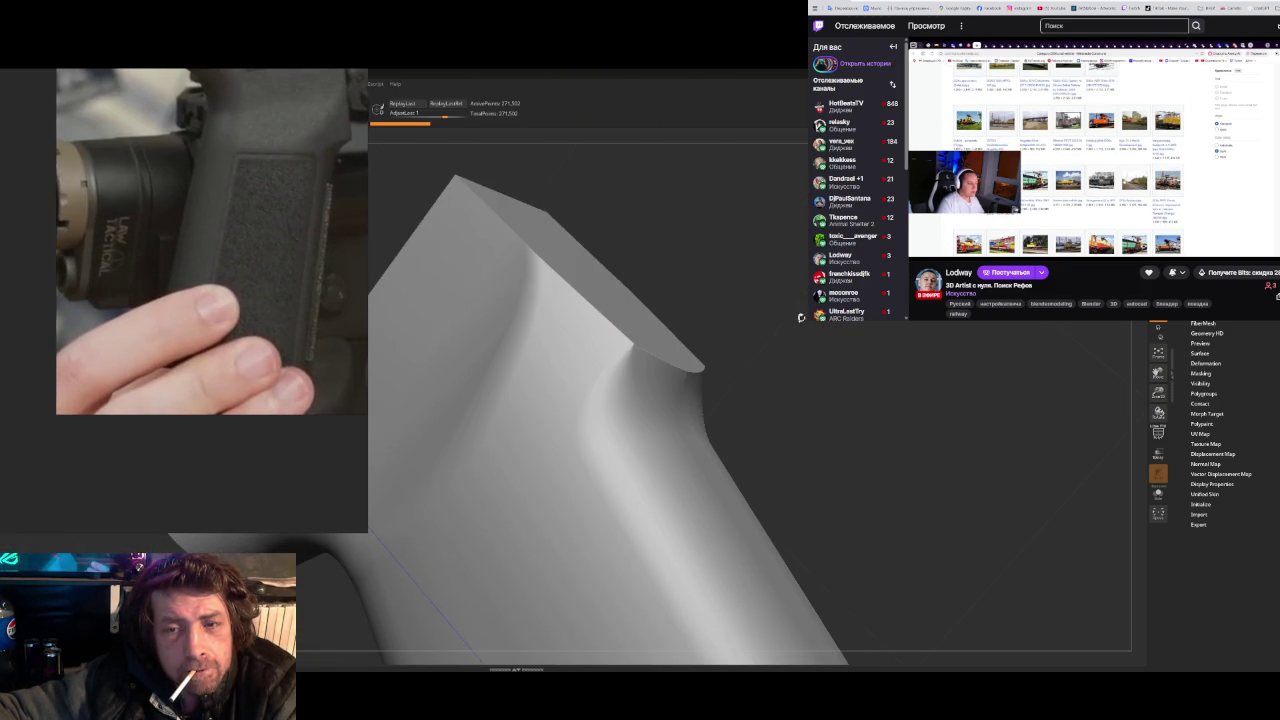
mouse_move(801, 317)
mouse_down()
mouse_move(760, 400)
mouse_move(500, 348)
mouse_up()
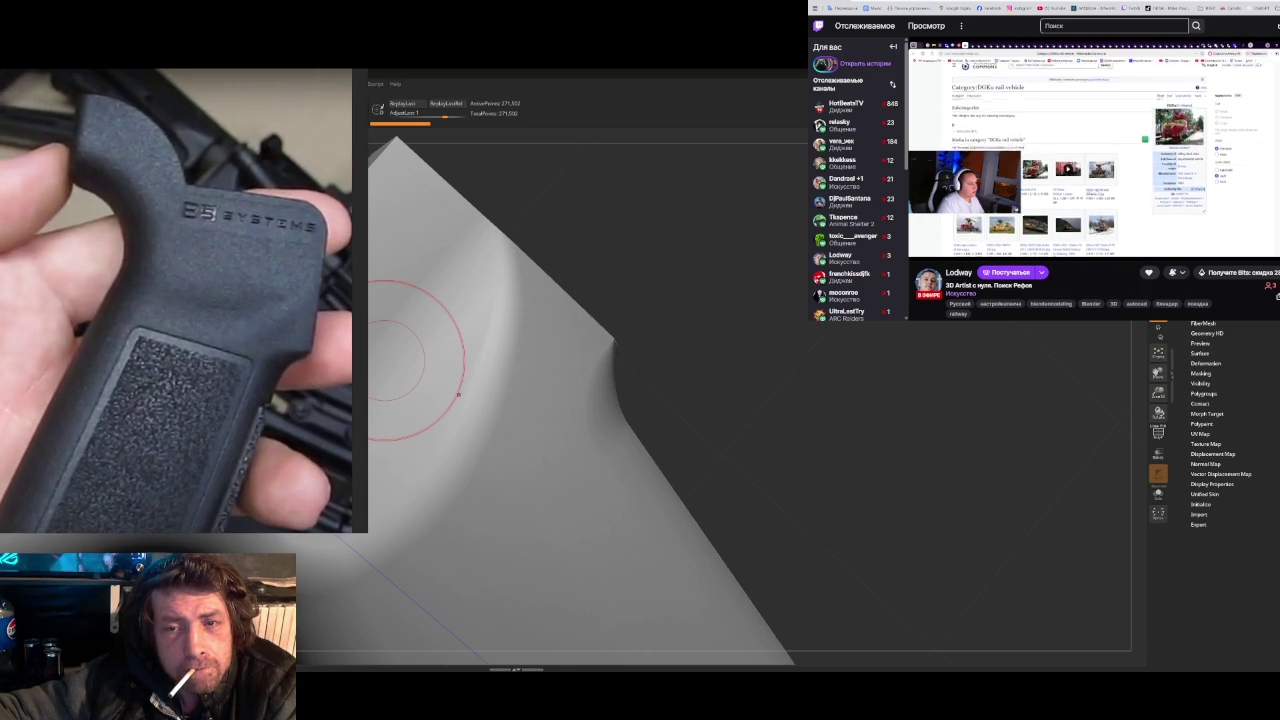
mouse_move(723, 234)
mouse_down()
mouse_move(790, 274)
mouse_move(749, 286)
mouse_move(774, 254)
mouse_move(771, 217)
mouse_move(756, 223)
mouse_up()
mouse_move(760, 235)
mouse_down()
mouse_move(744, 231)
mouse_move(701, 343)
mouse_up()
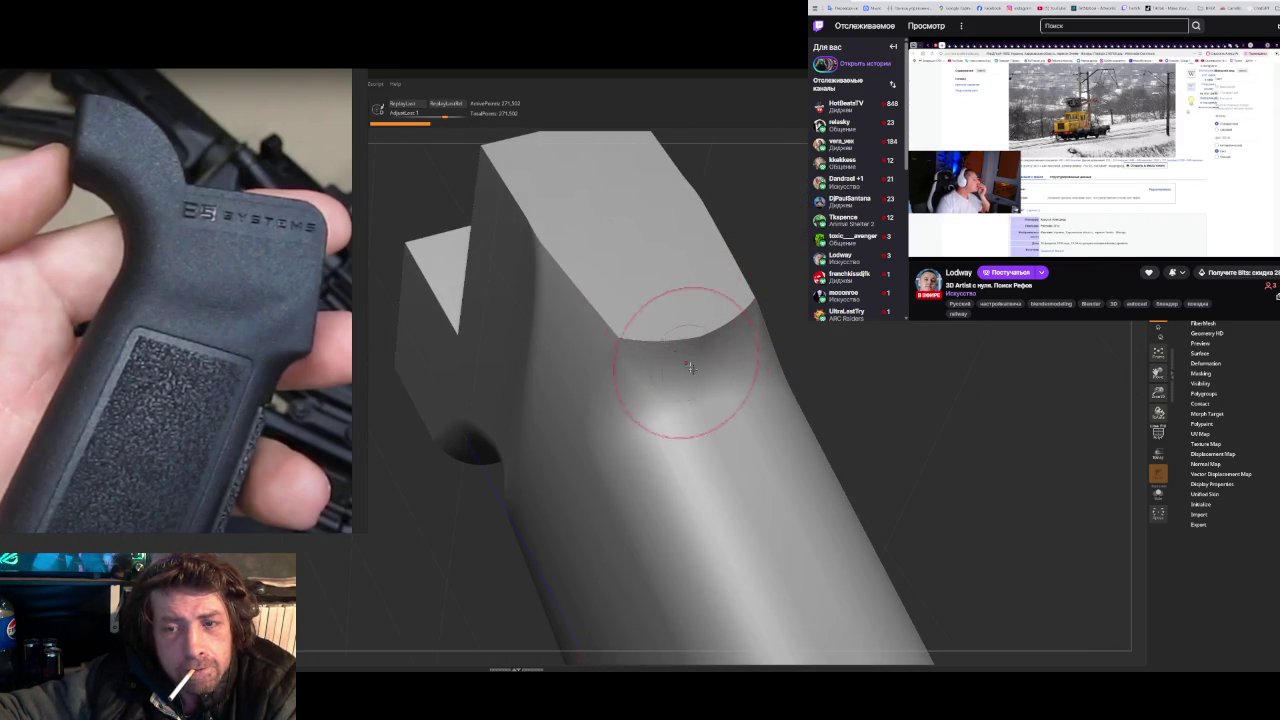
right_drag(690, 368, 678, 310)
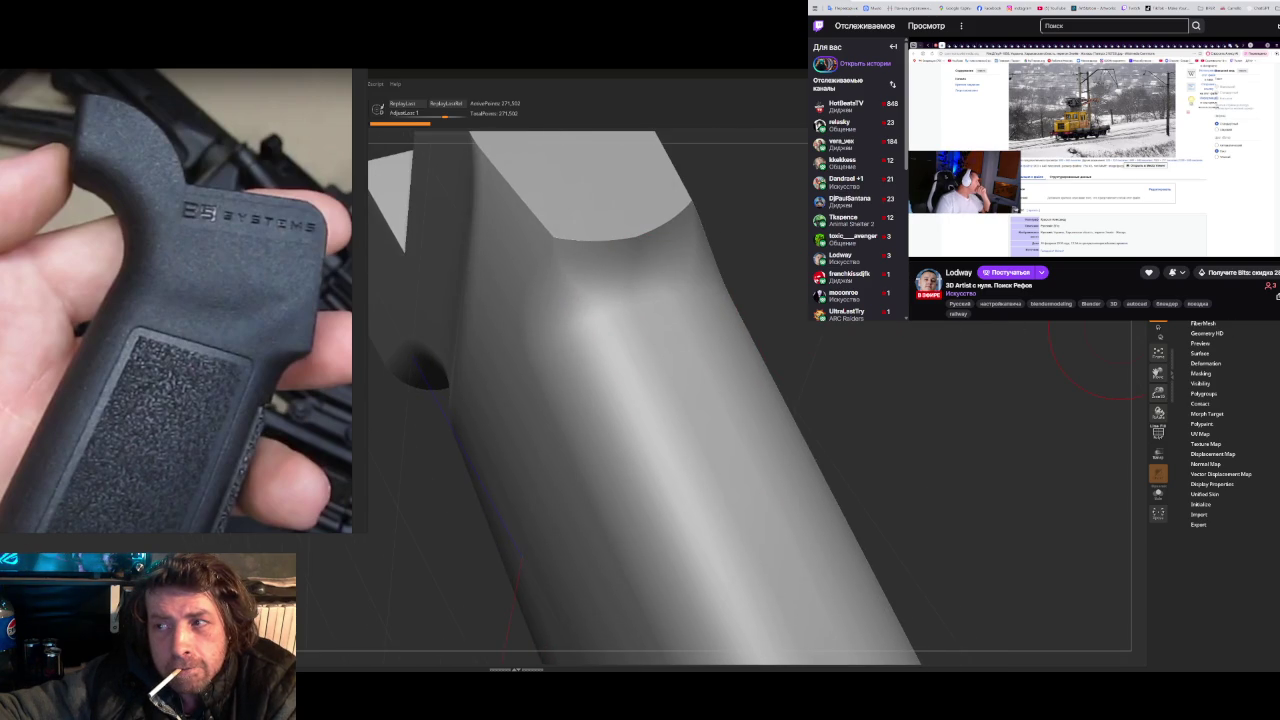
- DynaMesh the grip into a dense mesh of about 4.578 million points and inspect it
click(1205, 313)
click(1202, 403)
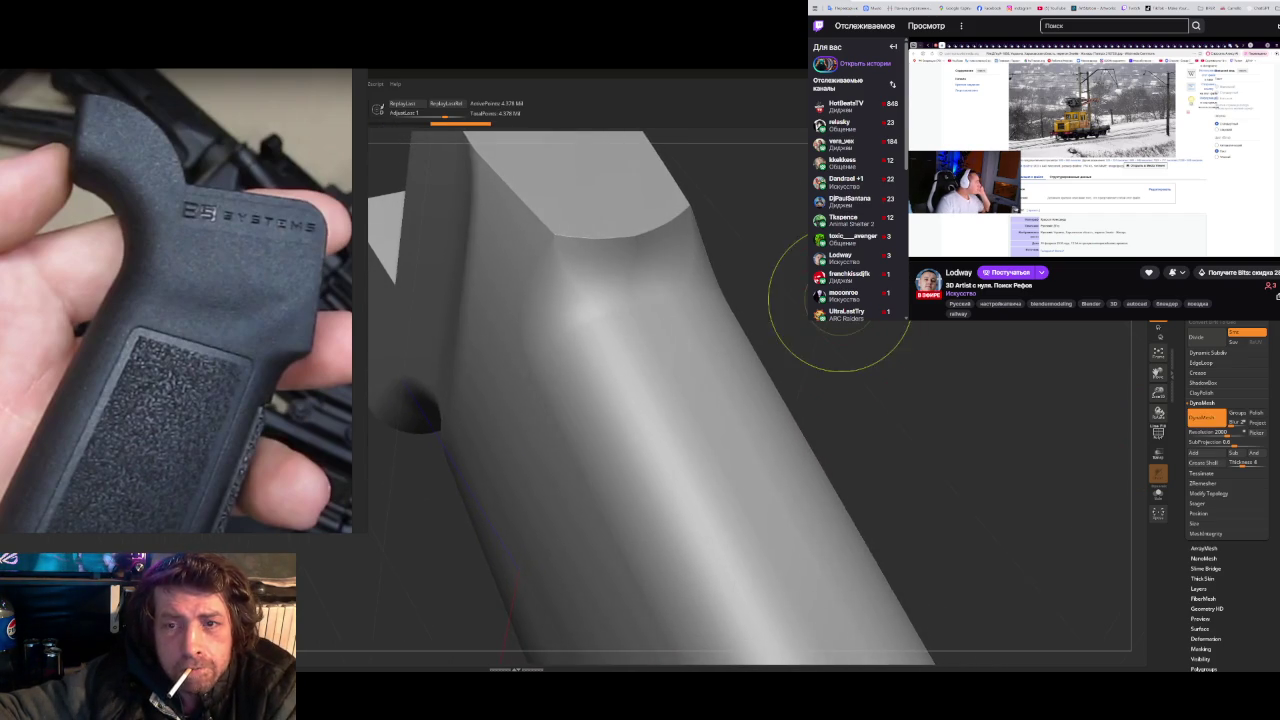
drag(840, 300, 818, 340)
key(space)
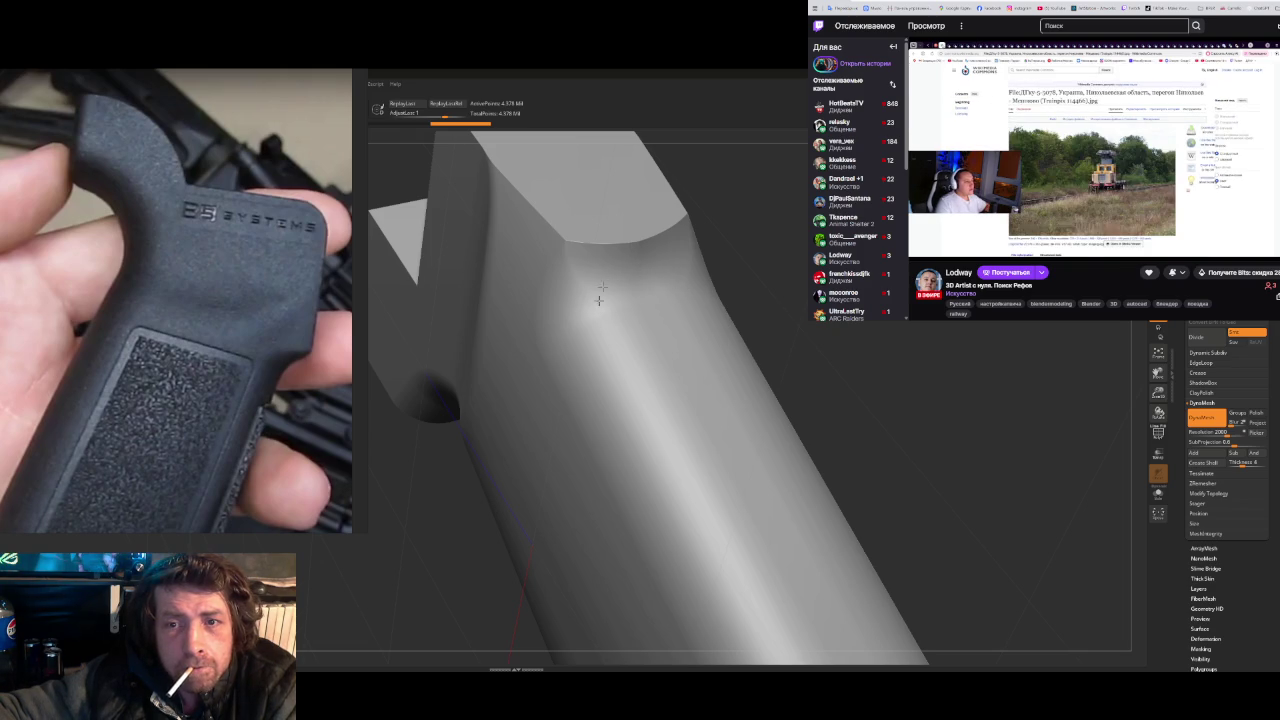
mouse_move(737, 400)
mouse_down()
mouse_move(773, 377)
mouse_move(757, 366)
mouse_move(760, 382)
mouse_up()
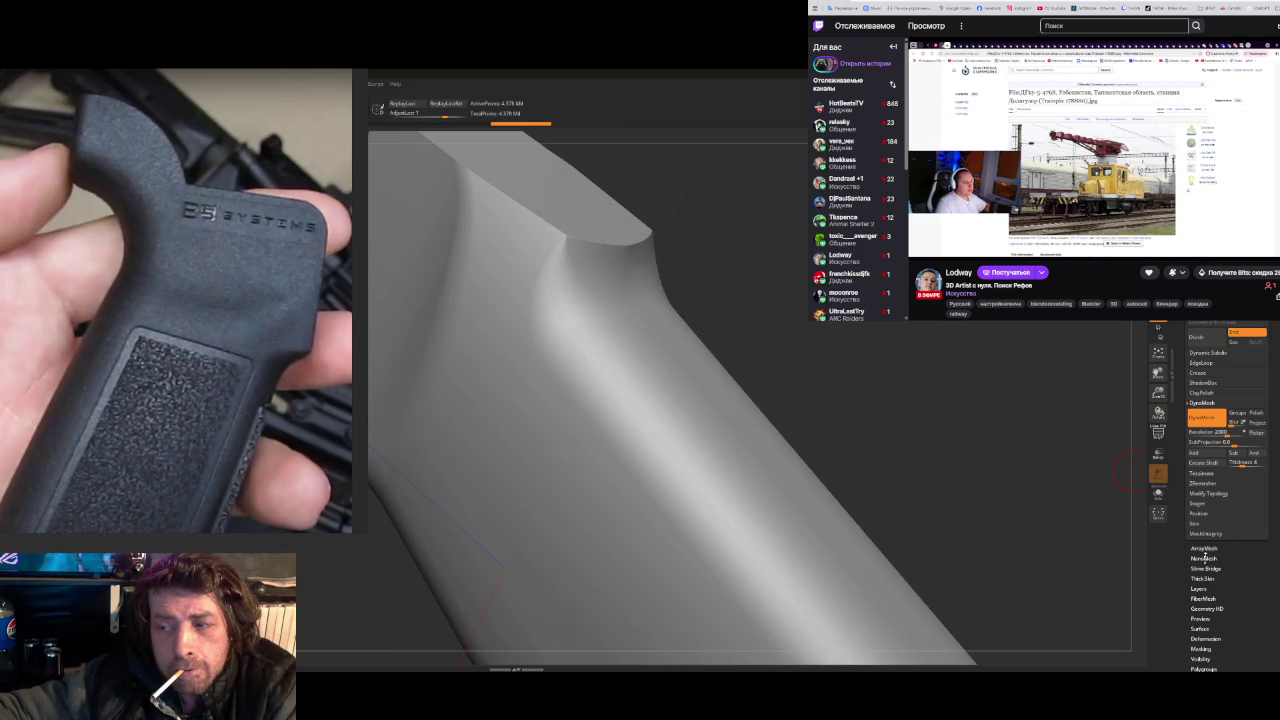
click(1207, 638)
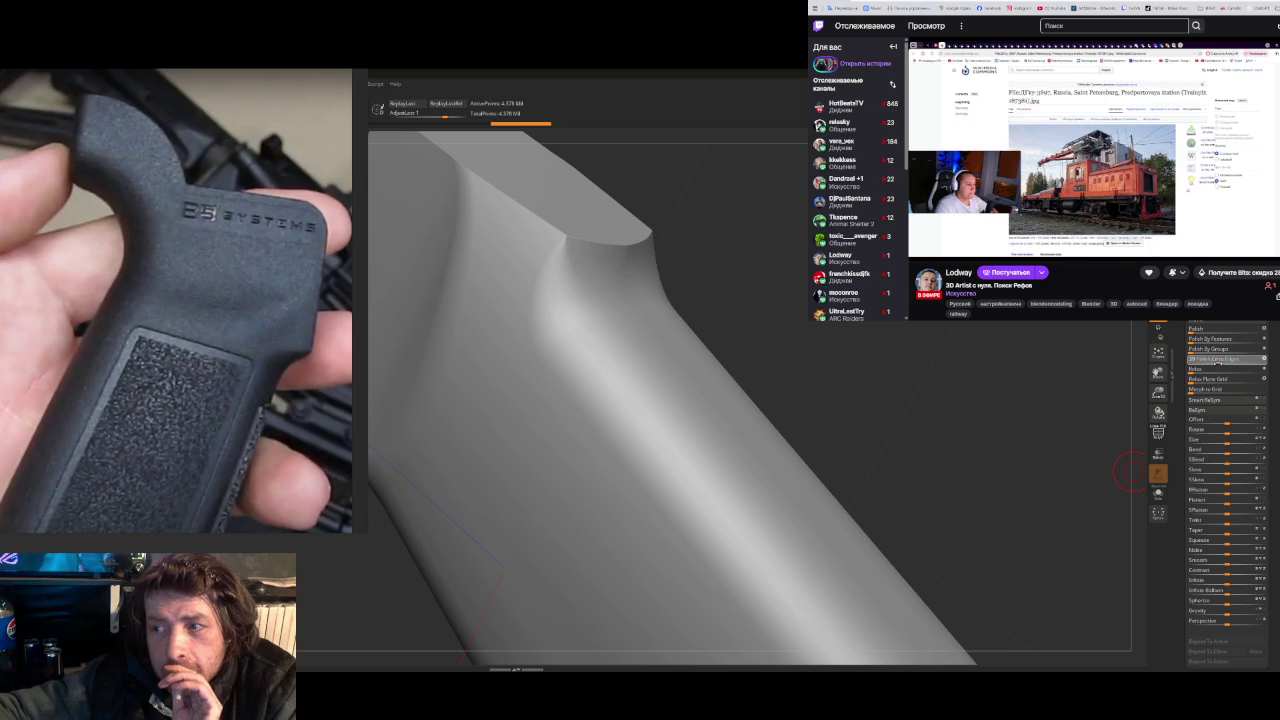
drag(837, 352, 731, 312)
key(space)
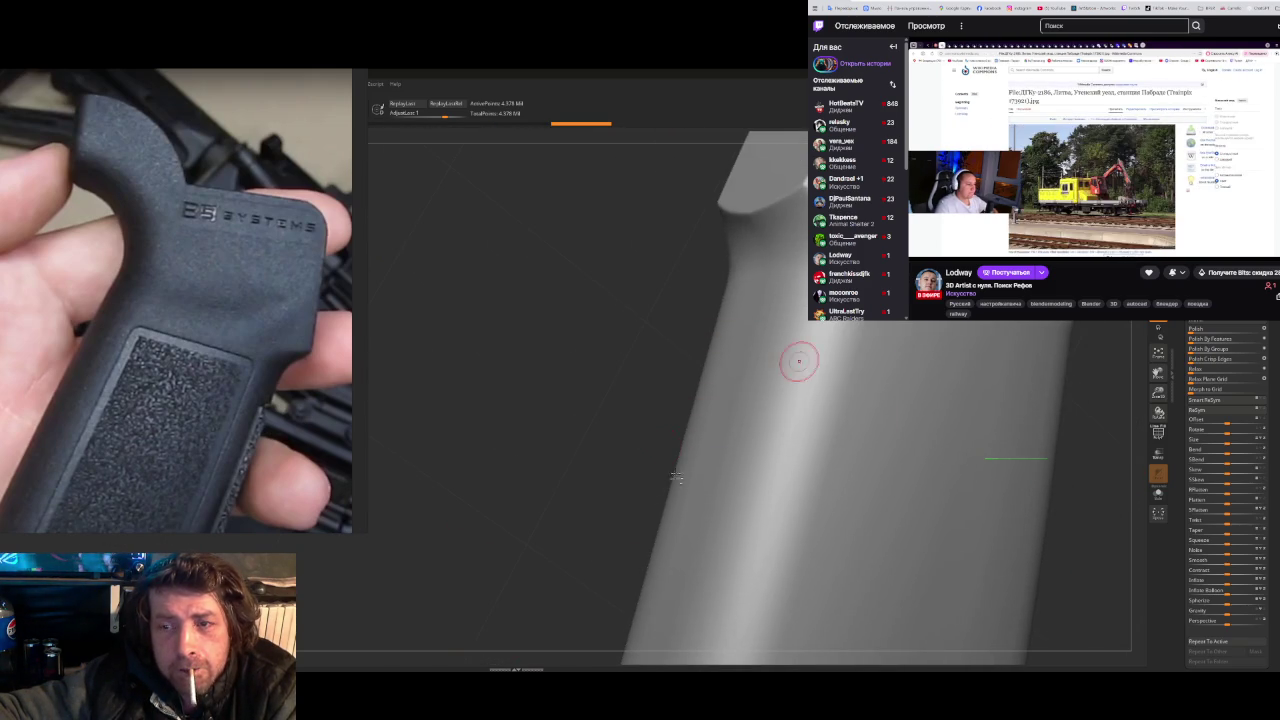
key(space)
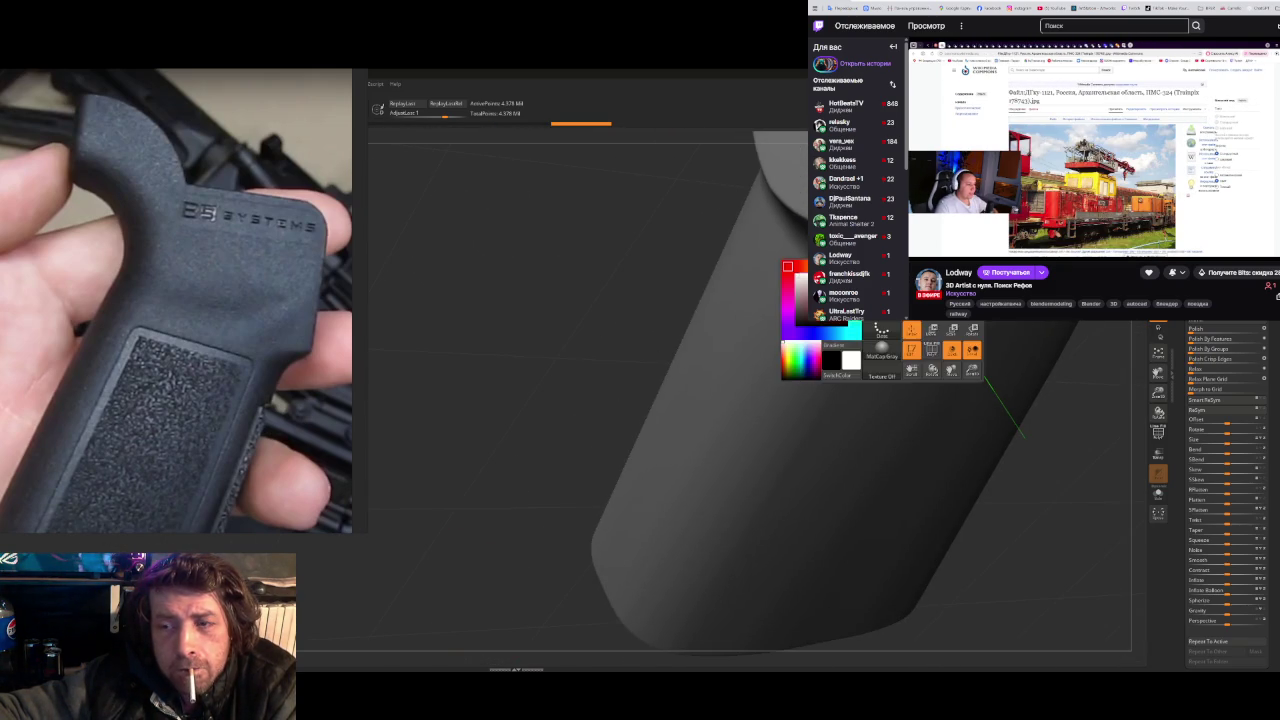
mouse_move(720, 211)
mouse_down()
mouse_move(480, 451)
mouse_move(535, 421)
mouse_move(531, 503)
mouse_up()
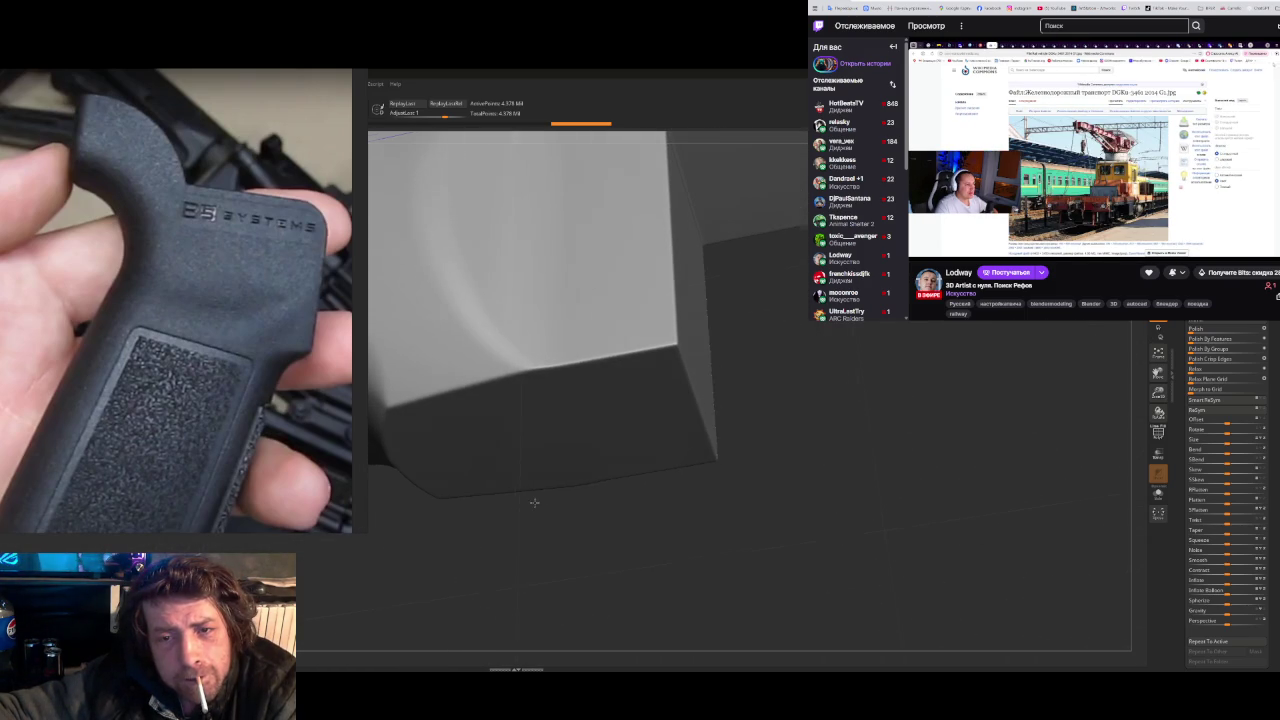
mouse_move(521, 364)
mouse_down()
mouse_move(540, 397)
mouse_move(380, 363)
mouse_up()
scroll(706, 375, down, 5)
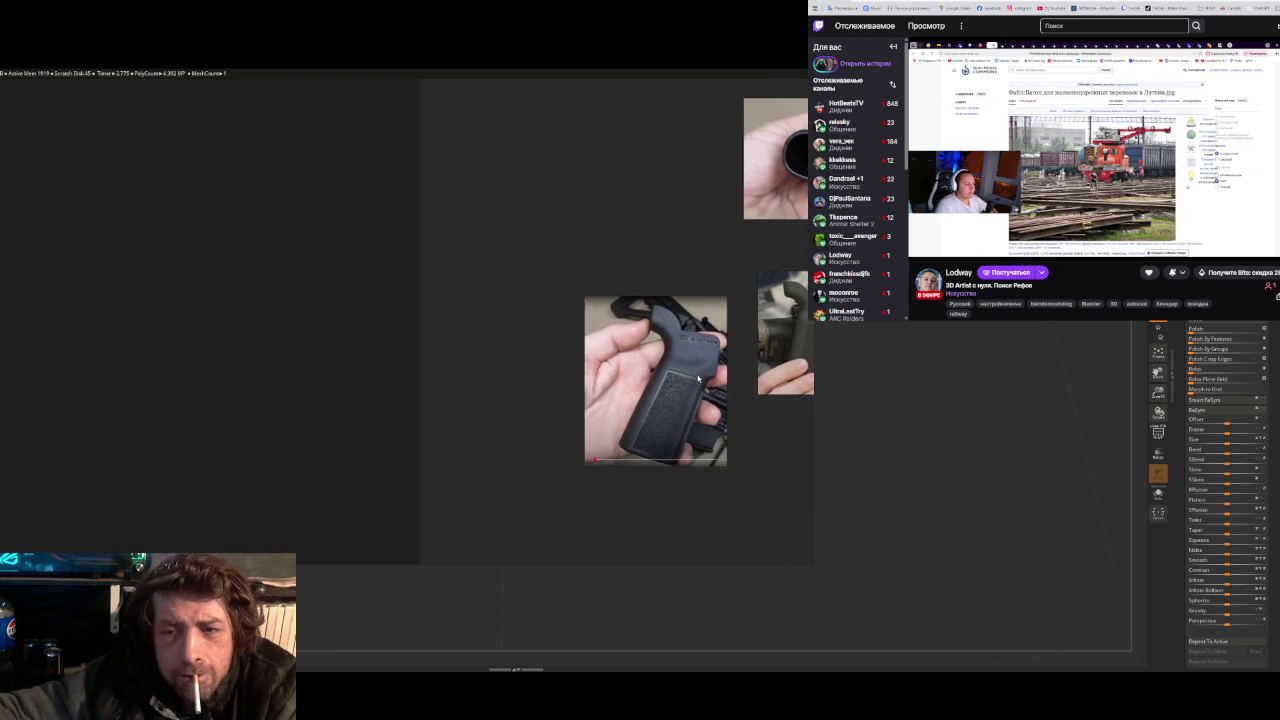
- Zoom the PureRef board onto a close-up photo of a hand holding the grip's top
mouse_move(706, 375)
middle_down()
mouse_move(339, 341)
mouse_move(293, 402)
mouse_move(420, 402)
mouse_move(517, 479)
middle_up()
scroll(277, 355, up, 1)
scroll(247, 317, up, 3)
scroll(247, 317, up, 2)
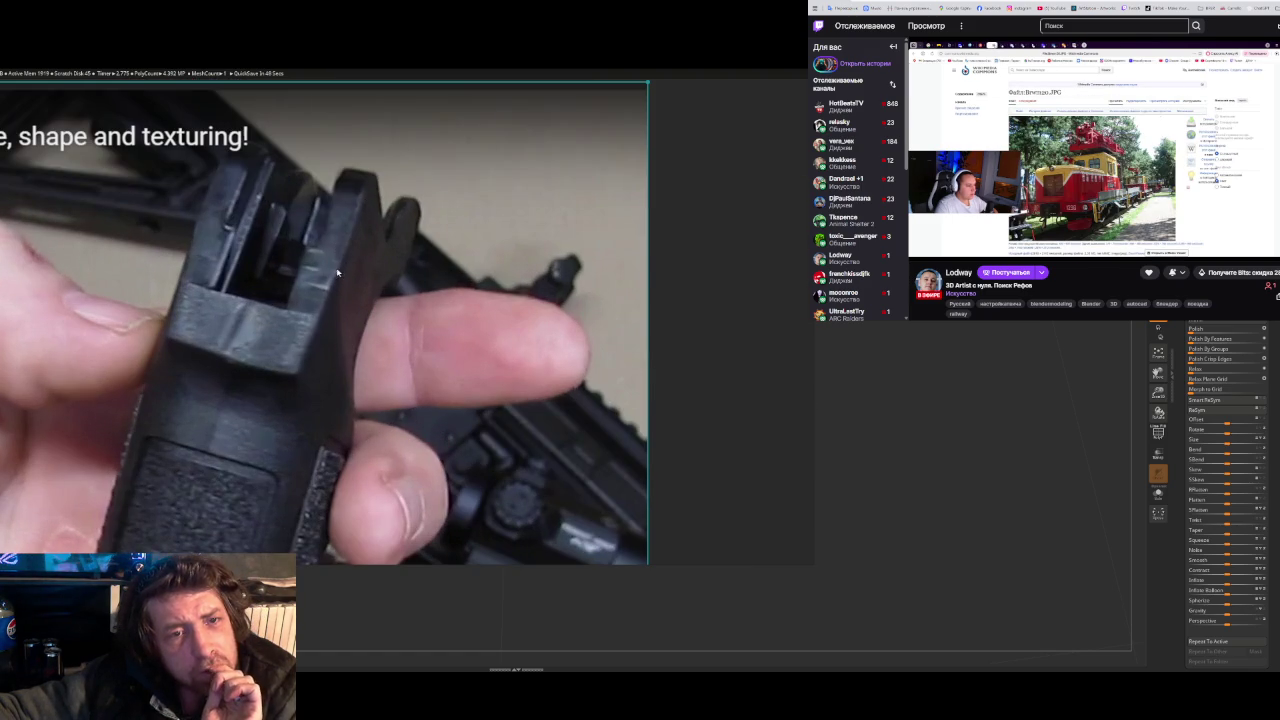
key(alt+Tab)
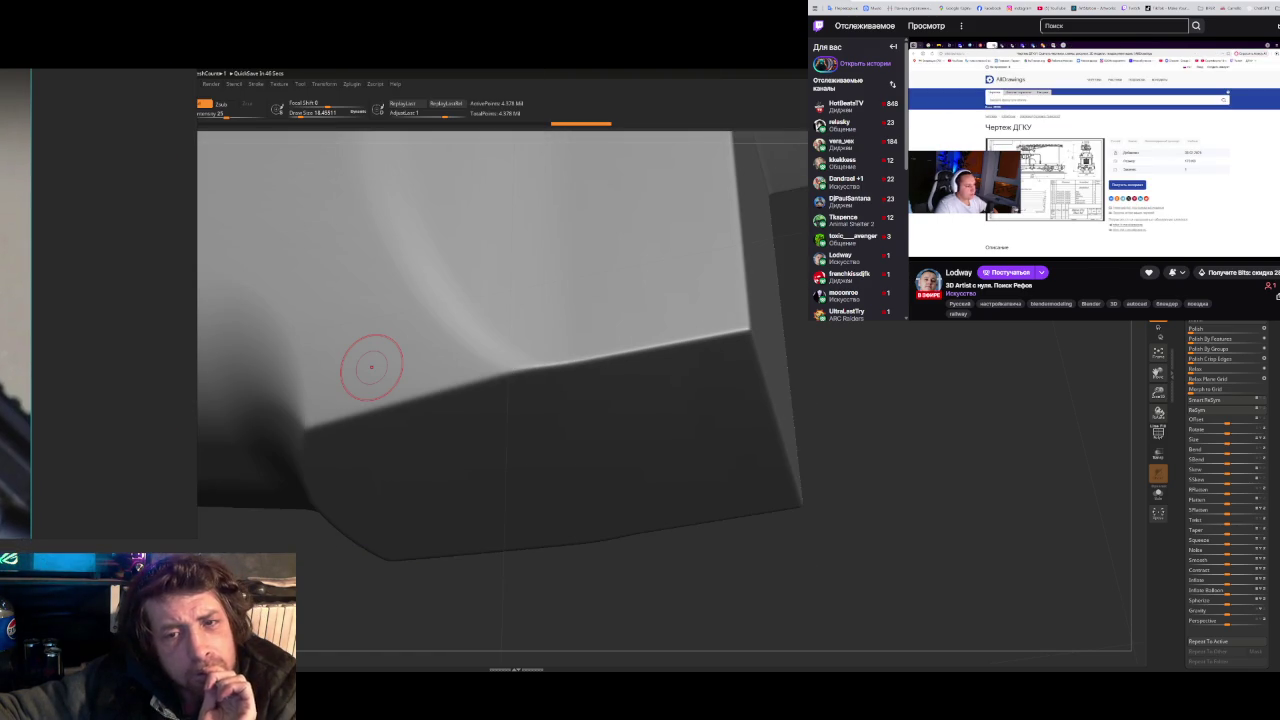
- Sculpt a small raised bump on the grip surface, then bring the reference video forward
mouse_move(517, 457)
right_down()
mouse_move(597, 428)
mouse_move(589, 306)
mouse_move(597, 260)
mouse_move(620, 237)
mouse_move(511, 286)
mouse_move(551, 237)
mouse_move(581, 227)
mouse_move(609, 243)
right_up()
mouse_move(740, 380)
right_down()
mouse_move(756, 391)
mouse_move(766, 486)
mouse_move(711, 374)
mouse_move(749, 286)
mouse_move(707, 284)
mouse_move(726, 311)
right_up()
mouse_move(740, 357)
right_down()
mouse_move(769, 357)
mouse_move(775, 416)
mouse_move(731, 346)
mouse_move(720, 272)
mouse_move(737, 286)
right_up()
ctrl+right_drag(543, 417, 534, 485)
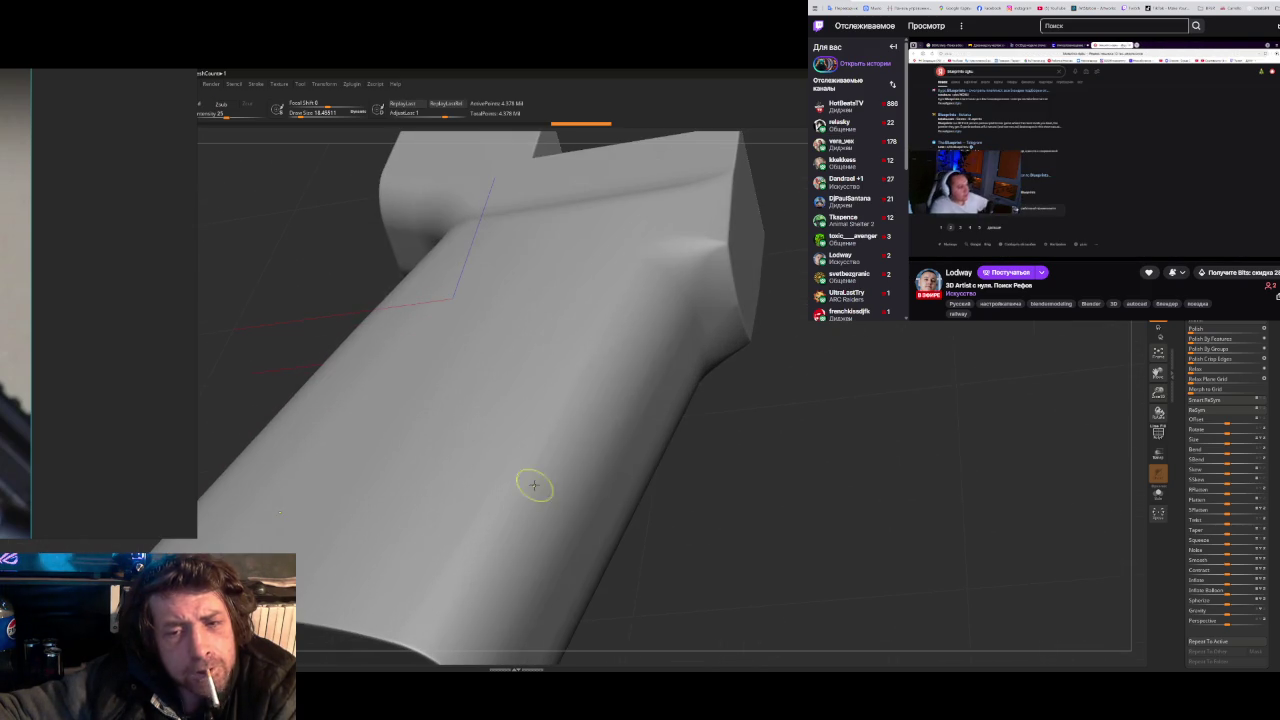
drag(549, 475, 602, 517)
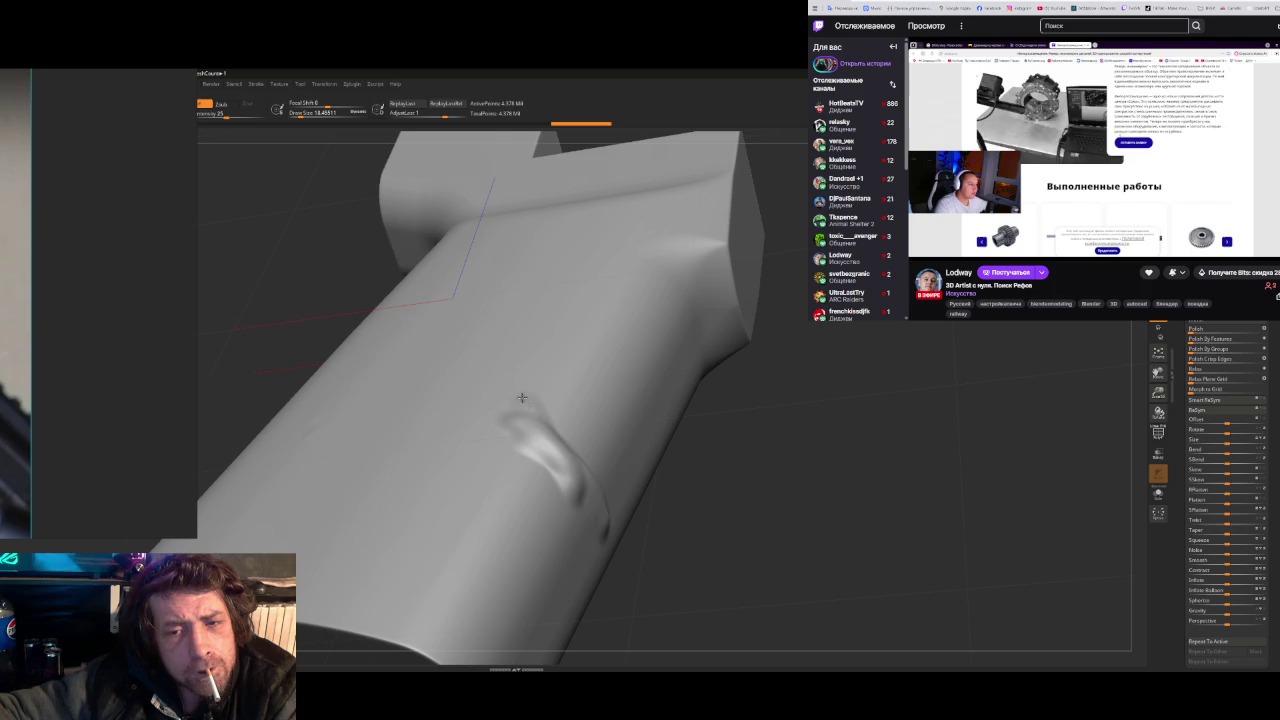
right_drag(780, 523, 760, 389)
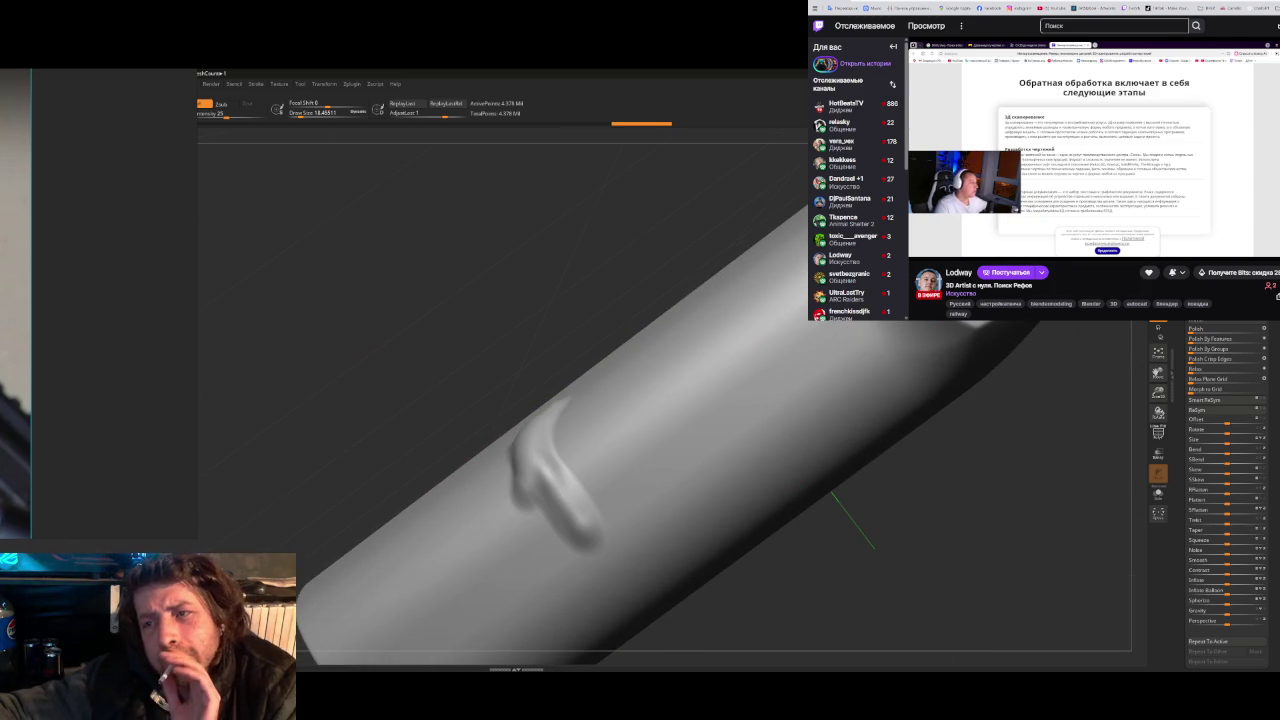
click(15, 410)
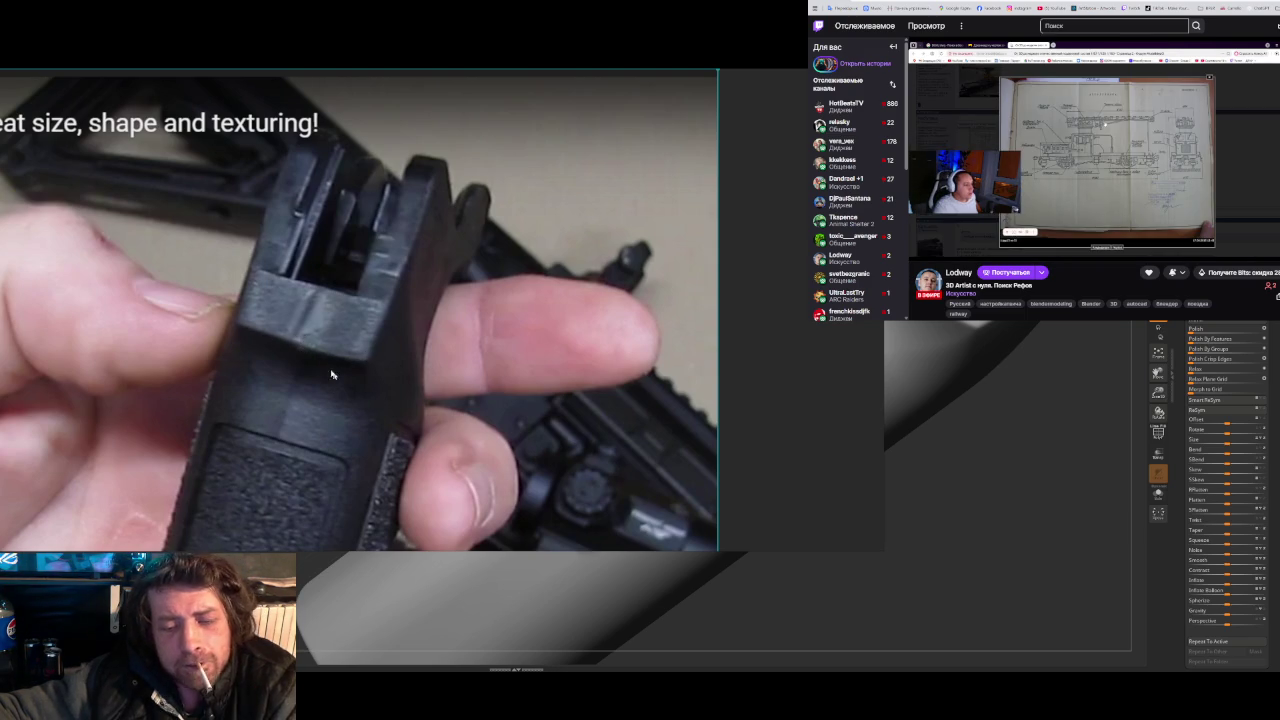
- Capture the grip reference photo and mark its lower and upper edge lines in red
key(Print)
drag(104, 166, 530, 475)
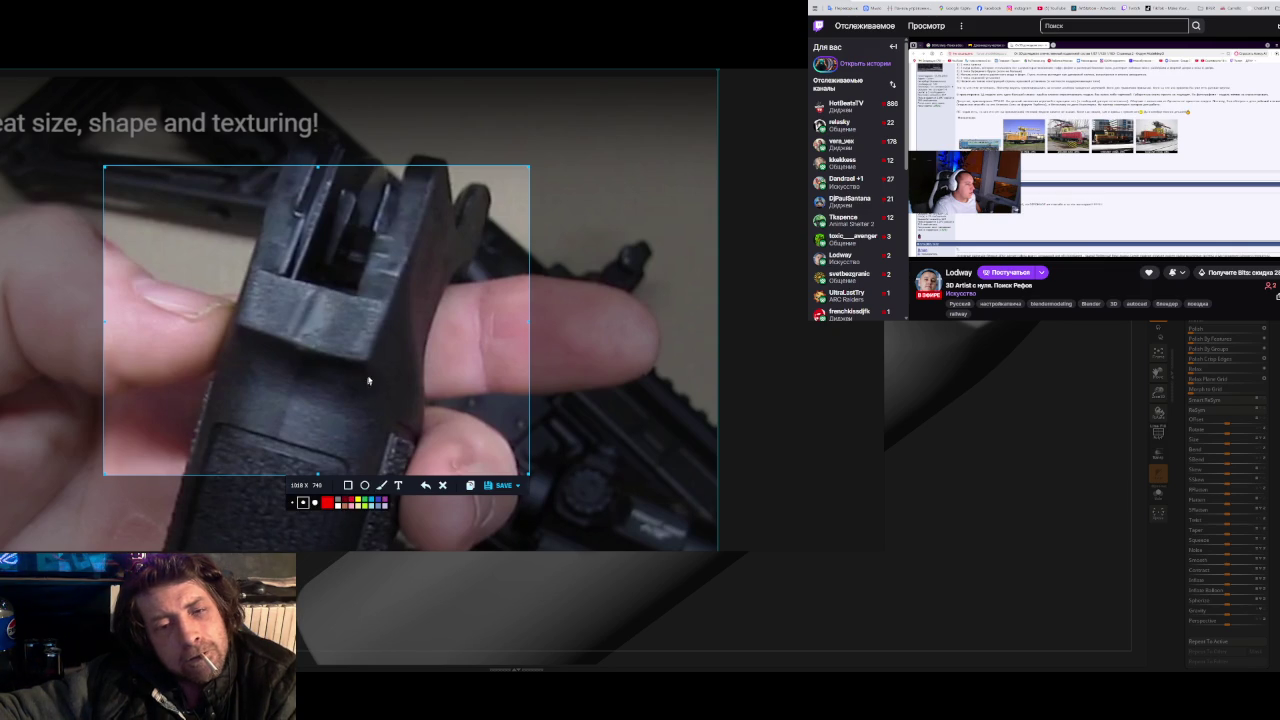
drag(364, 366, 302, 354)
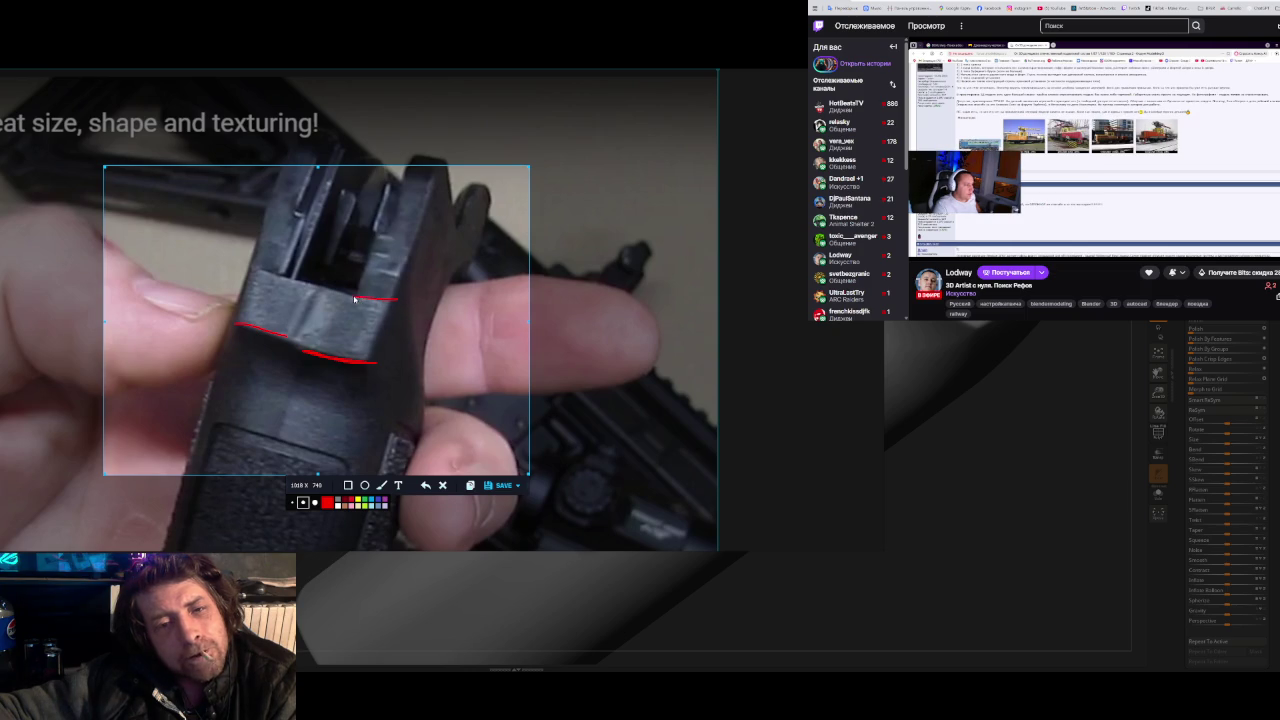
drag(253, 264, 292, 280)
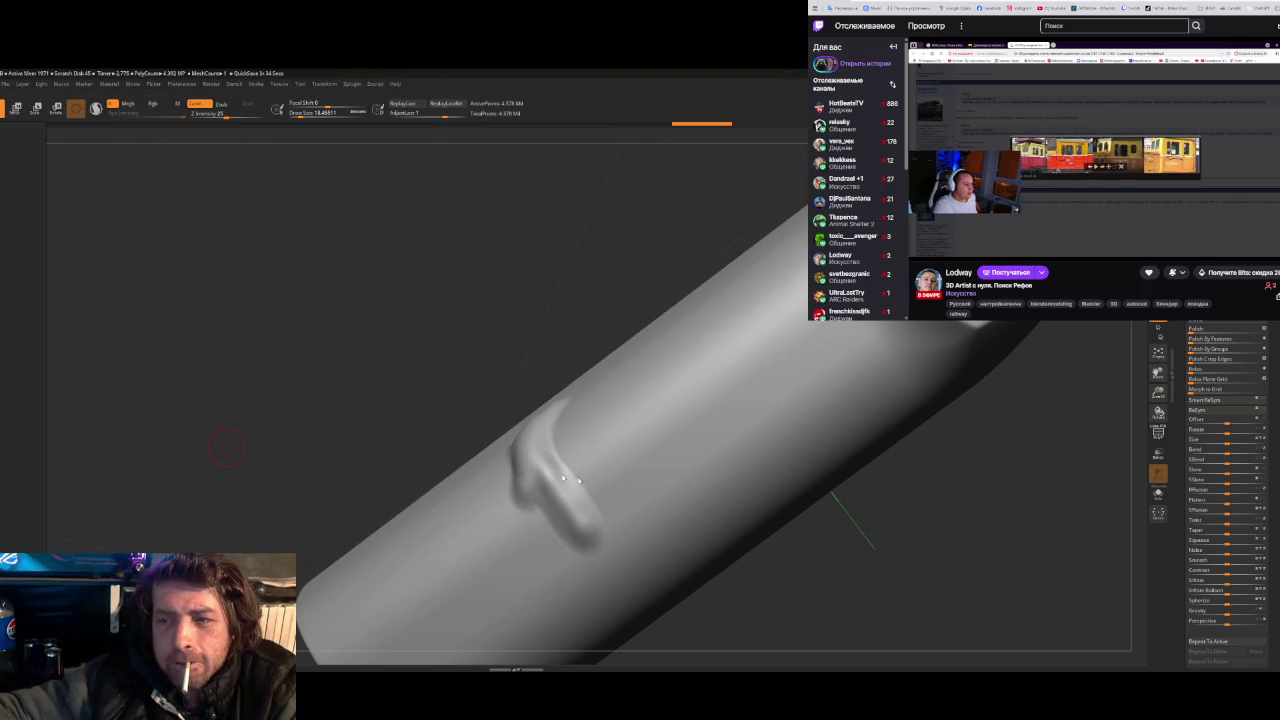
- Undo the sculpted bump on the ZBrush tube and return to Plasticity
right_click(528, 394)
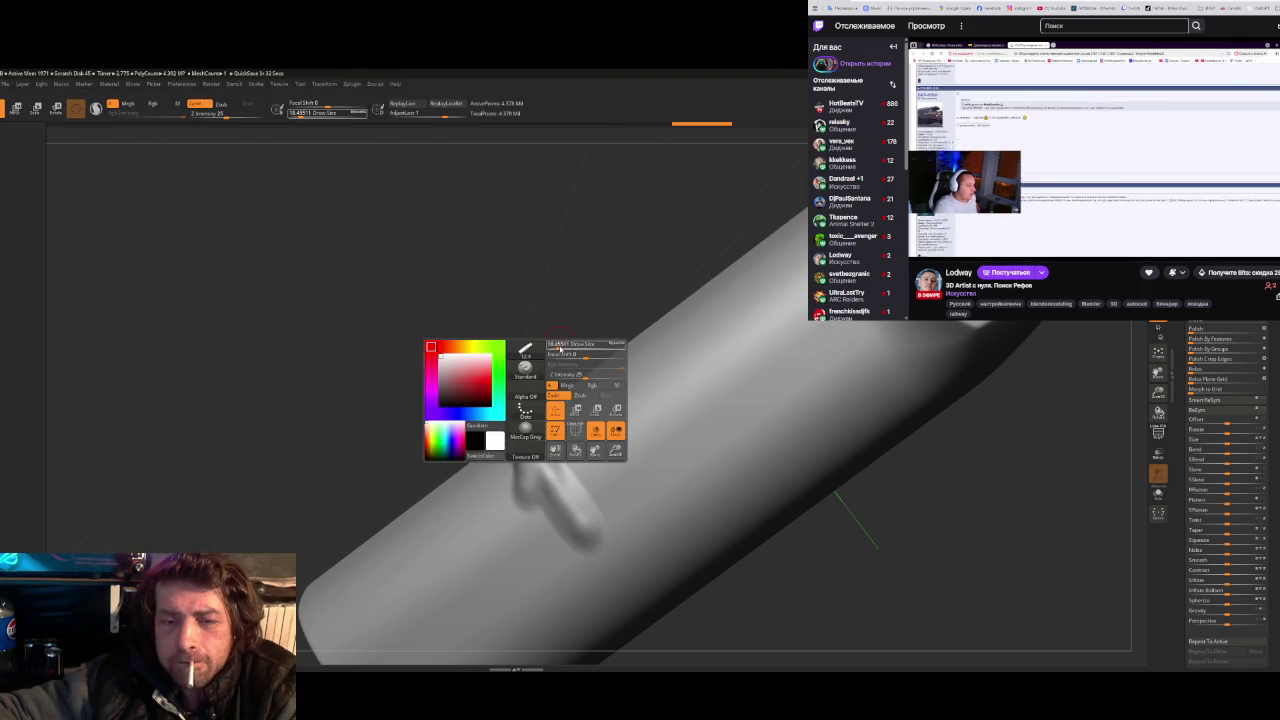
key(q)
key(ctrl+z)
mouse_move(523, 308)
mouse_down()
mouse_move(434, 340)
mouse_move(574, 366)
mouse_up()
key(alt+Tab)
key(alt+Tab)
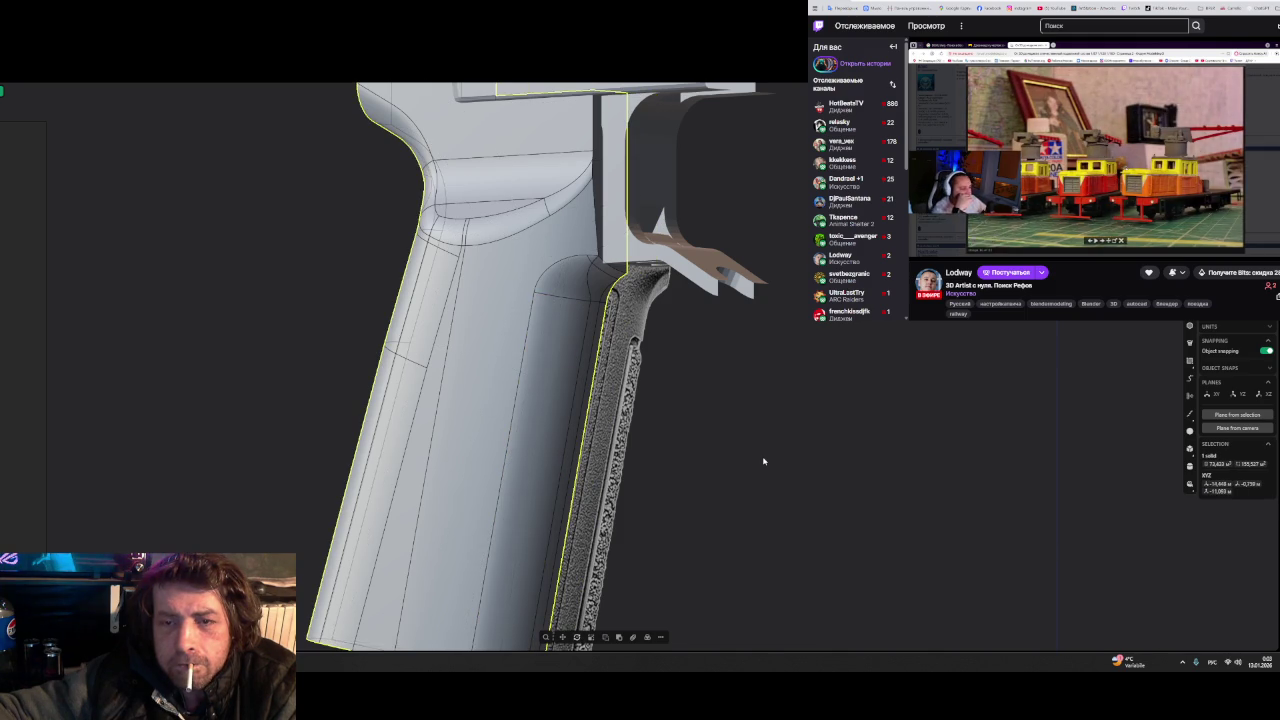
- Cancel a trial fillet, clear the selection, and save the grip model
middle_drag(763, 461, 751, 426)
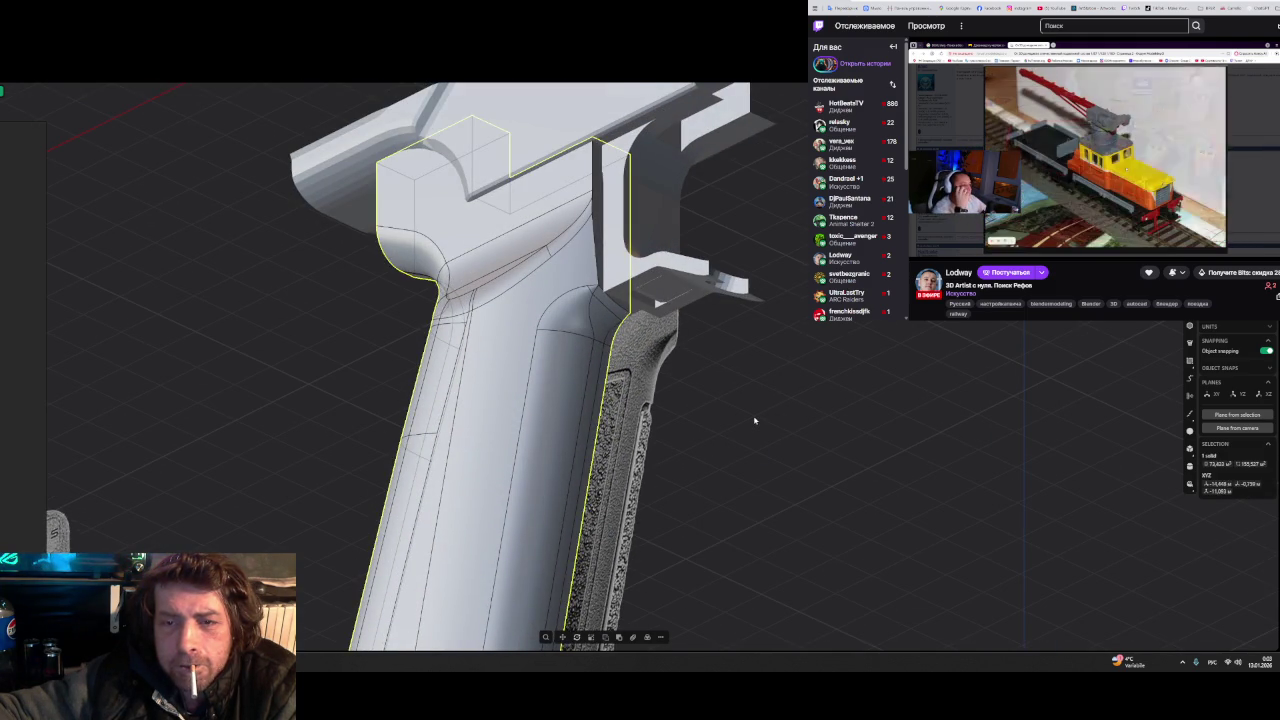
key(f)
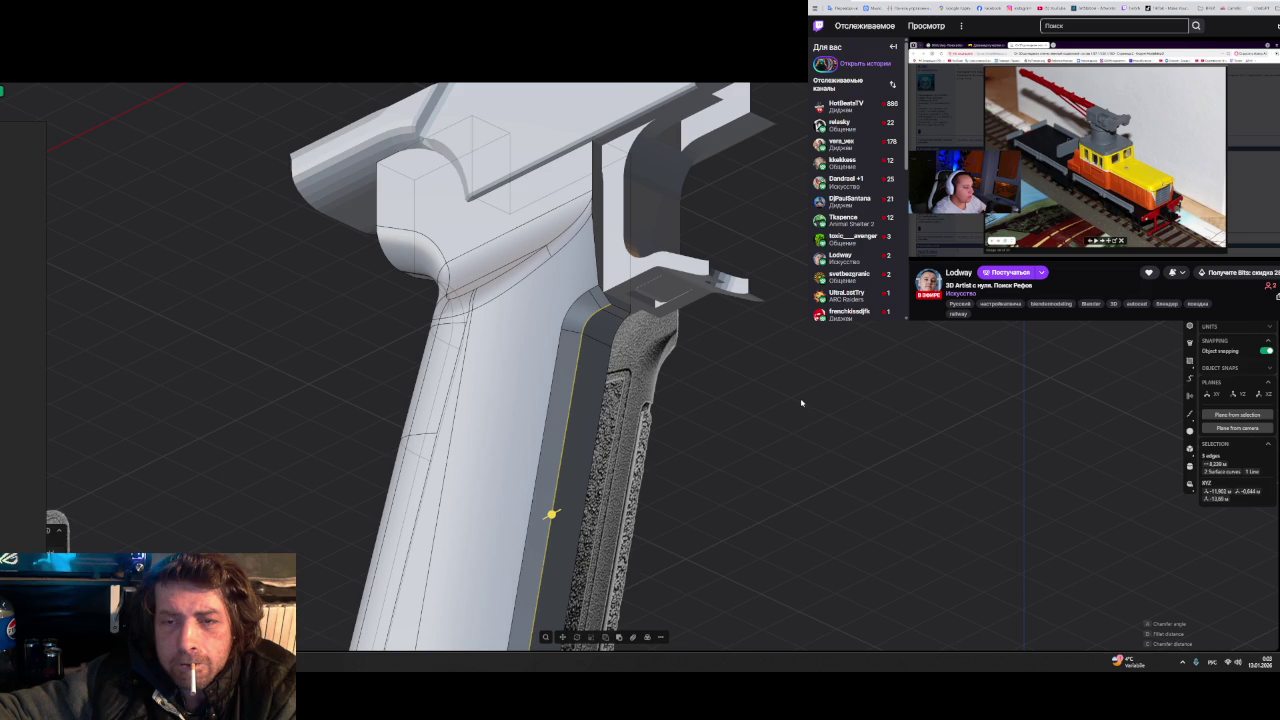
key(ctrl+z)
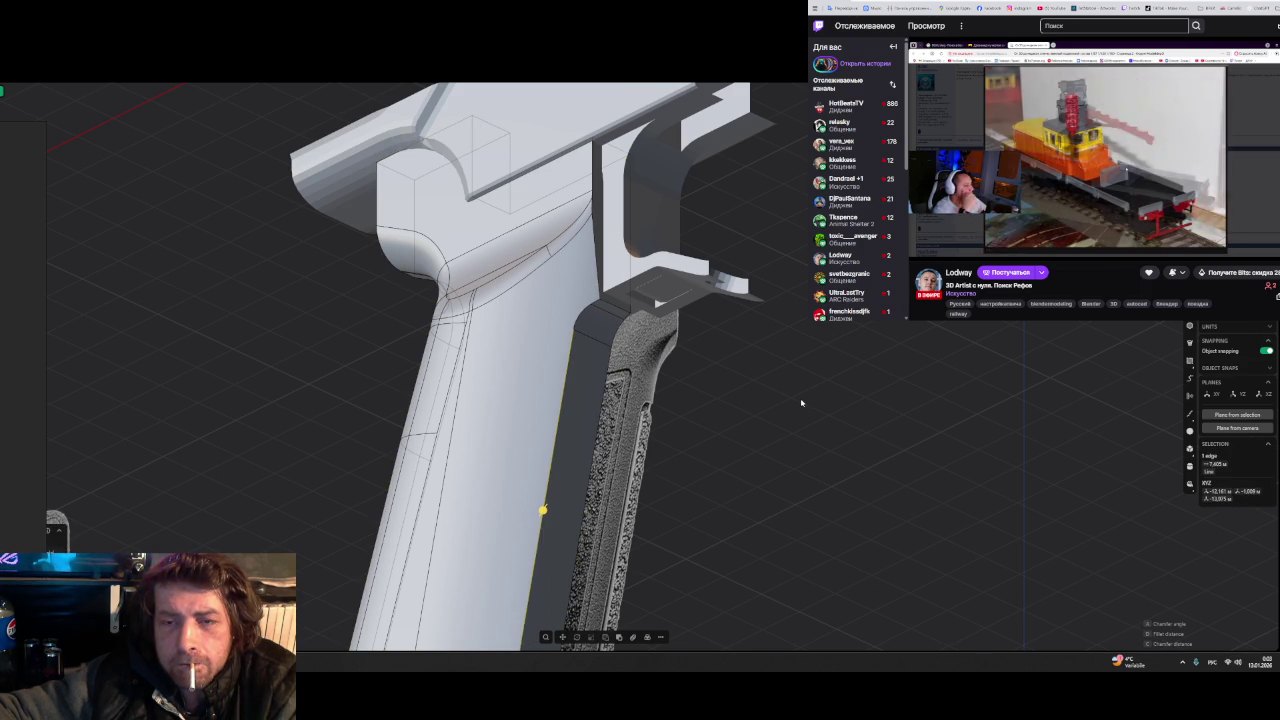
click(801, 403)
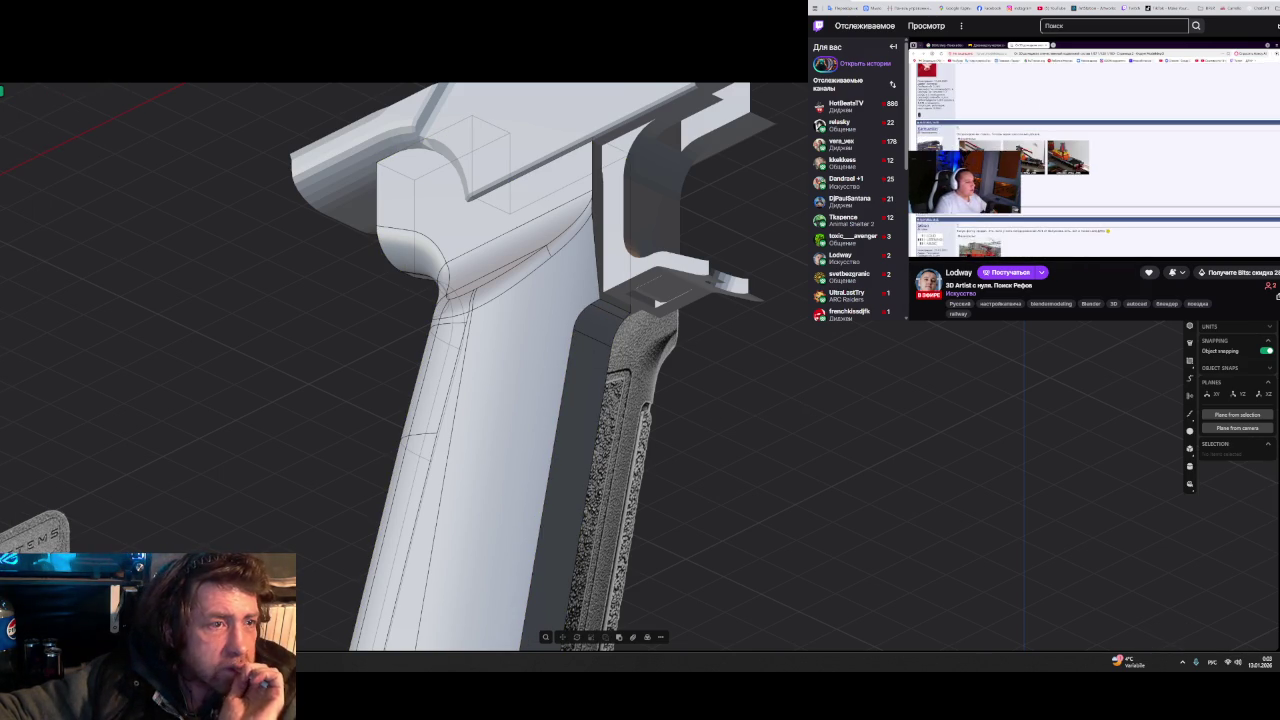
key(ctrl+s)
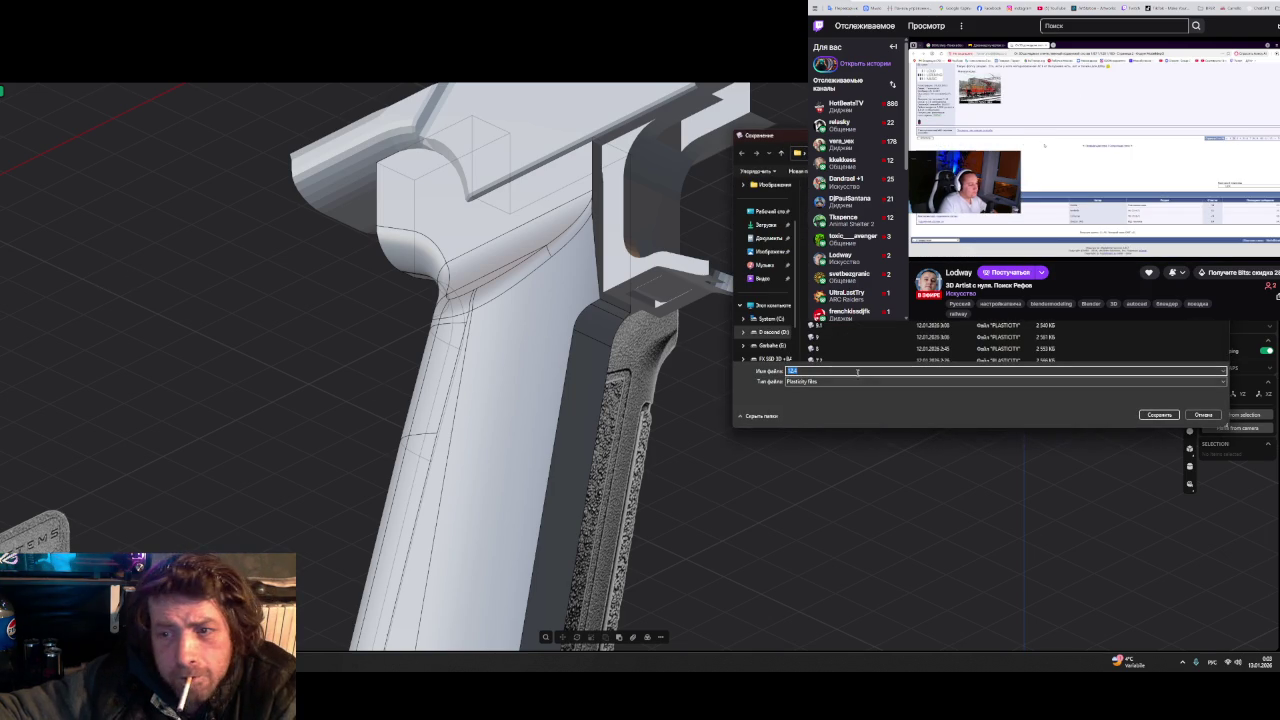
key(Return)
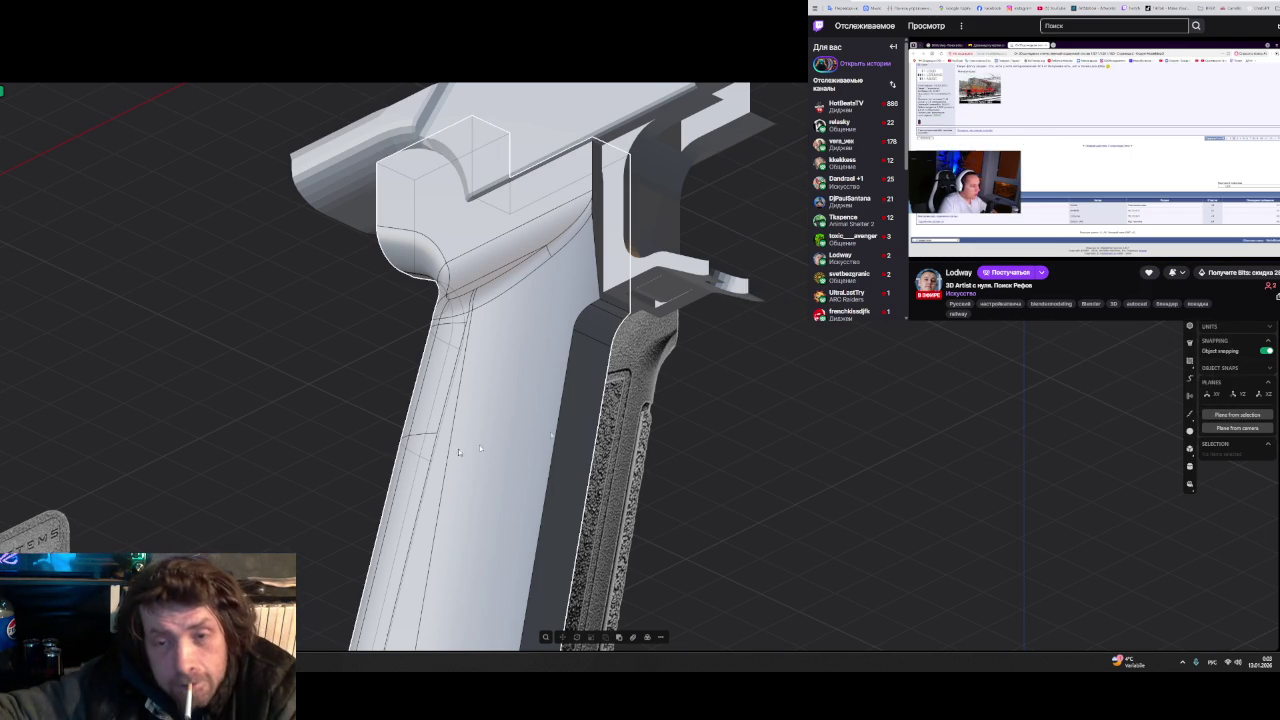
- Try filleting the front grip edge, snapping the fillet handle to the junction point, then cancel
click(576, 330)
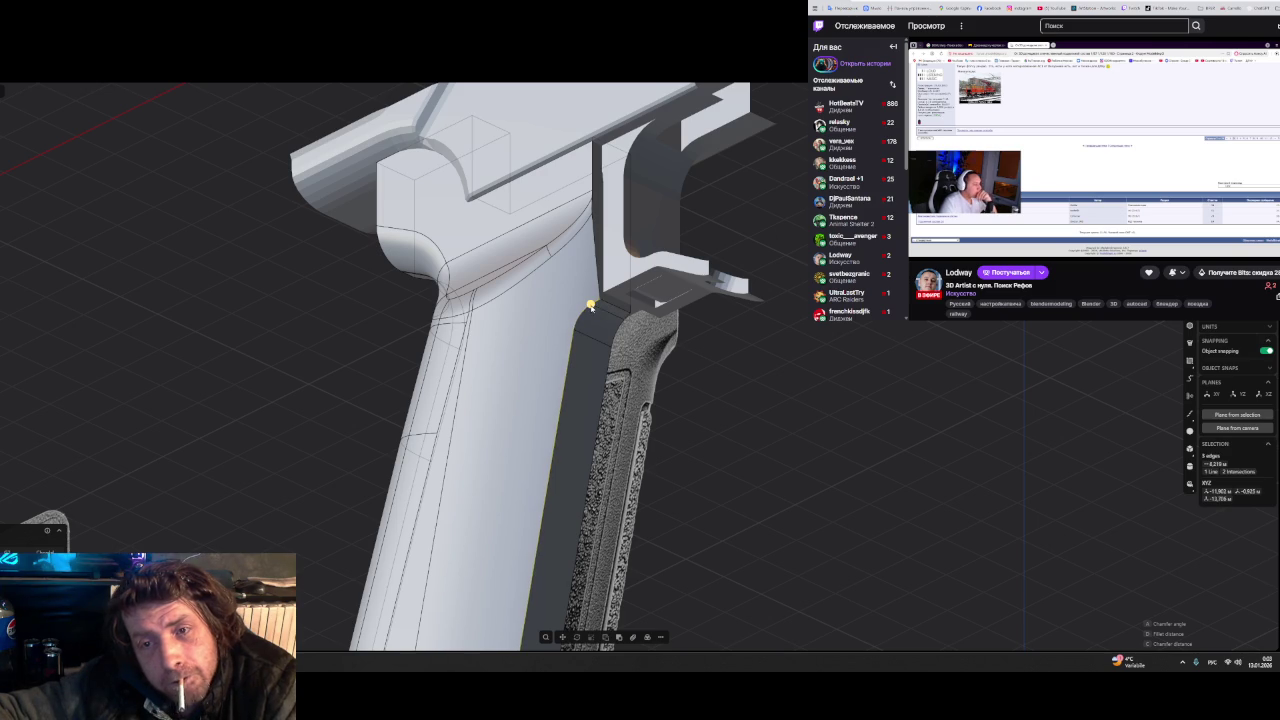
key(f)
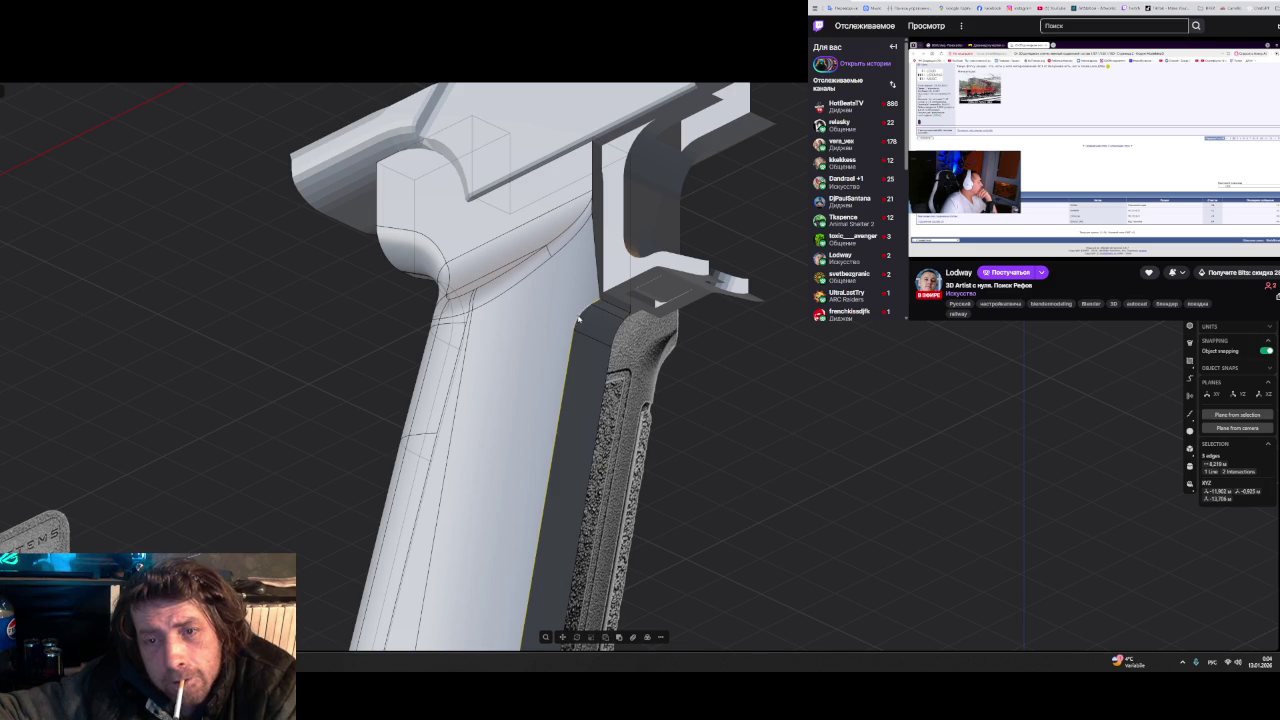
click(579, 316)
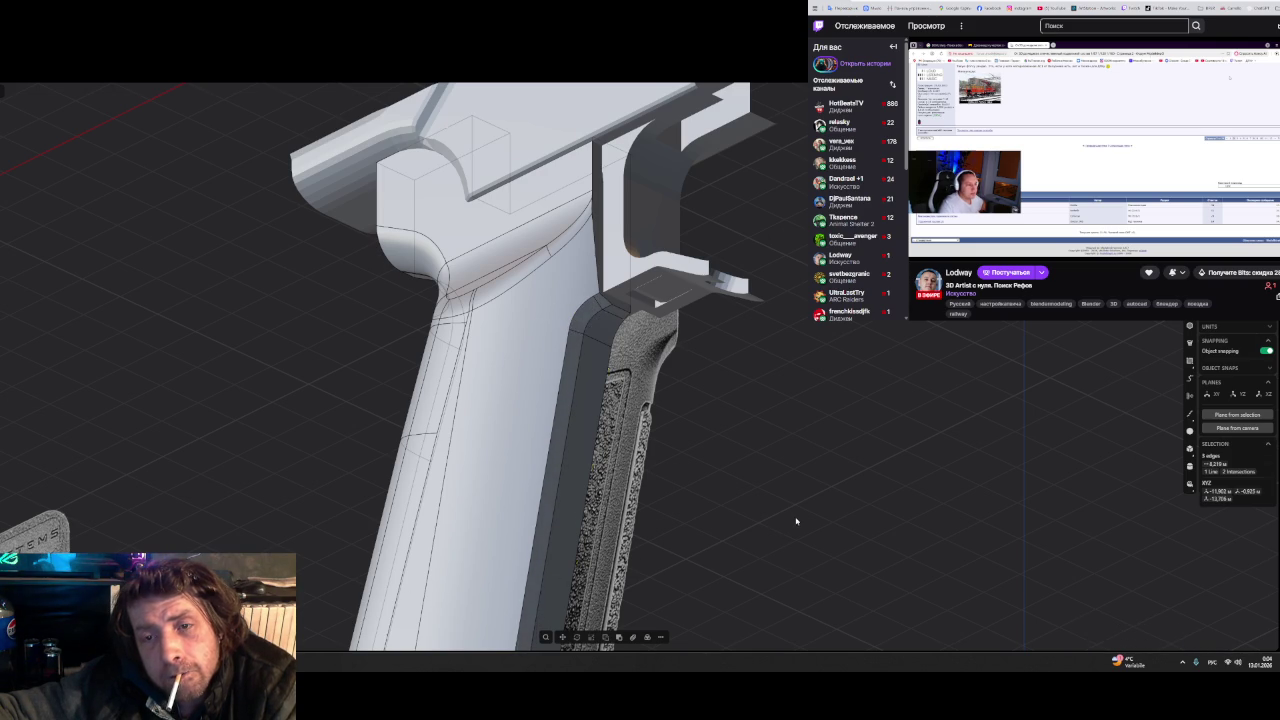
click(575, 388)
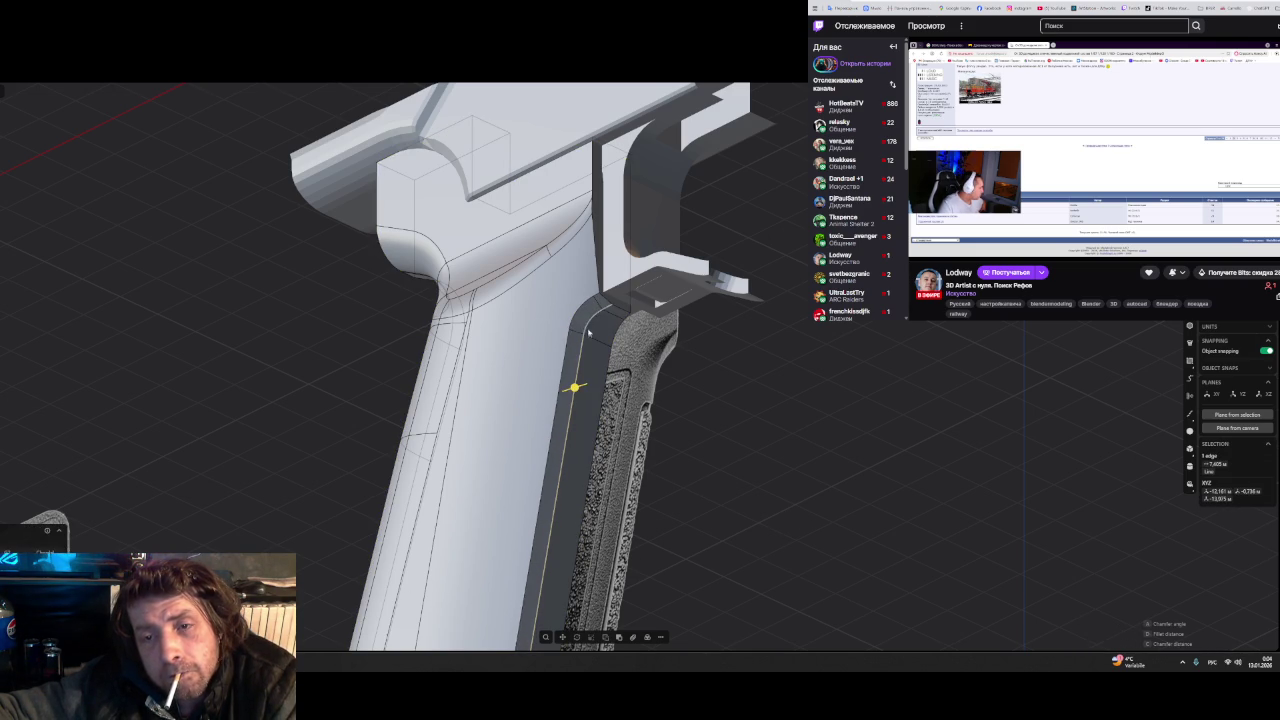
key(f)
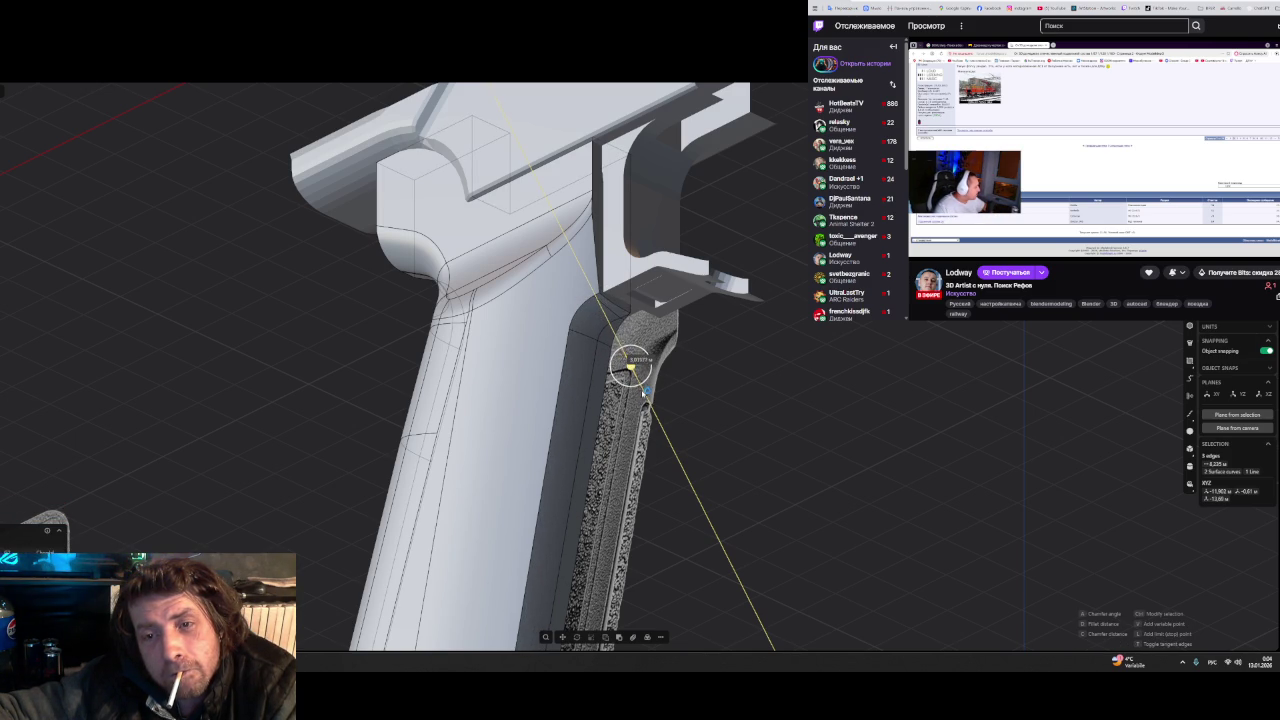
mouse_move(646, 393)
middle_down()
mouse_move(678, 449)
mouse_move(665, 400)
mouse_move(687, 297)
mouse_move(674, 332)
mouse_move(702, 310)
mouse_move(714, 363)
middle_up()
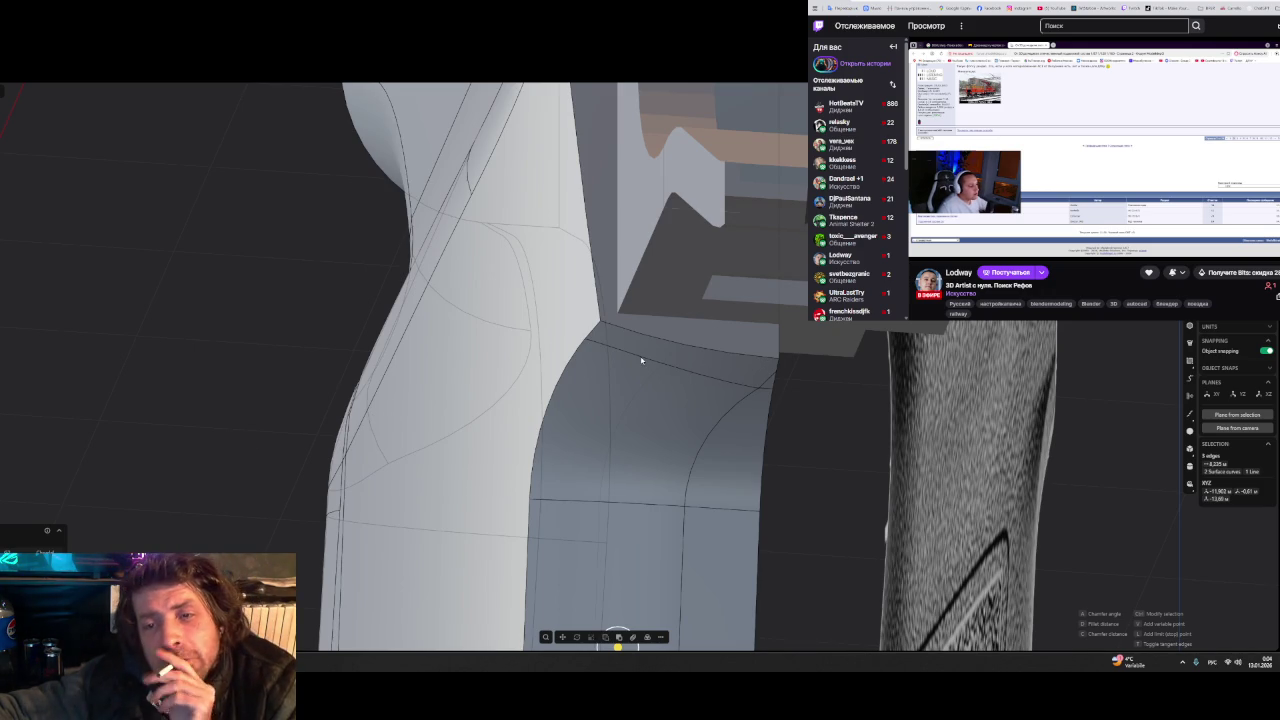
scroll(641, 360, down, 3)
scroll(634, 366, down, 2)
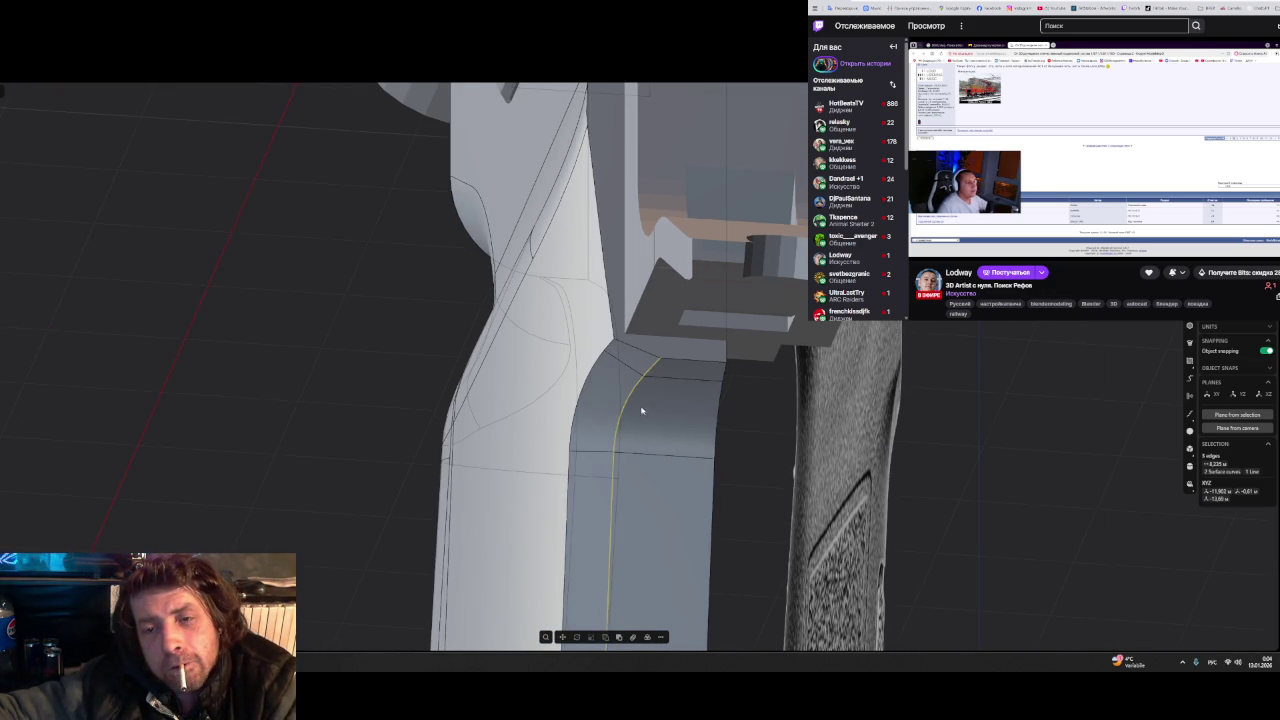
scroll(631, 379, down, 2)
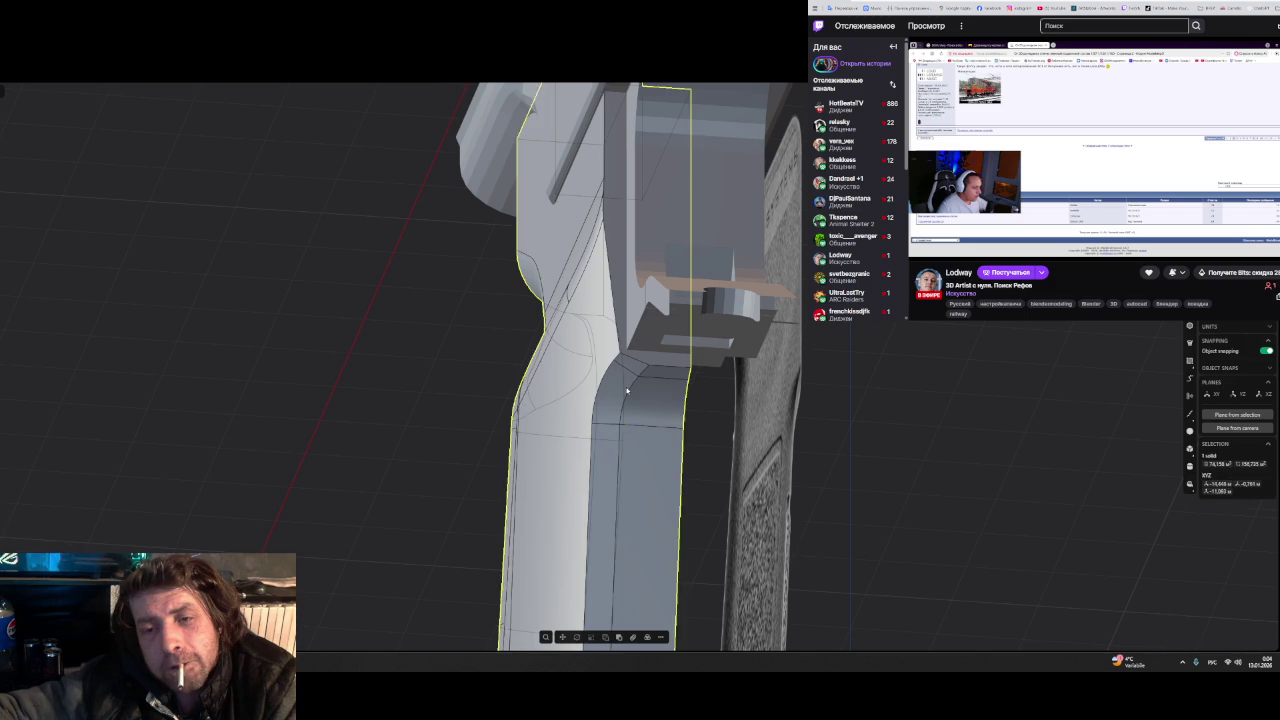
click(601, 398)
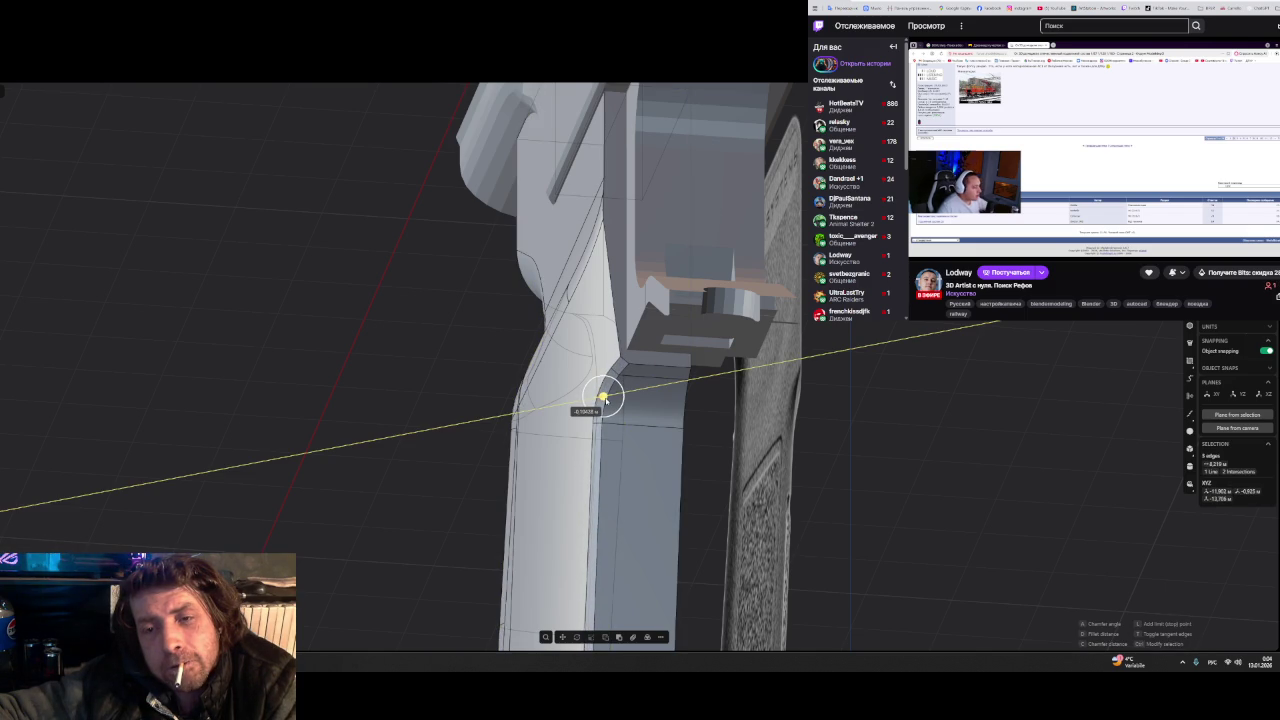
key(Escape)
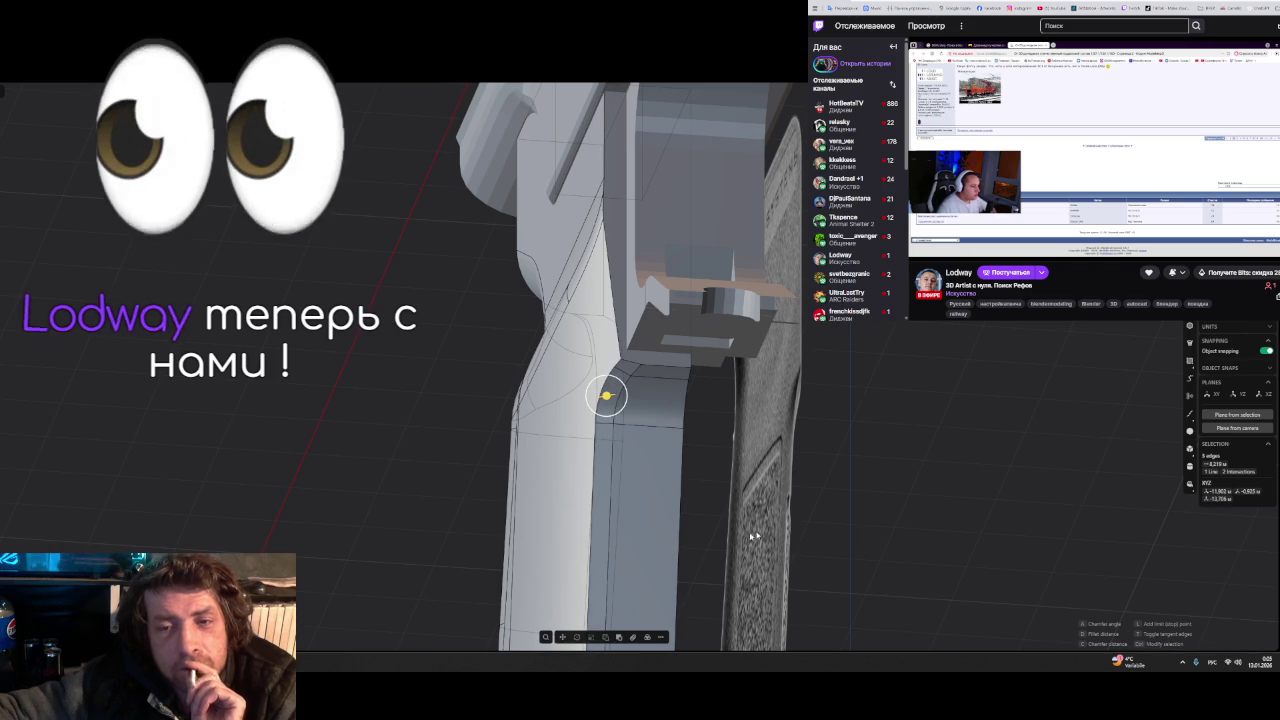
- Pick the edge curve at the trigger-guard junction and begin a fillet there
click(680, 420)
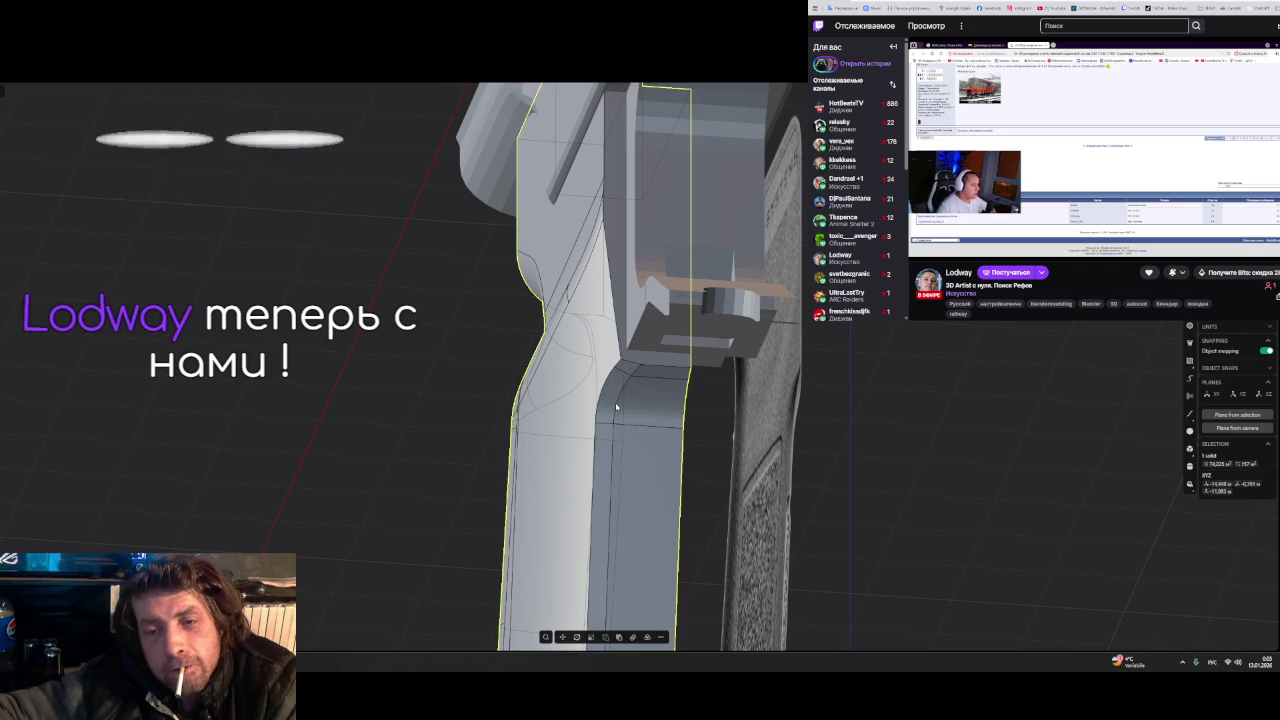
click(630, 376)
key(f)
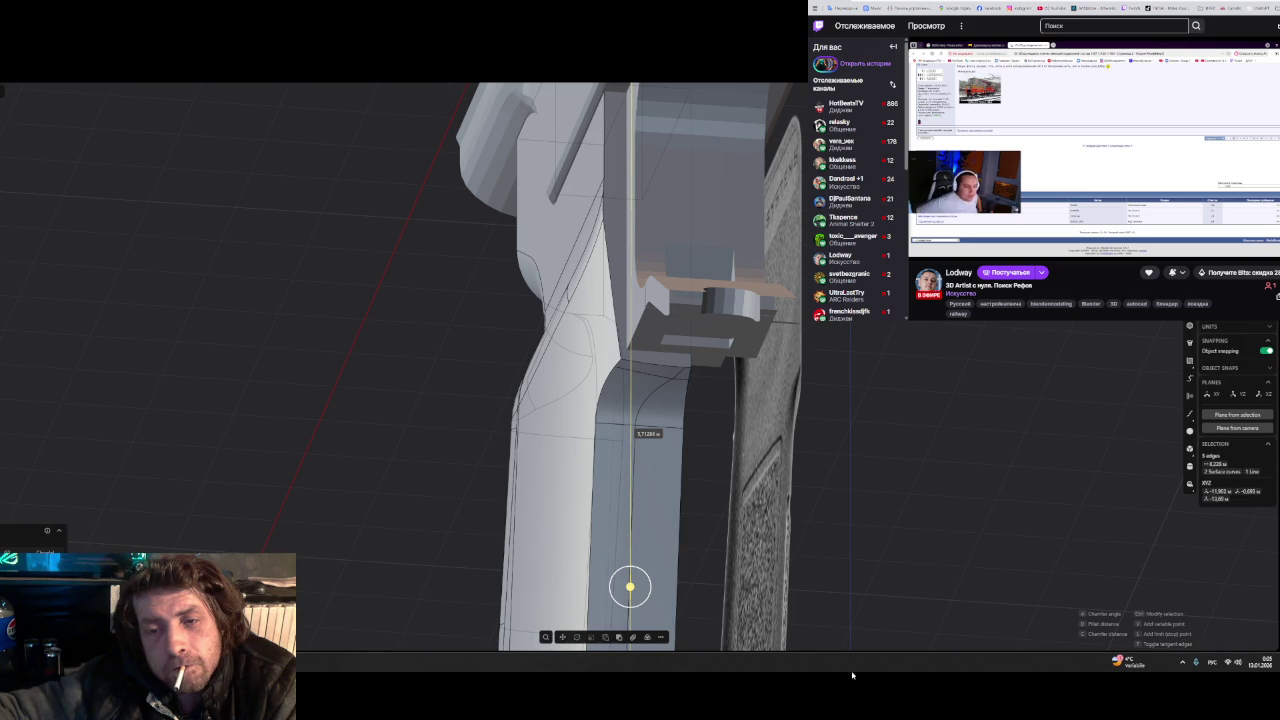
middle_drag(871, 480, 918, 364)
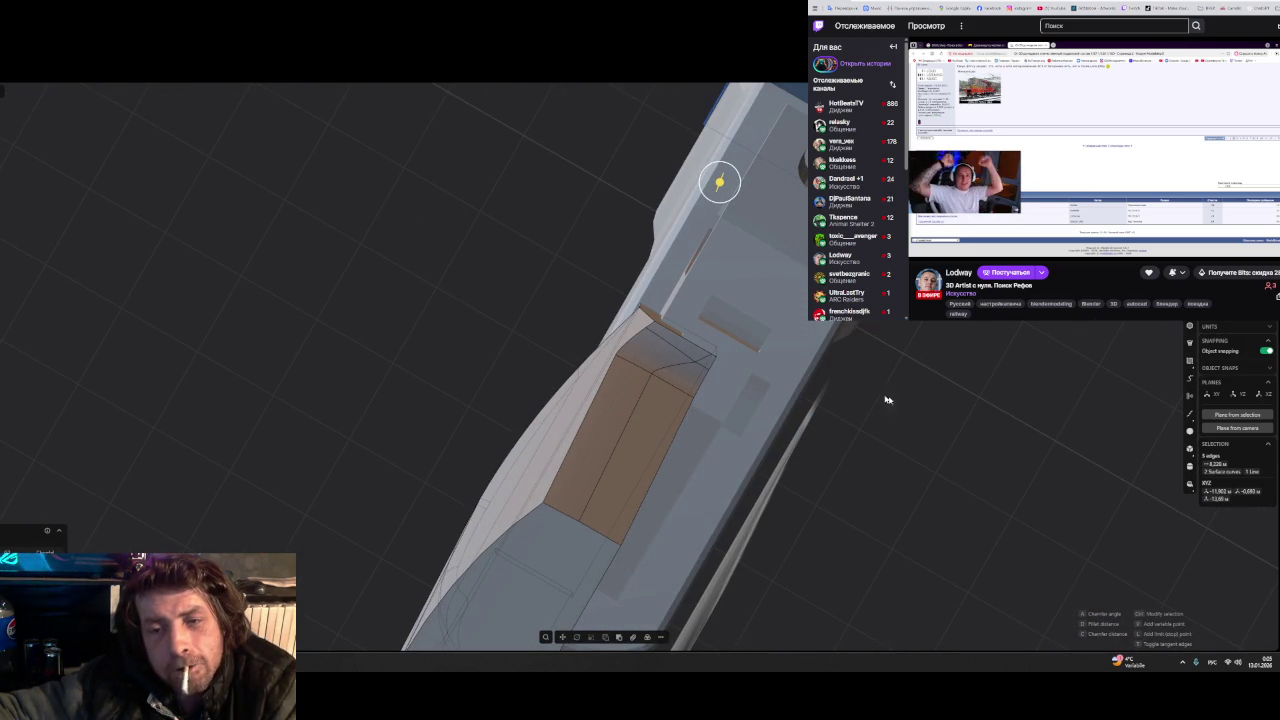
- Fillet the two front junction edges, dragging the handle to set the radius, then switch to ZBrush
click(680, 424)
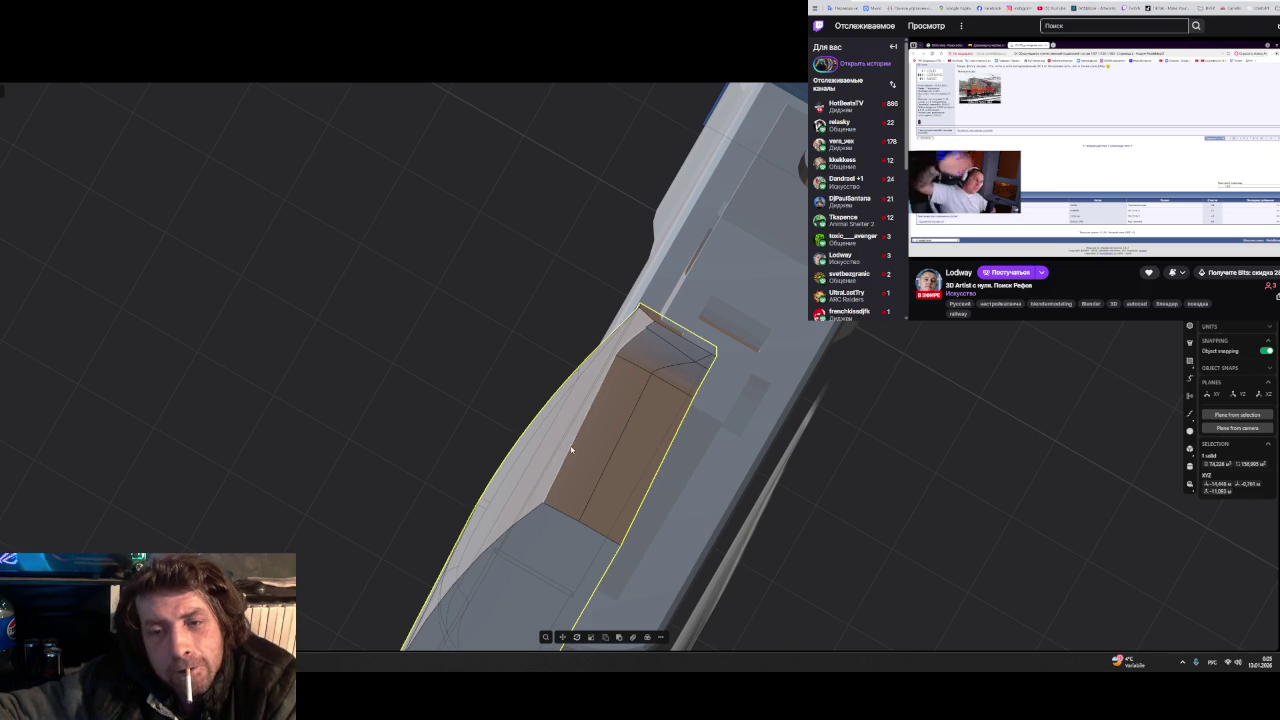
key(f)
scroll(626, 458, up, 5)
middle_drag(626, 458, 650, 335)
mouse_move(636, 268)
mouse_down()
mouse_move(643, 330)
mouse_move(632, 214)
mouse_up()
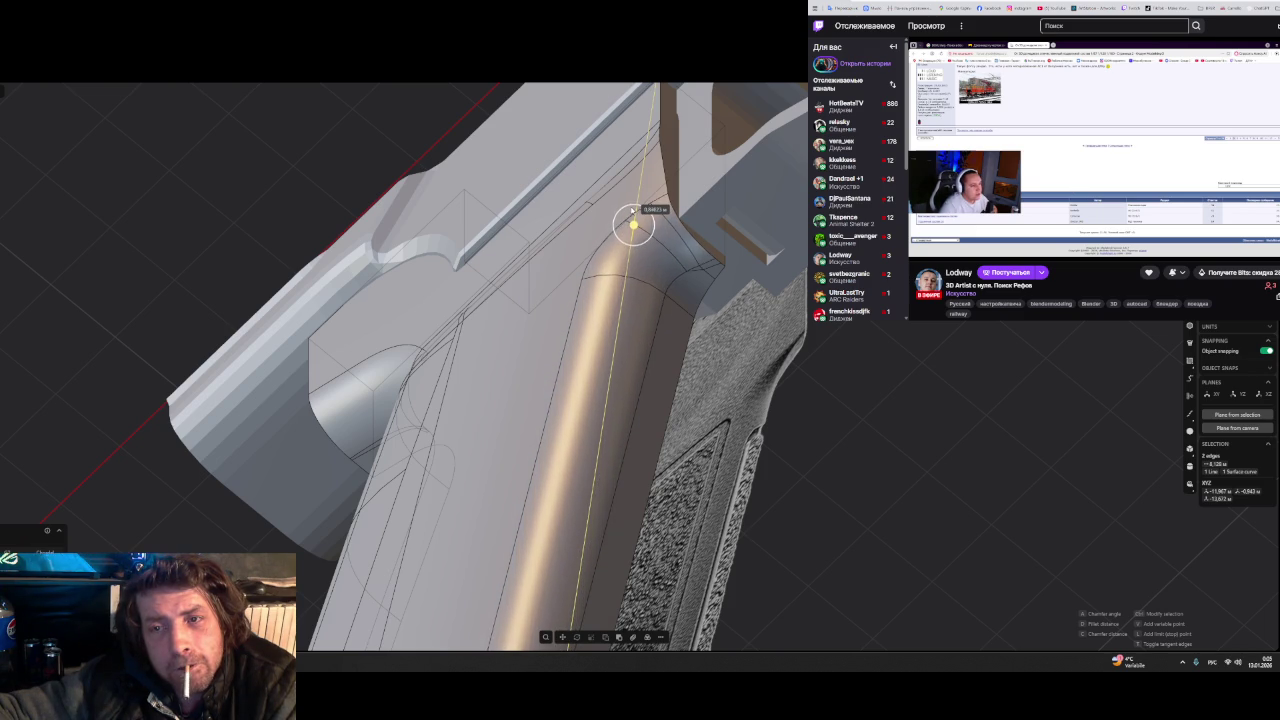
drag(631, 207, 631, 208)
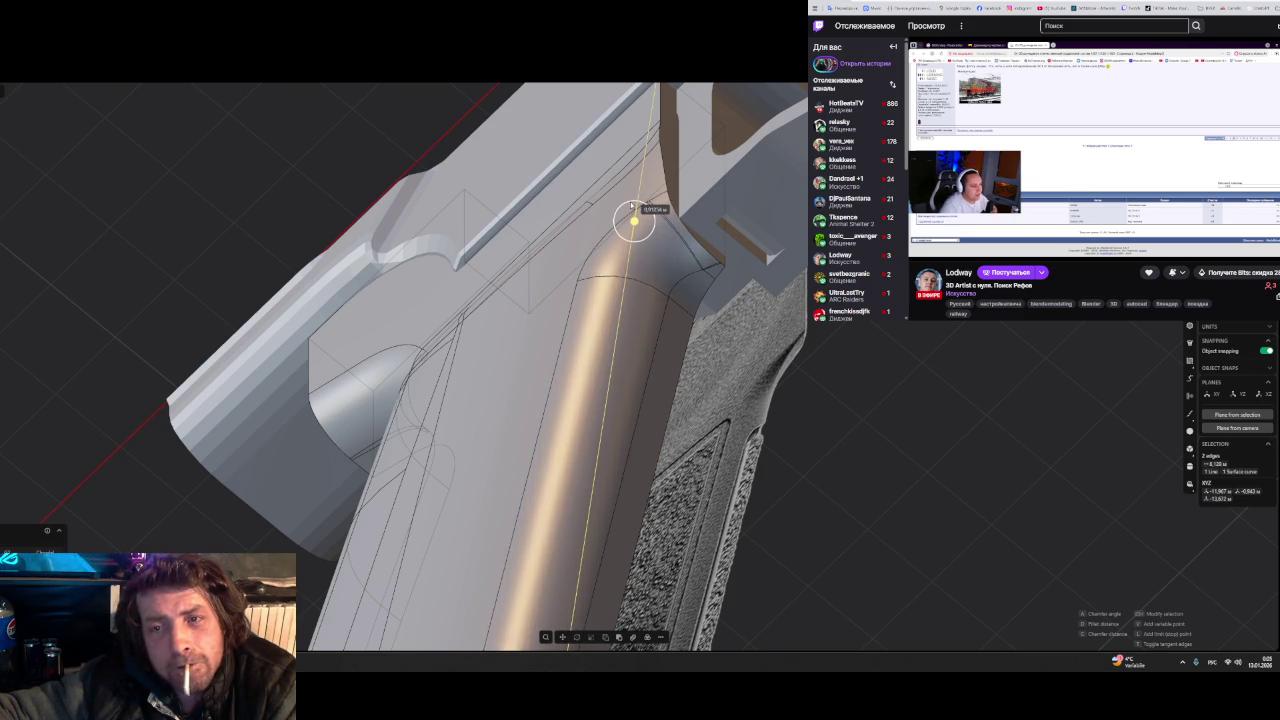
mouse_move(632, 206)
middle_down()
mouse_move(590, 331)
mouse_move(629, 457)
mouse_move(646, 291)
mouse_move(642, 333)
middle_up()
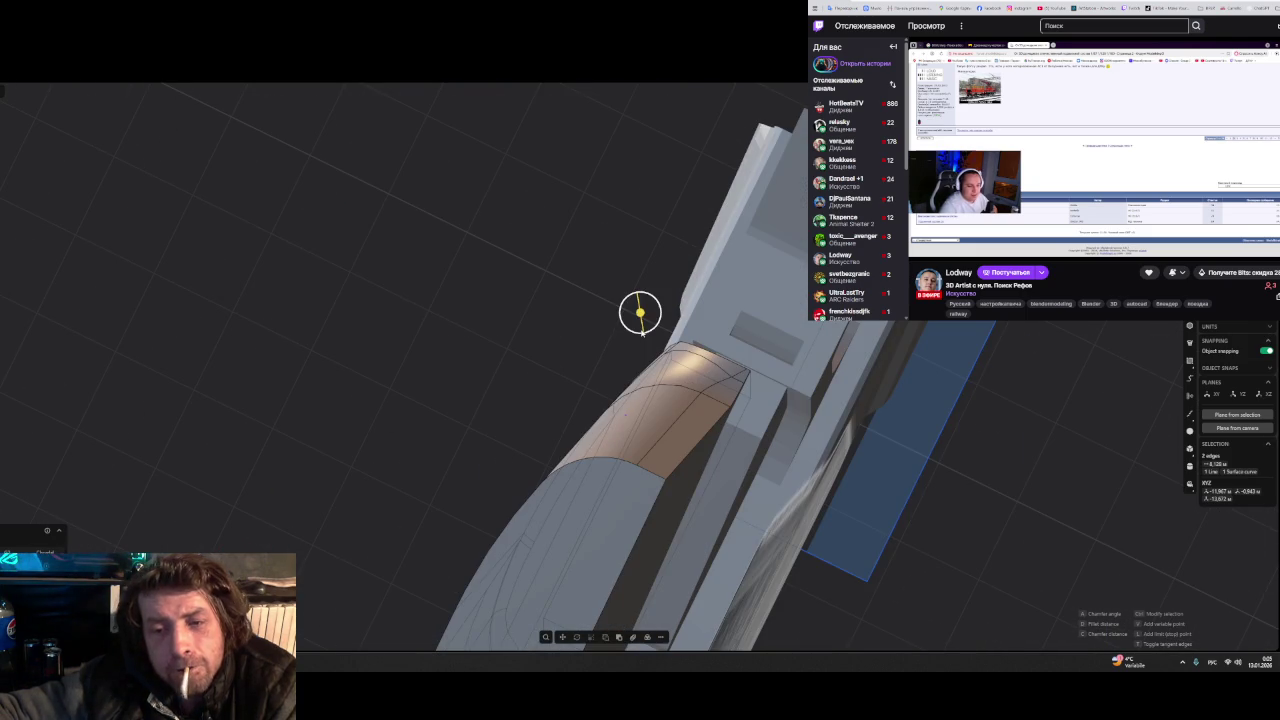
key(alt+Tab)
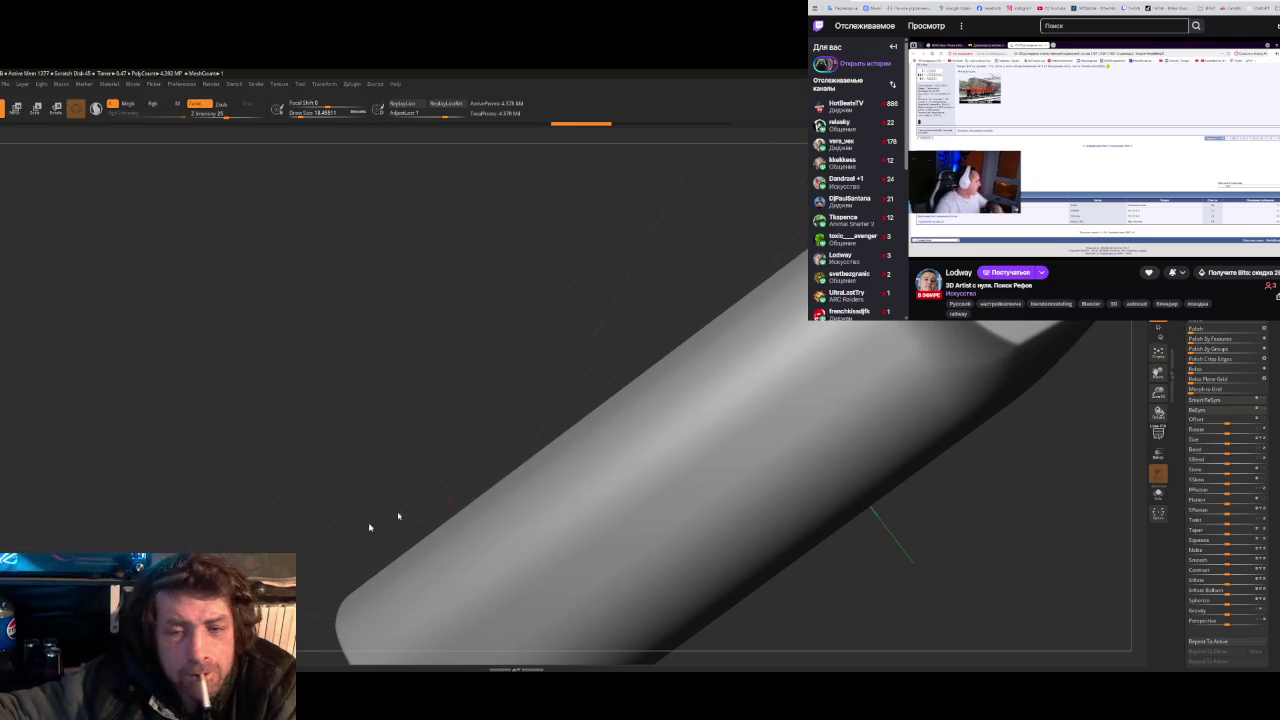
- Rotate the ZBrush tube to view its rounded end, then return to Plasticity
mouse_move(520, 366)
mouse_down()
mouse_move(509, 350)
mouse_move(557, 363)
mouse_move(589, 446)
mouse_up()
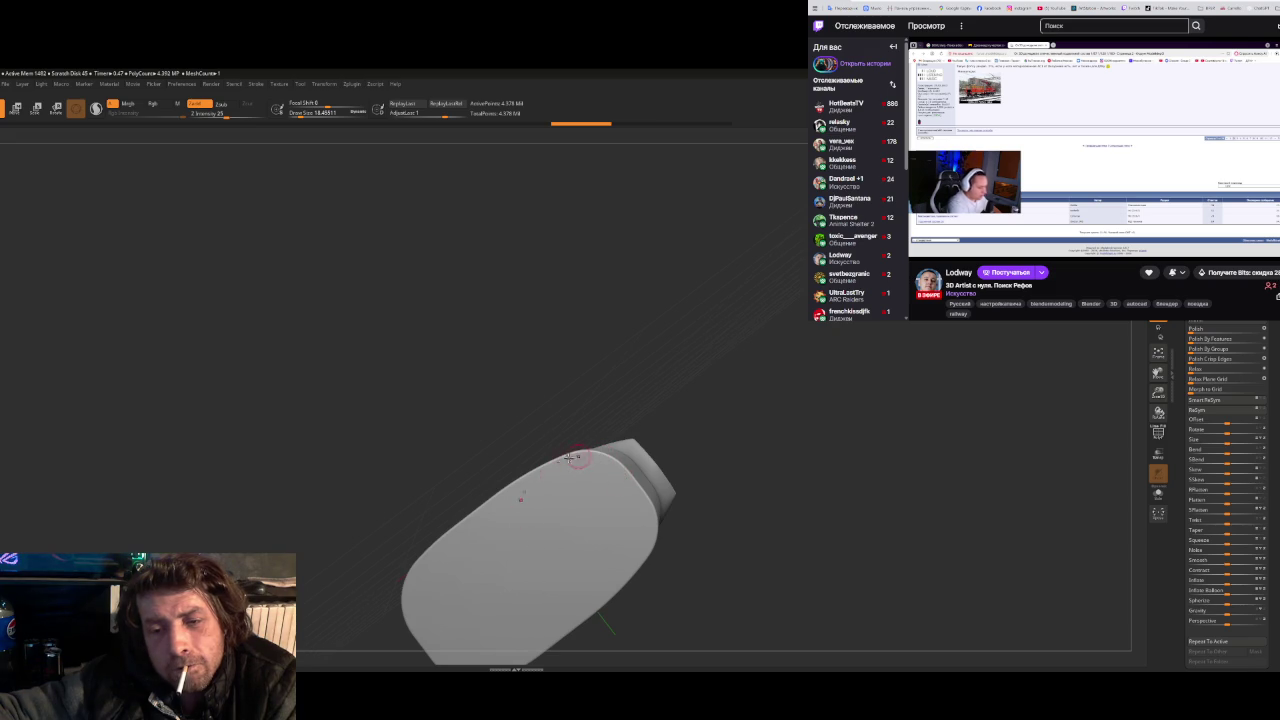
drag(572, 457, 605, 509)
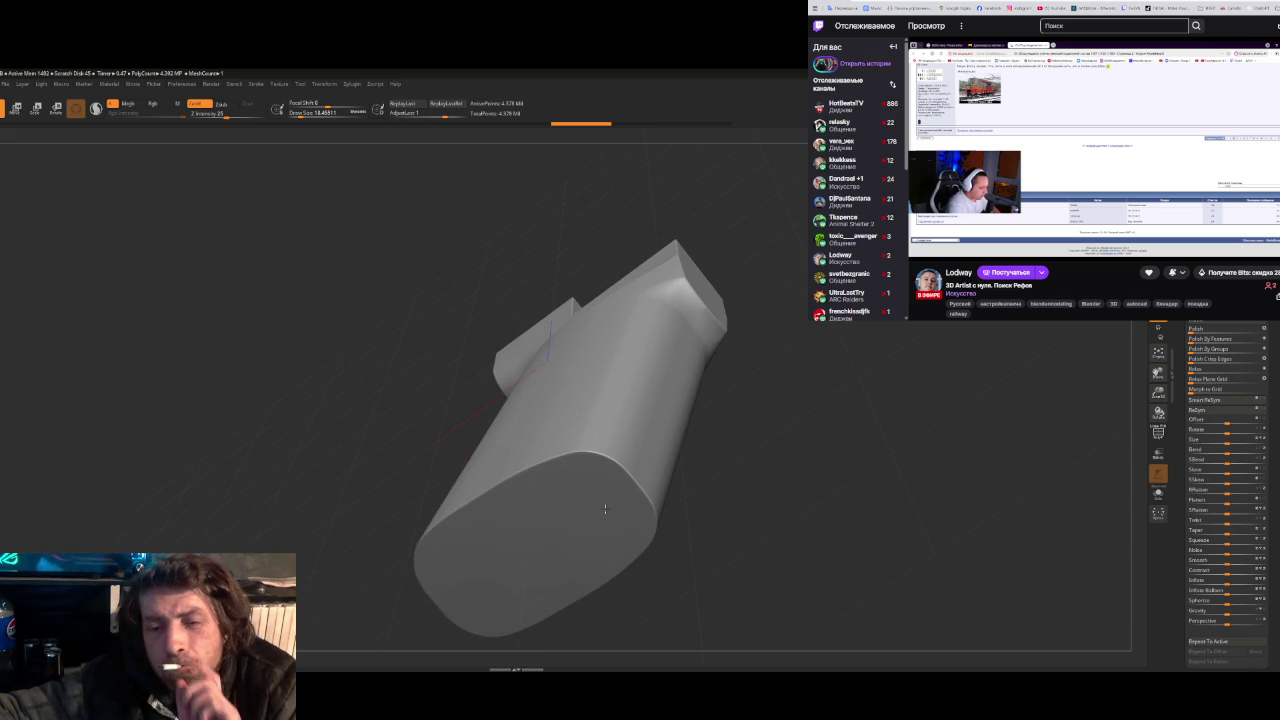
key(alt+Tab)
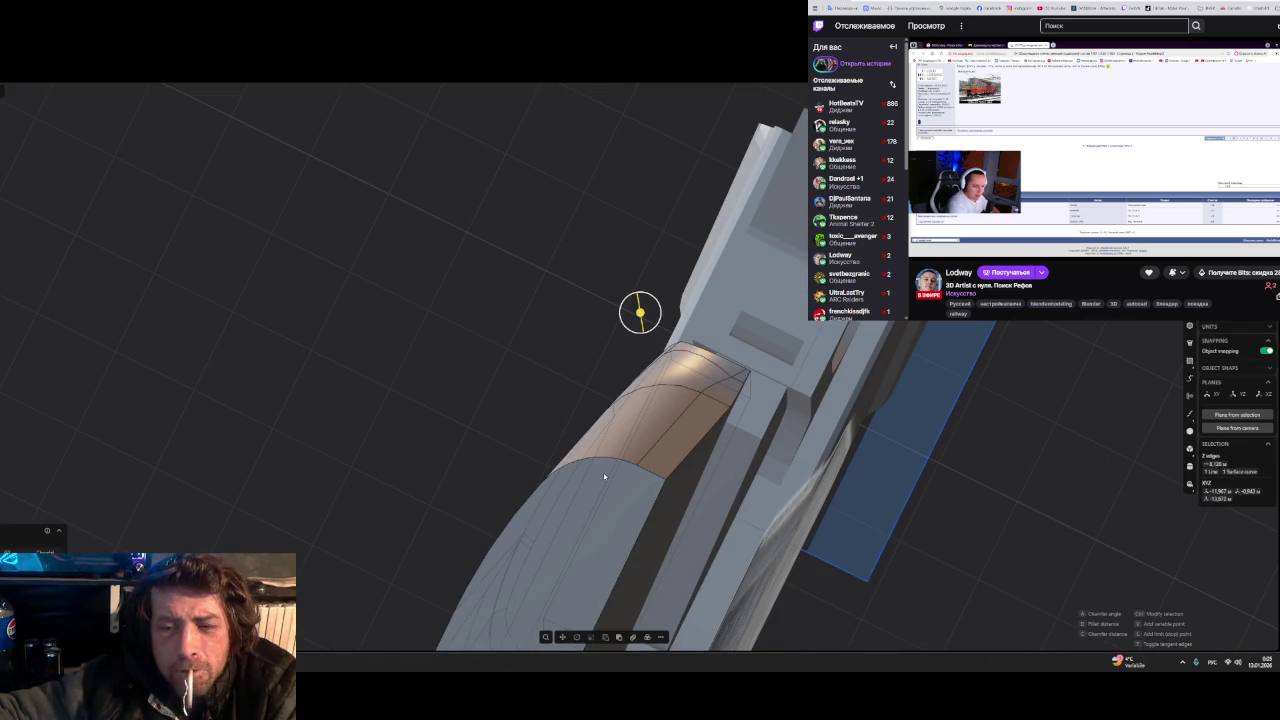
- Draw lines from the grip's top point to its bottom corner, splitting the side face
mouse_move(512, 342)
middle_down()
mouse_move(529, 357)
mouse_move(549, 317)
mouse_move(497, 357)
mouse_move(504, 392)
mouse_move(491, 400)
mouse_move(471, 317)
mouse_move(456, 334)
mouse_move(429, 451)
mouse_move(853, 463)
mouse_move(843, 380)
mouse_move(817, 434)
mouse_move(834, 429)
mouse_move(861, 487)
mouse_move(869, 474)
mouse_move(853, 505)
middle_up()
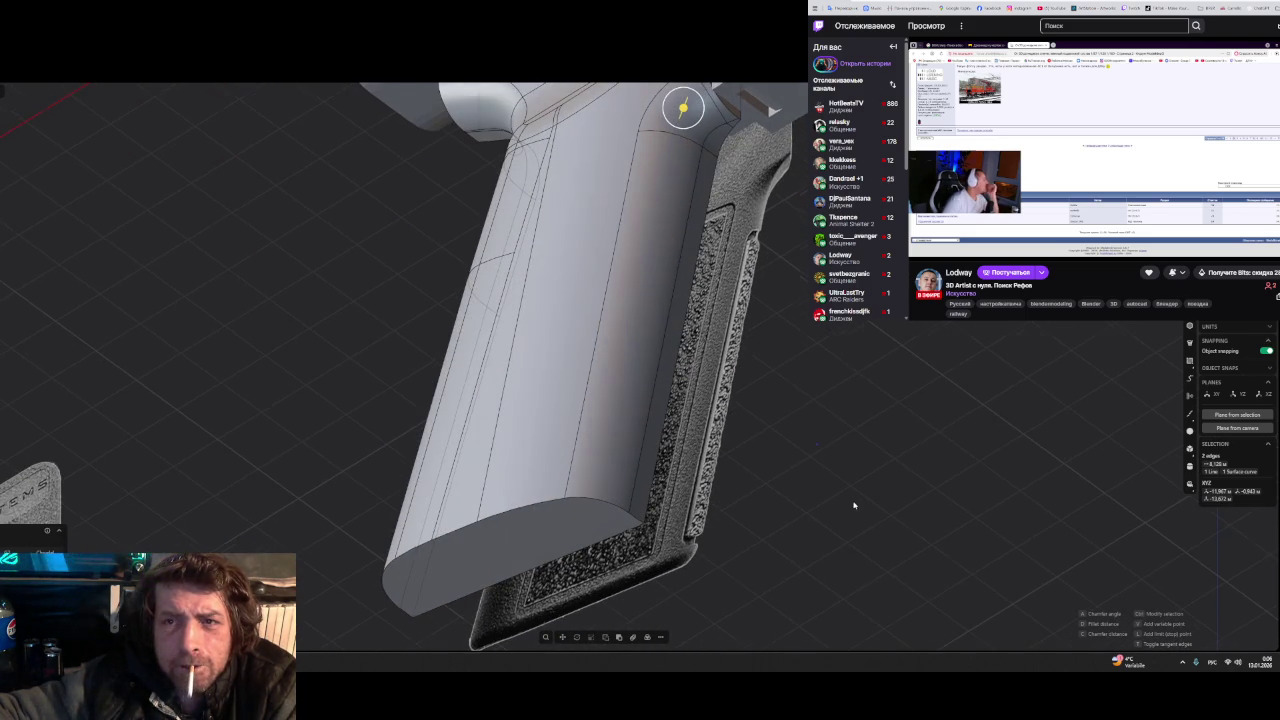
click(683, 107)
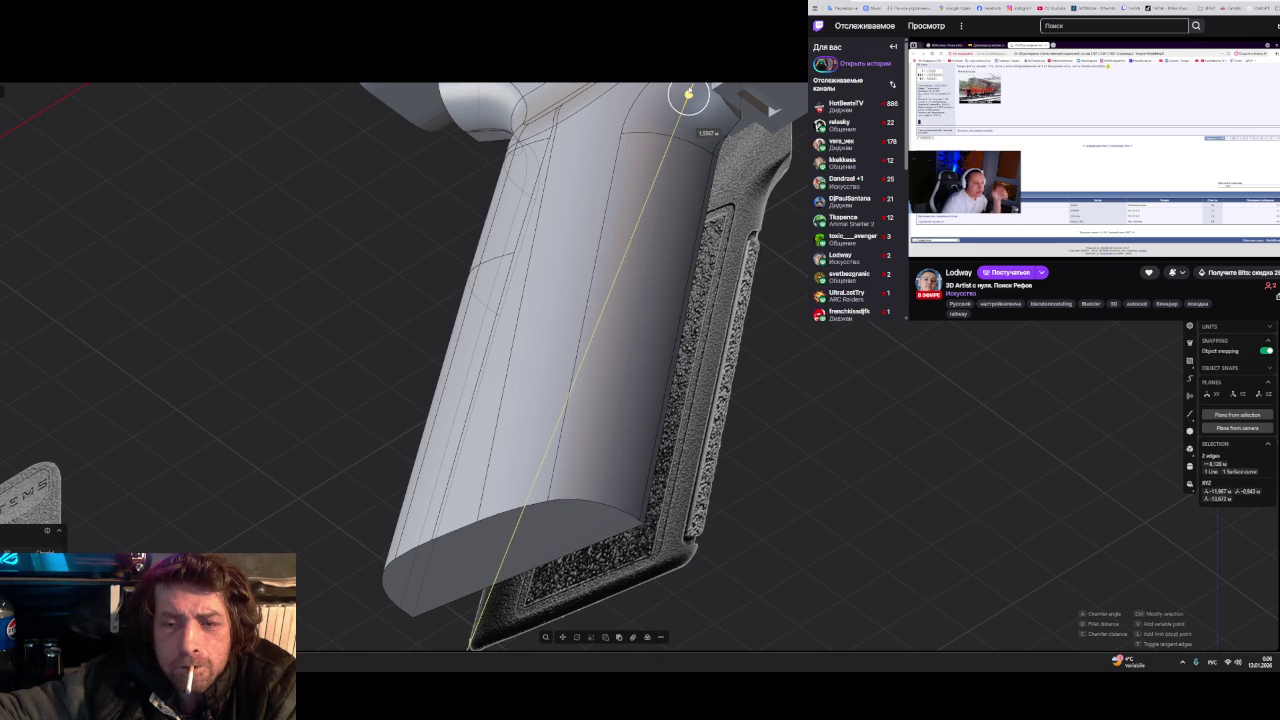
click(689, 95)
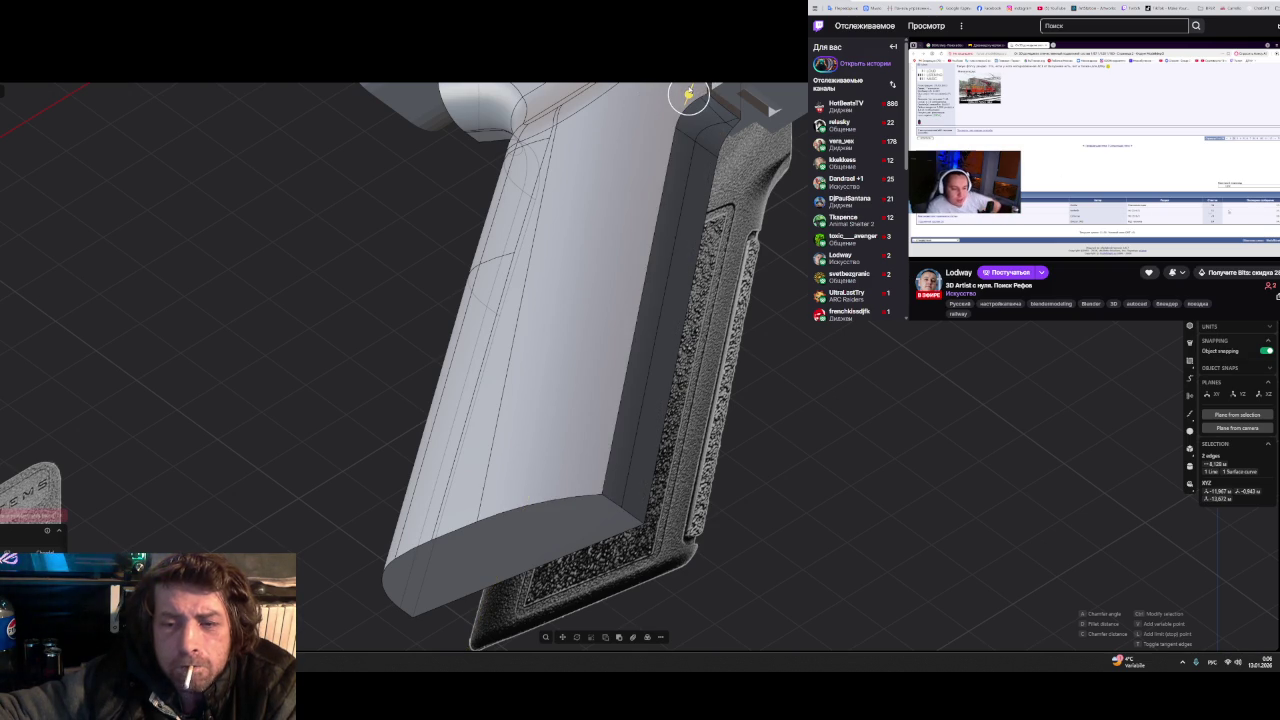
click(689, 95)
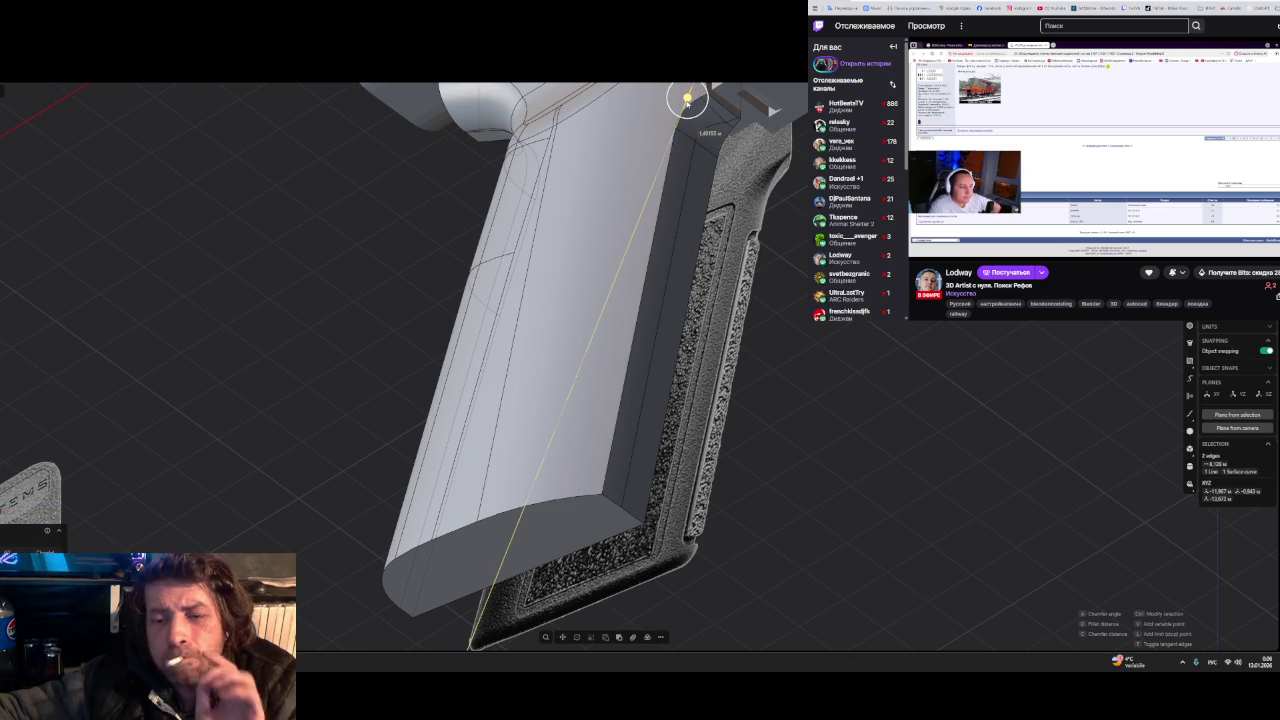
click(688, 98)
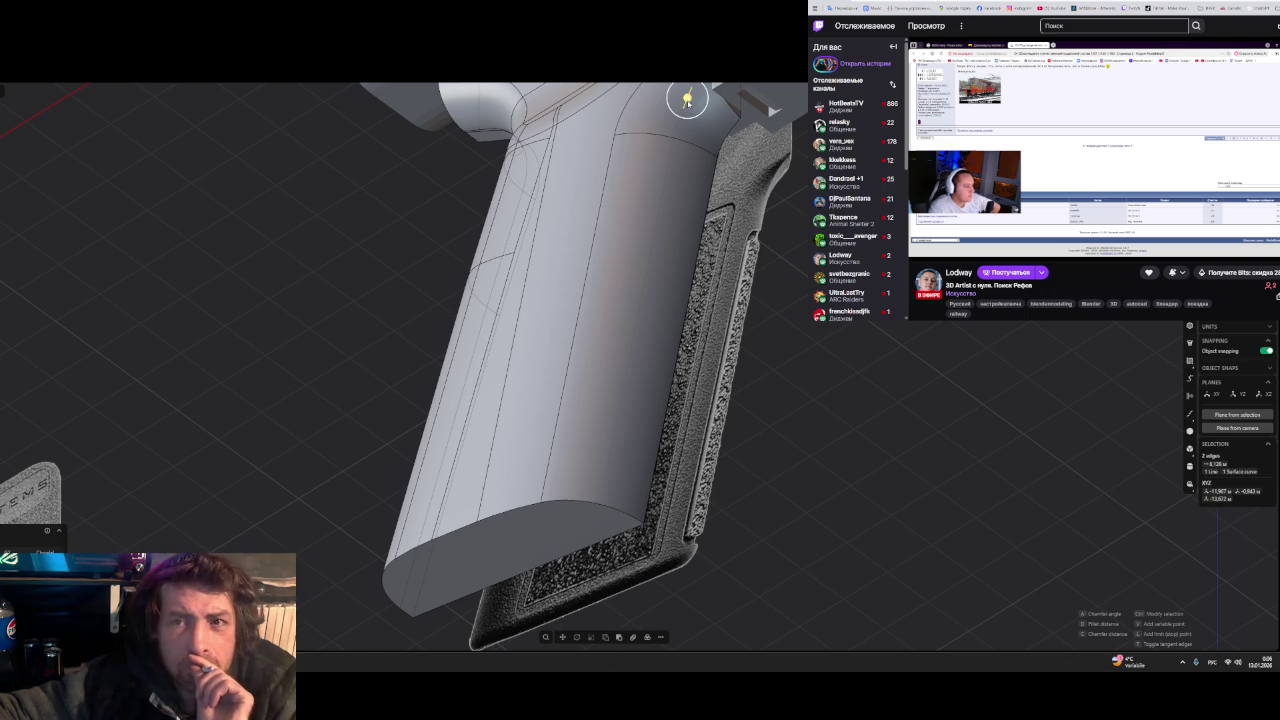
click(687, 98)
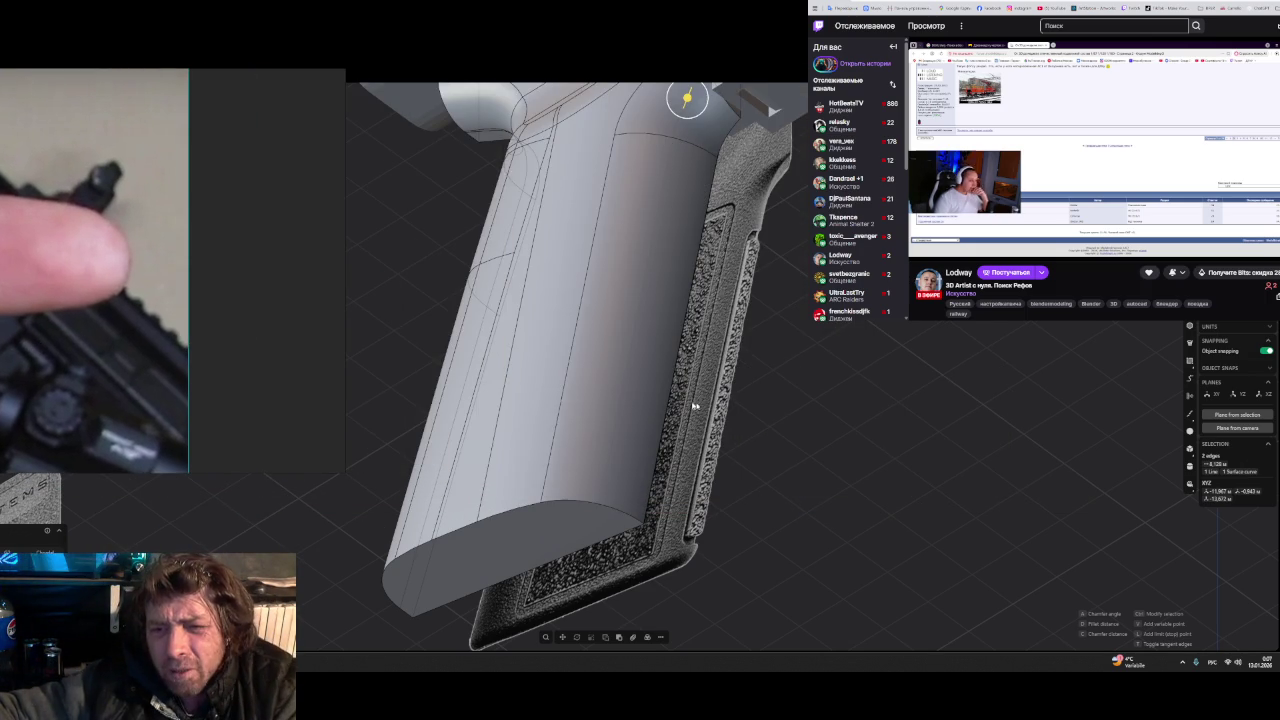
- Narrow the chamfer on the orange face at the grip–trigger-guard junction
mouse_move(840, 381)
middle_down()
mouse_move(767, 288)
mouse_move(733, 342)
middle_up()
middle_drag(616, 249, 616, 221)
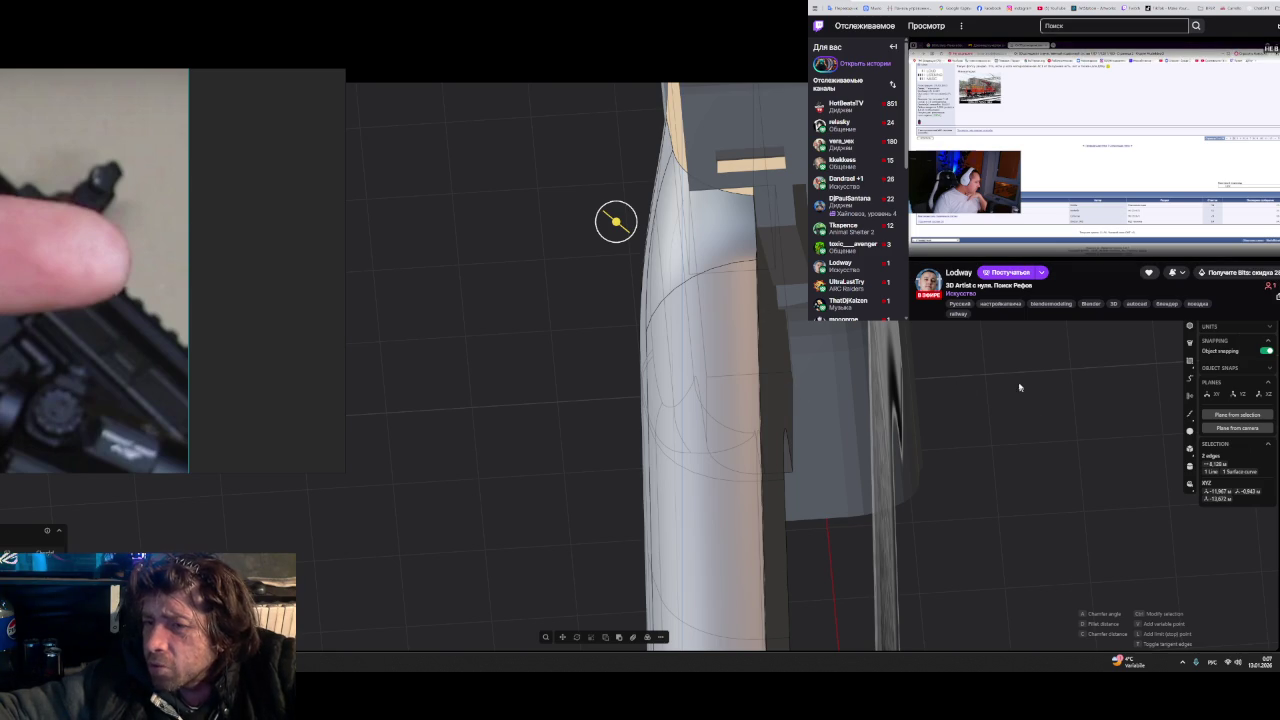
mouse_move(893, 380)
middle_down()
mouse_move(766, 371)
mouse_move(808, 423)
mouse_move(808, 380)
mouse_move(771, 421)
mouse_move(748, 420)
mouse_move(706, 370)
middle_up()
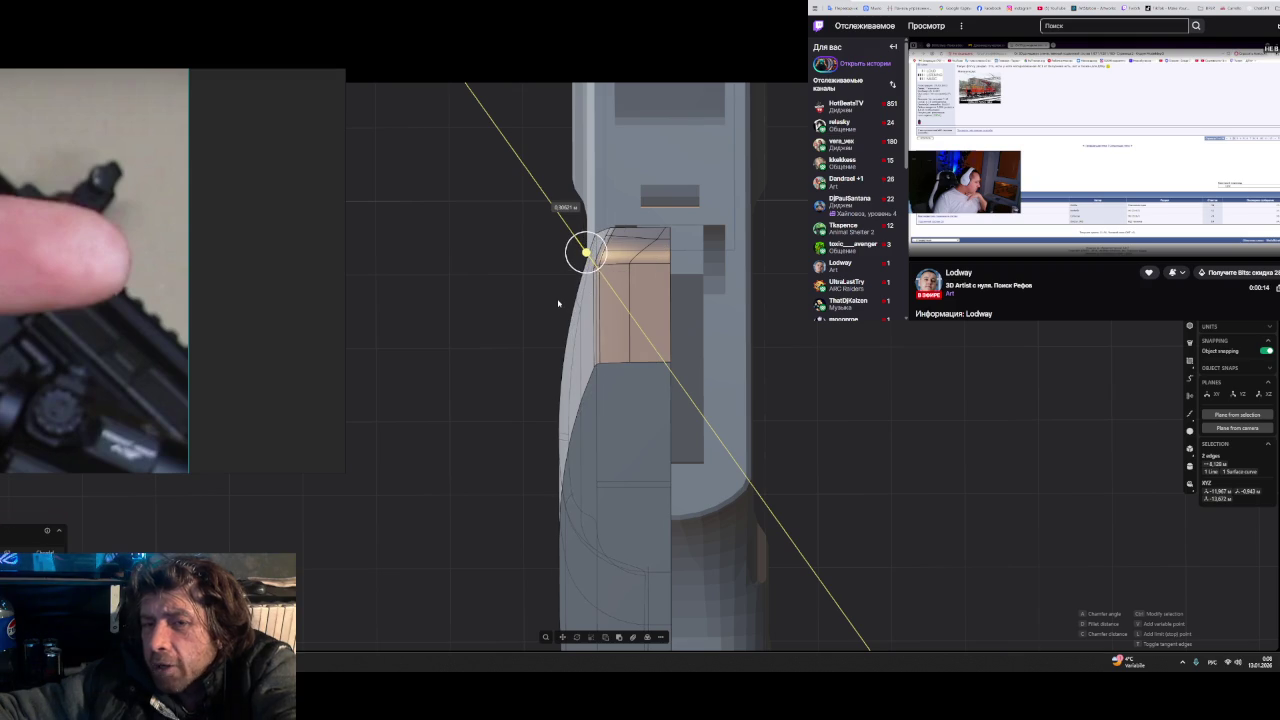
drag(568, 318, 561, 308)
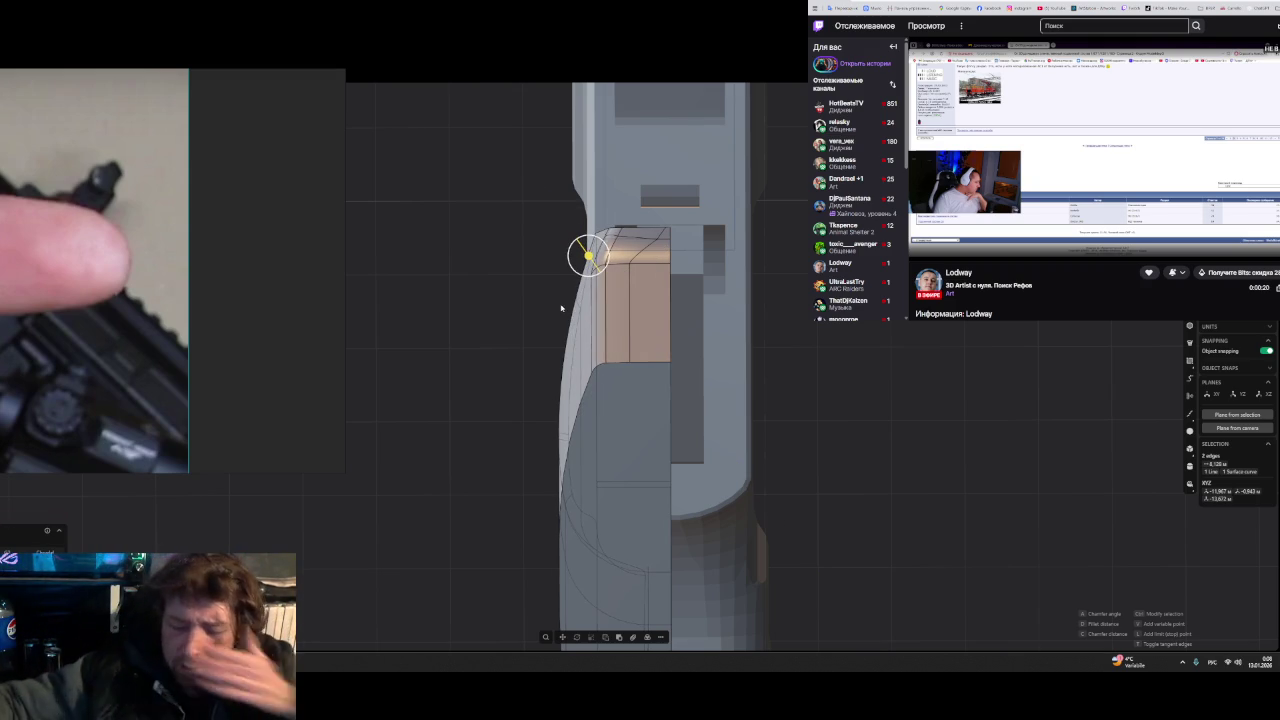
- Push the orange face down along the vertical axis into a flatter extrusion
mouse_move(744, 357)
middle_down()
mouse_move(814, 380)
mouse_move(720, 368)
middle_up()
mouse_move(677, 205)
mouse_down()
mouse_move(678, 168)
mouse_move(648, 105)
mouse_up()
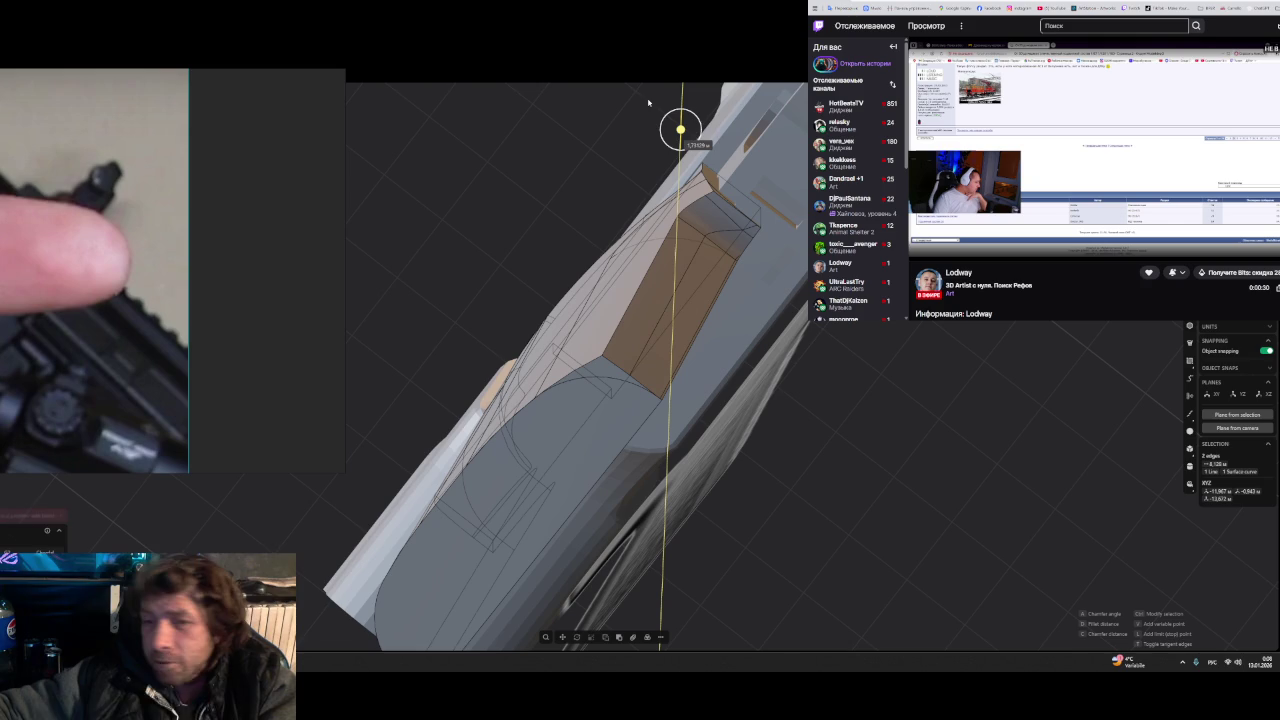
mouse_move(648, 102)
mouse_down()
mouse_move(646, 173)
mouse_move(650, 121)
mouse_up()
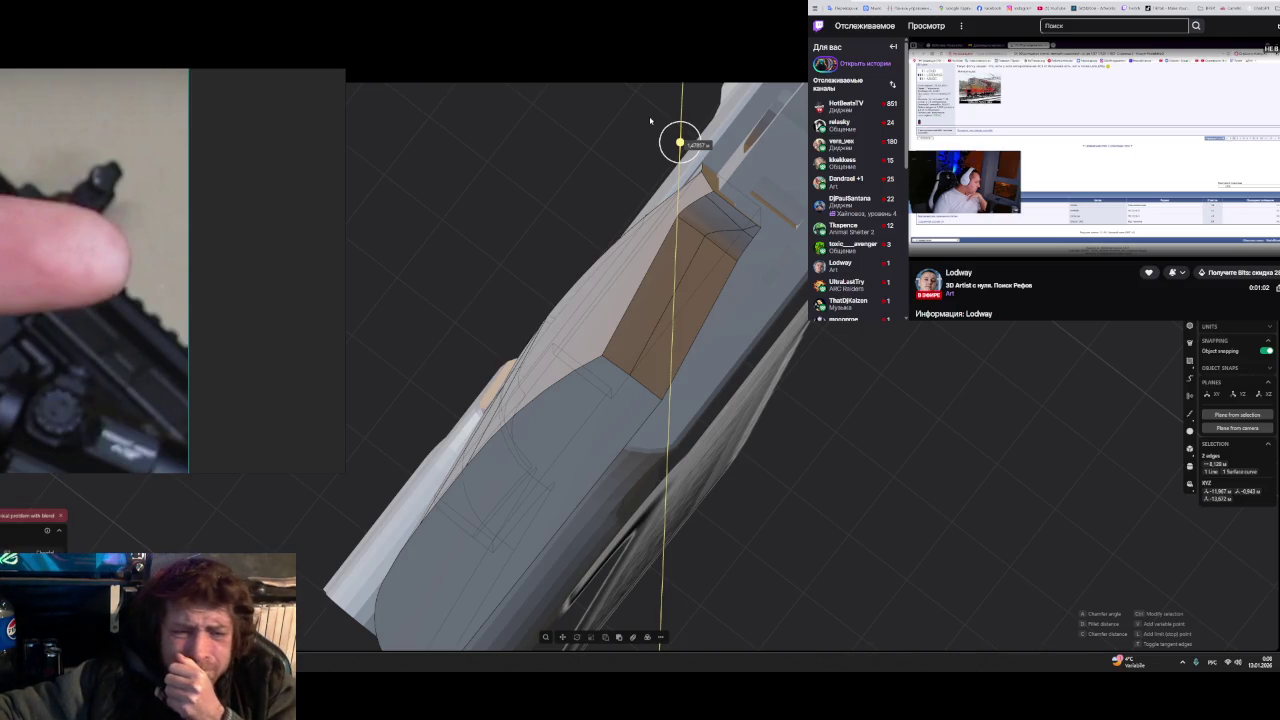
drag(650, 121, 648, 125)
mouse_move(497, 277)
middle_down()
mouse_move(504, 298)
mouse_move(614, 343)
mouse_move(666, 397)
mouse_move(749, 289)
mouse_move(623, 334)
middle_up()
scroll(623, 334, up, 3)
- Bring the PureRef board forward and zoom in on the grip reference photos
scroll(575, 341, up, 3)
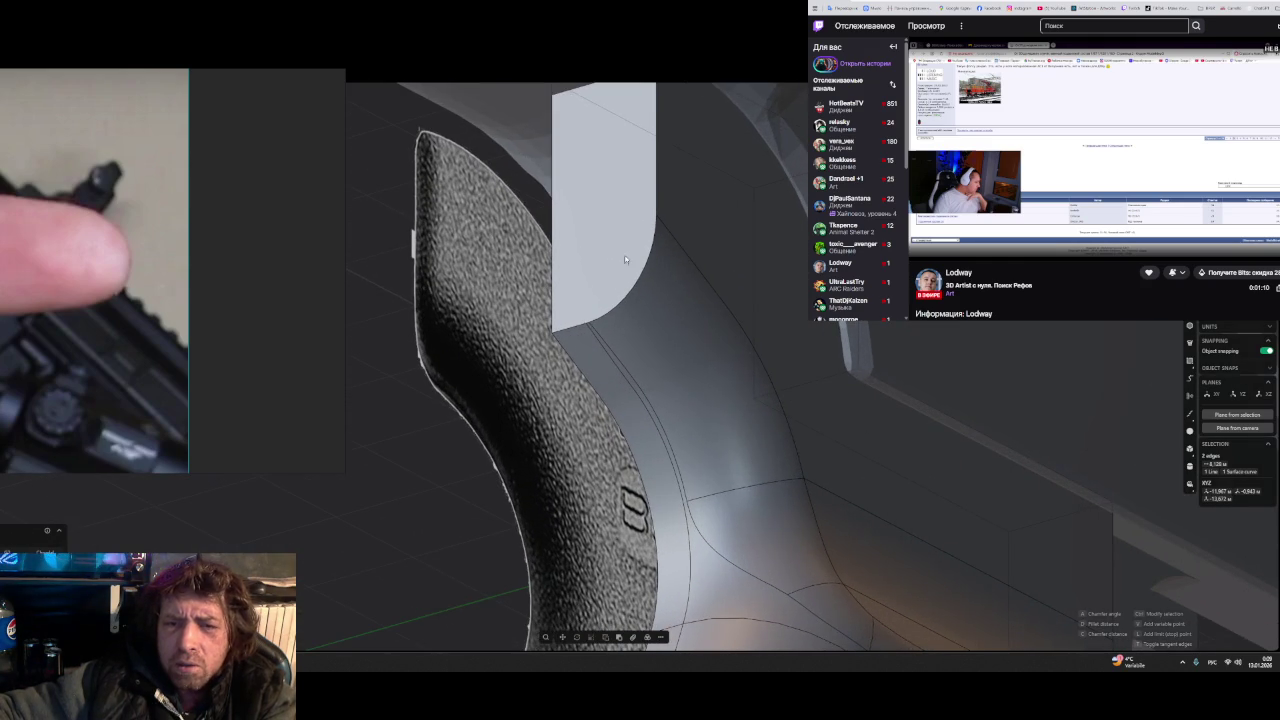
scroll(625, 271, down, 3)
scroll(657, 331, down, 3)
scroll(657, 331, down, 3)
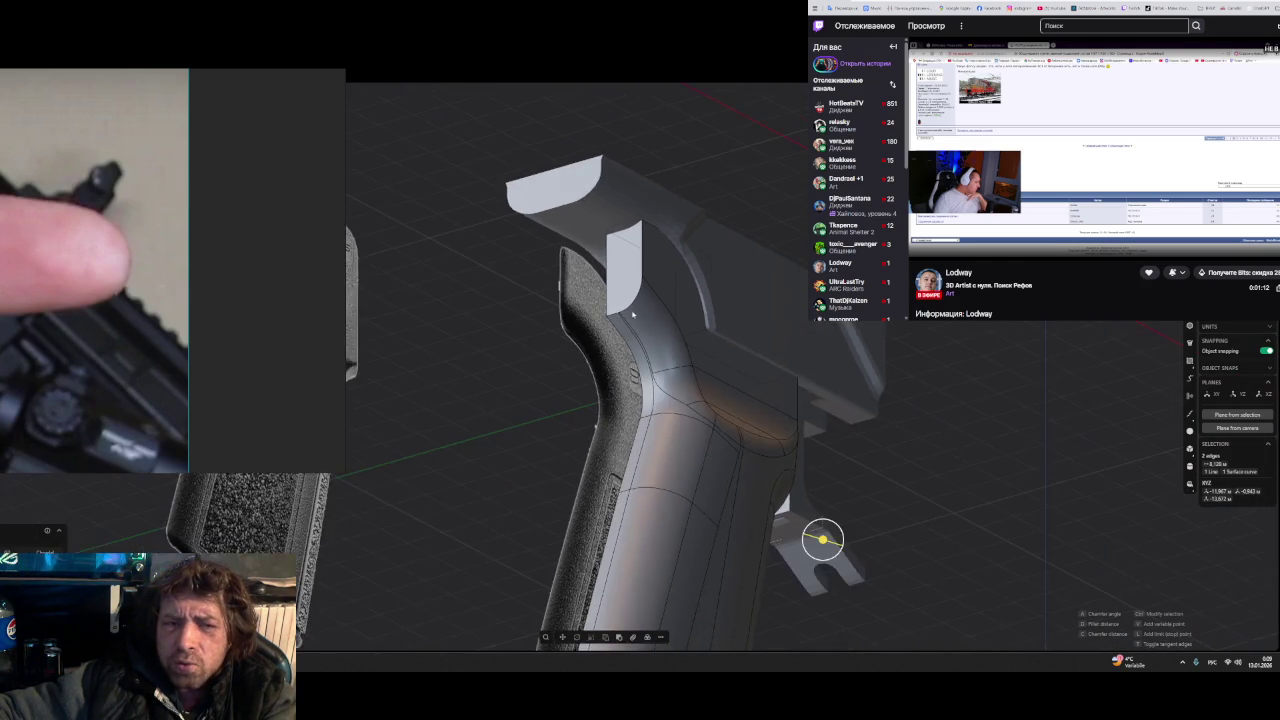
scroll(657, 331, down, 2)
click(189, 288)
scroll(585, 346, down, 3)
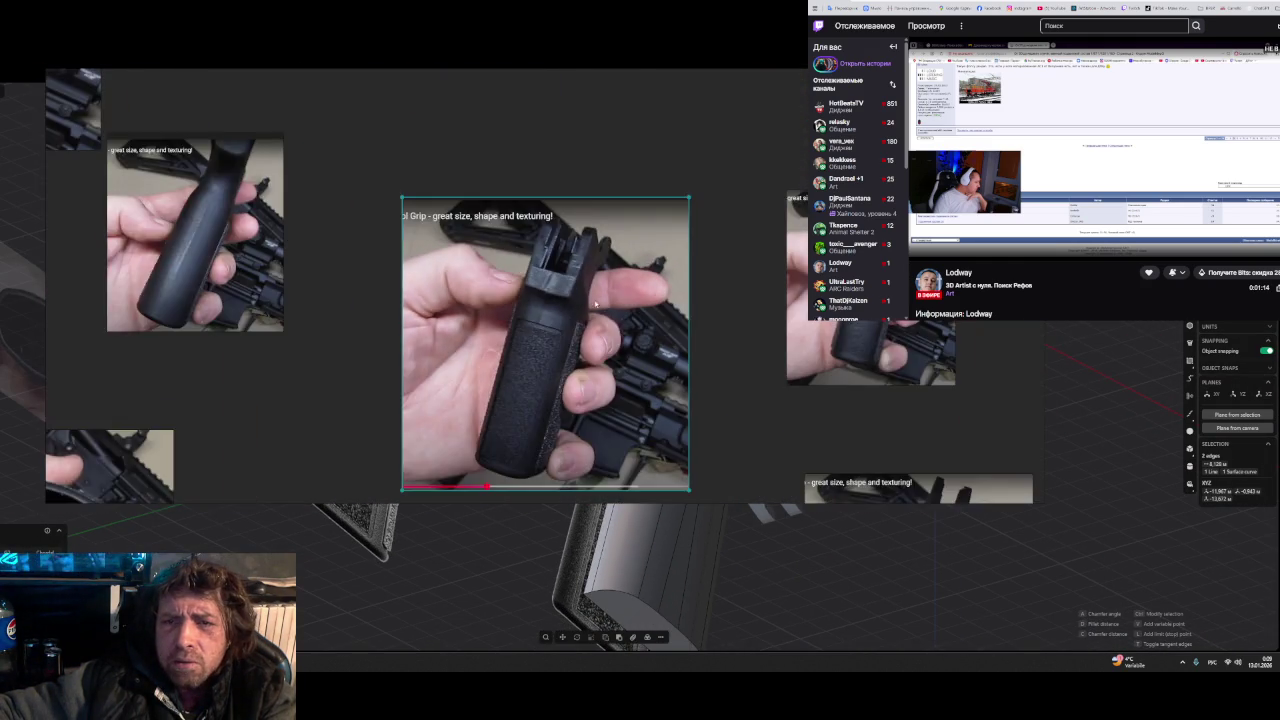
scroll(569, 314, down, 2)
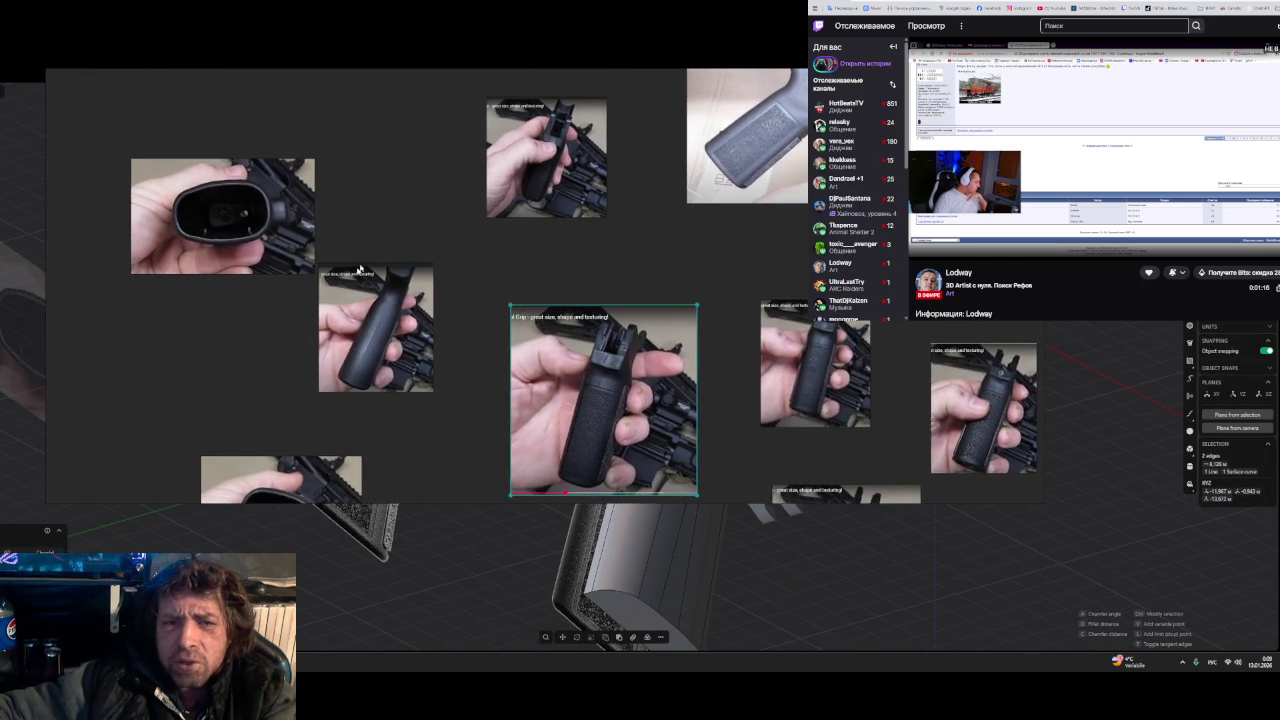
scroll(473, 297, up, 5)
scroll(473, 297, up, 1)
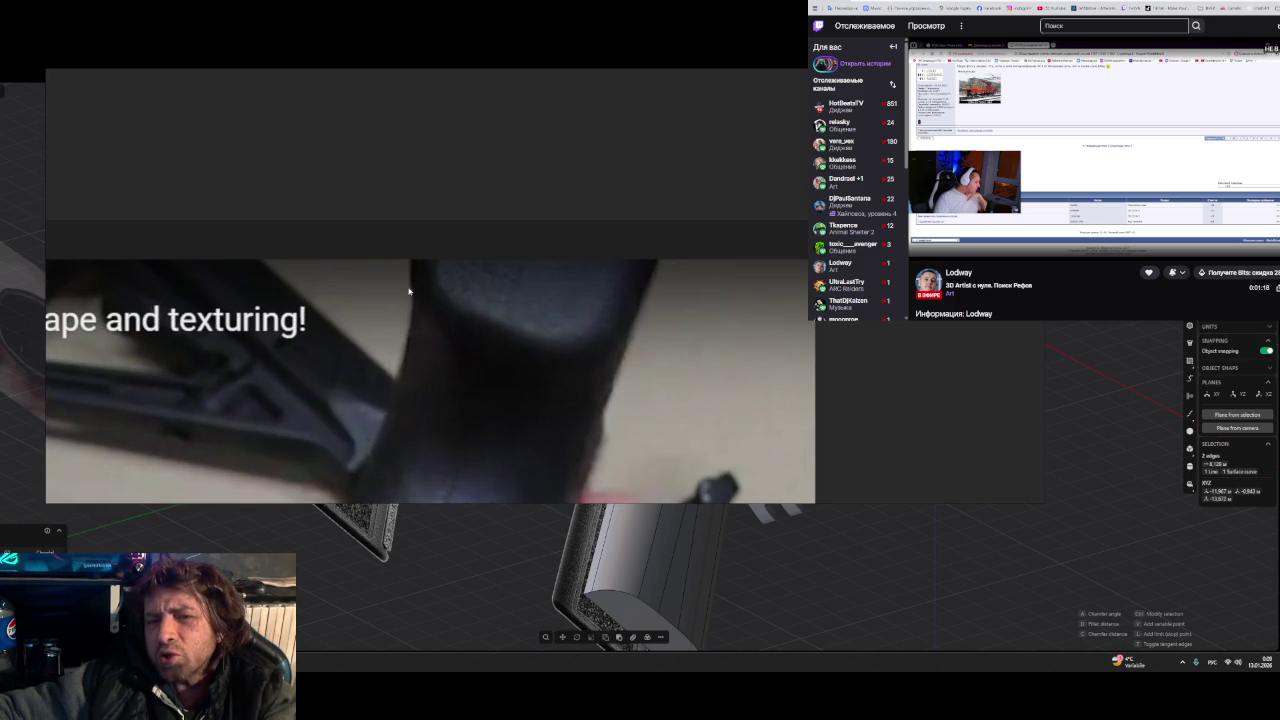
- Zoom back and forth over the grip photos, ending on the curved top's lettering
scroll(535, 336, down, 3)
scroll(535, 336, down, 3)
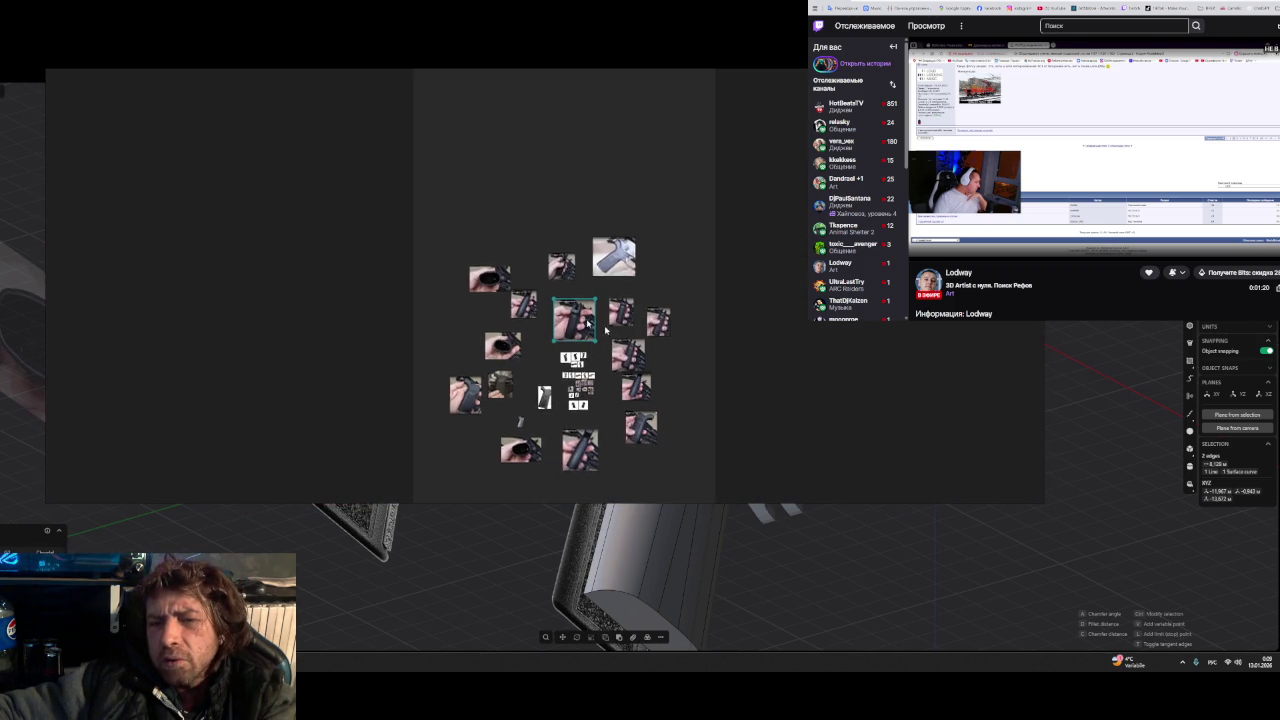
scroll(461, 332, up, 3)
scroll(480, 338, up, 3)
scroll(500, 344, up, 1)
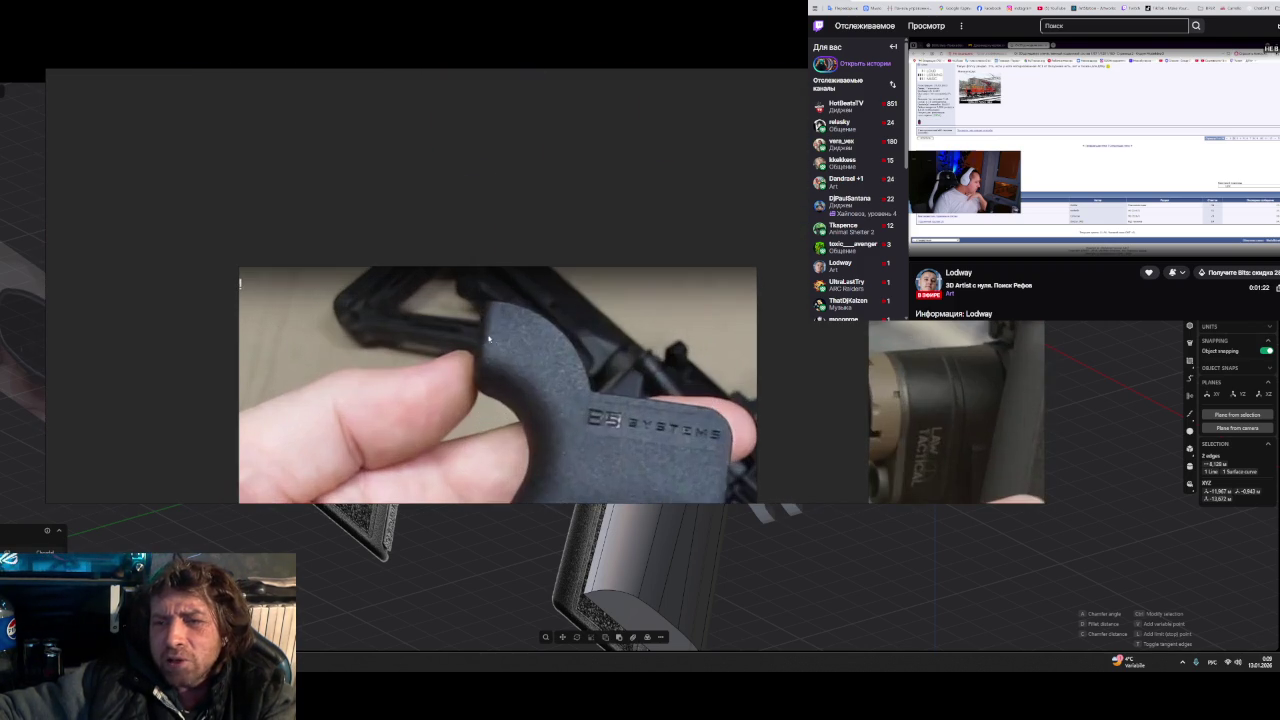
scroll(518, 348, down, 2)
scroll(509, 345, down, 3)
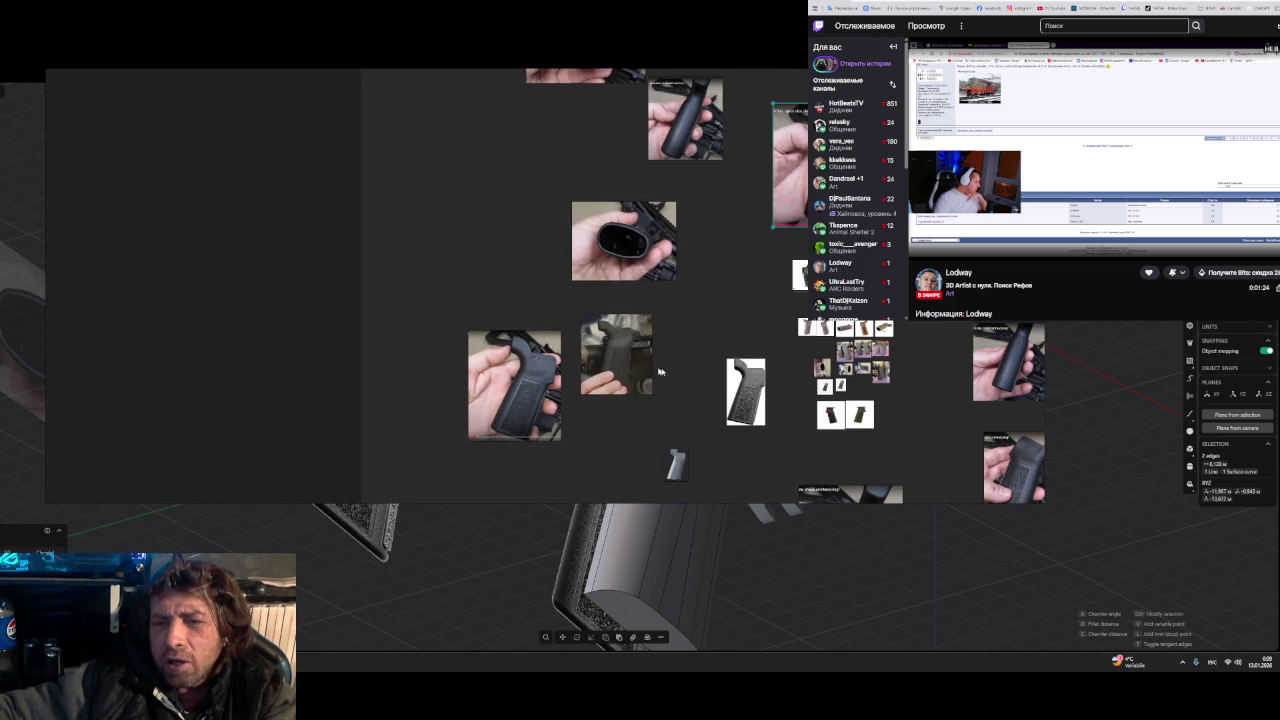
scroll(853, 381, down, 2)
scroll(731, 389, up, 2)
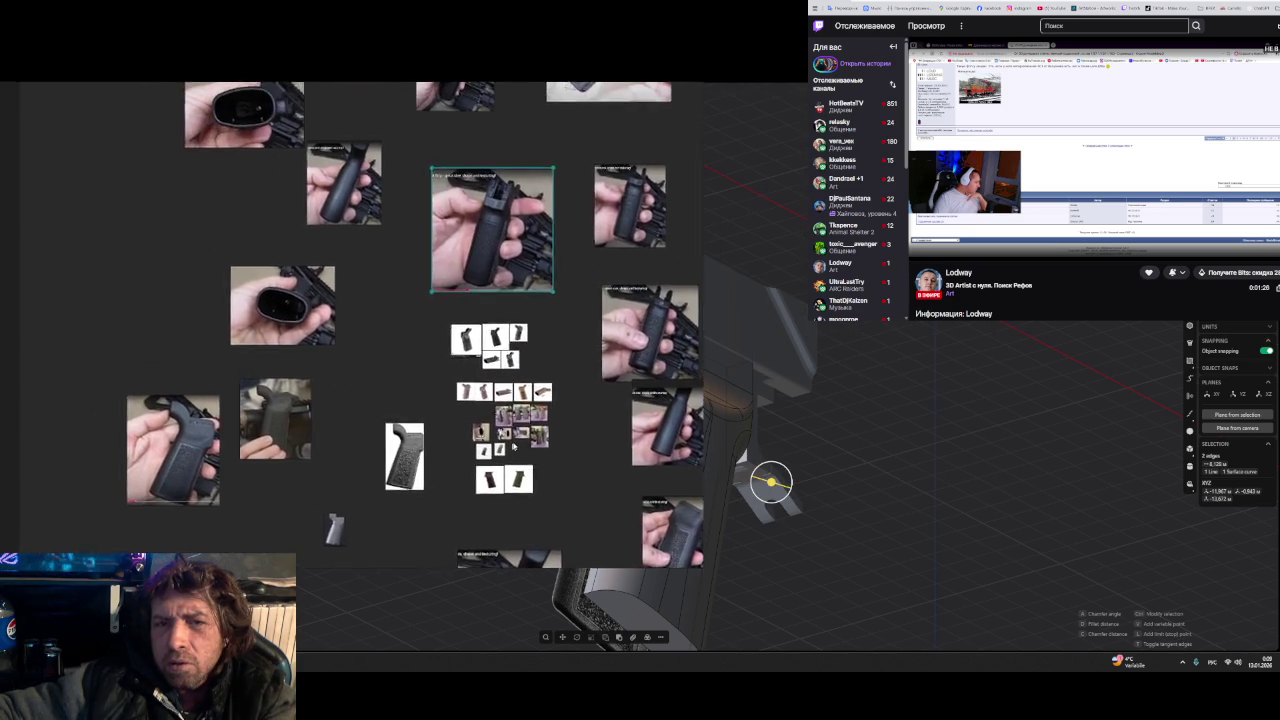
scroll(731, 389, up, 2)
scroll(414, 377, up, 2)
scroll(560, 378, up, 3)
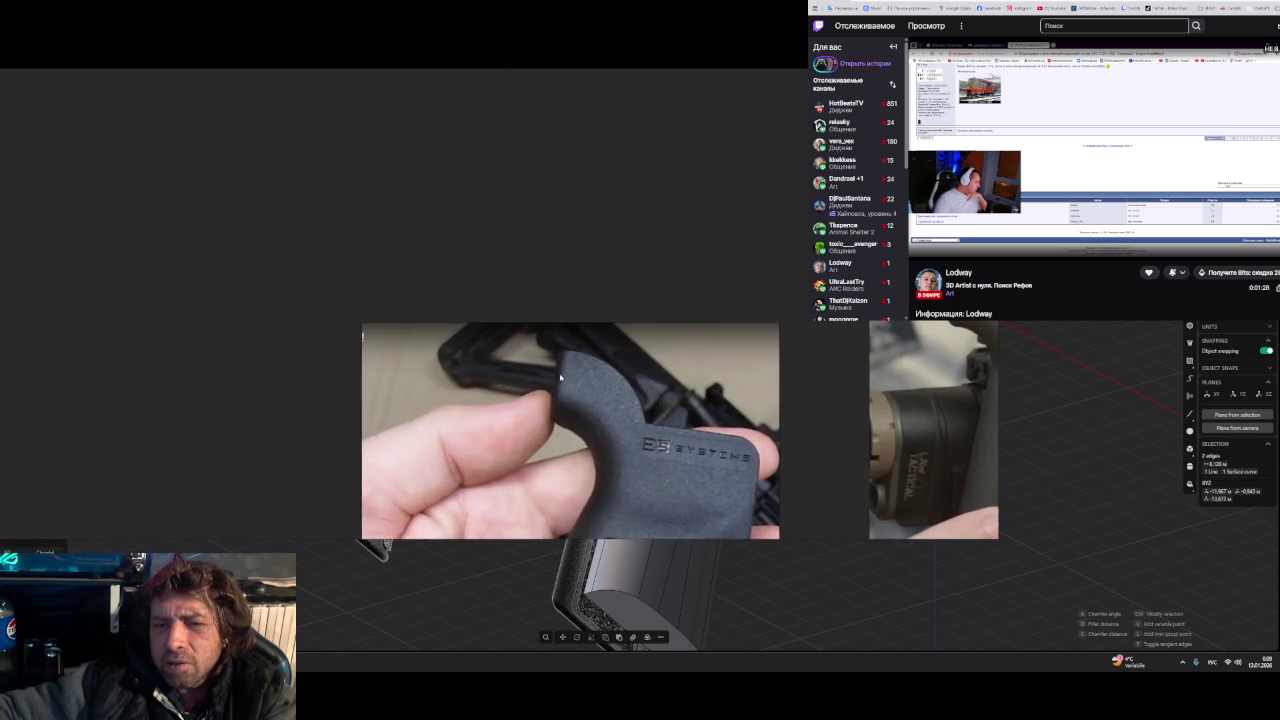
scroll(543, 380, up, 2)
scroll(620, 390, down, 2)
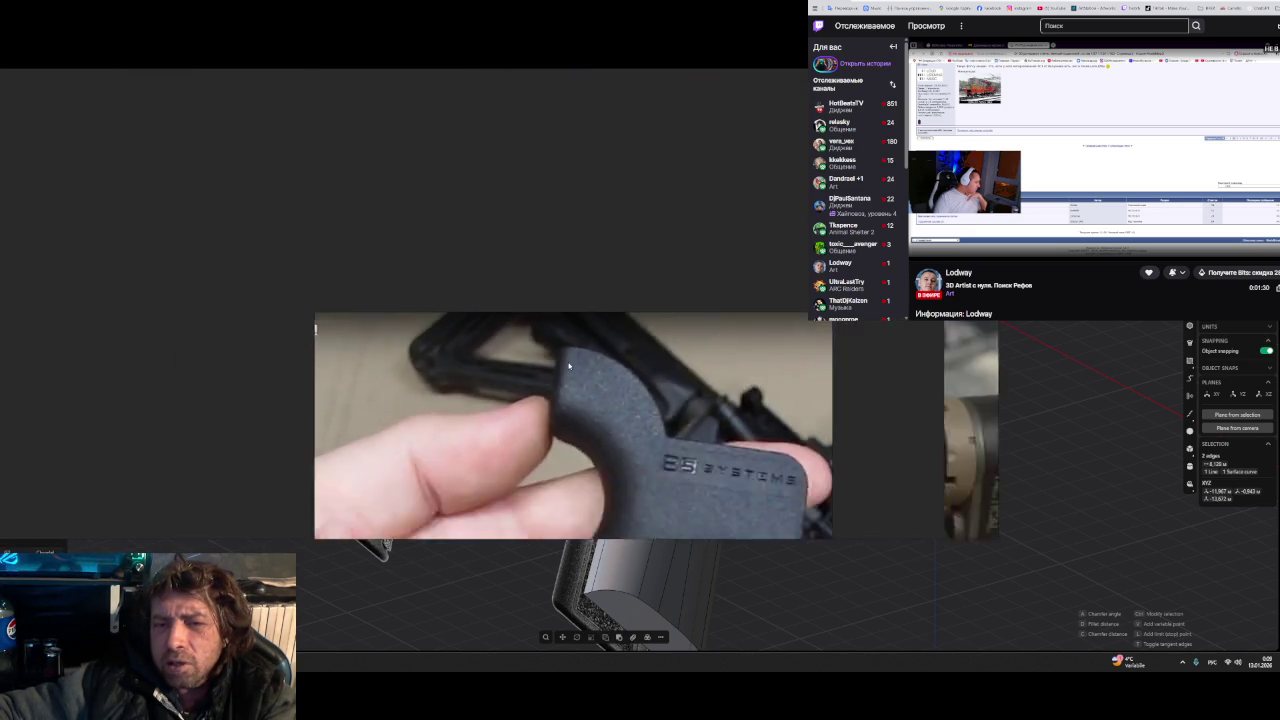
scroll(700, 395, down, 3)
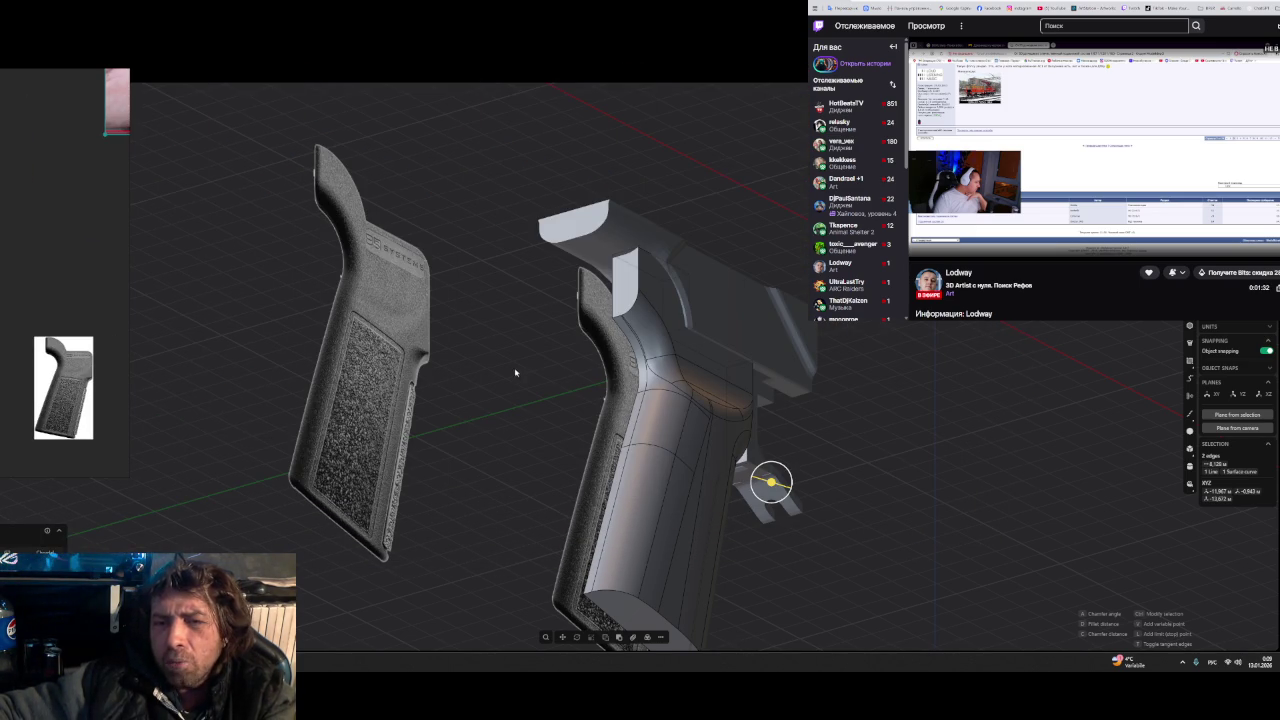
scroll(557, 357, up, 5)
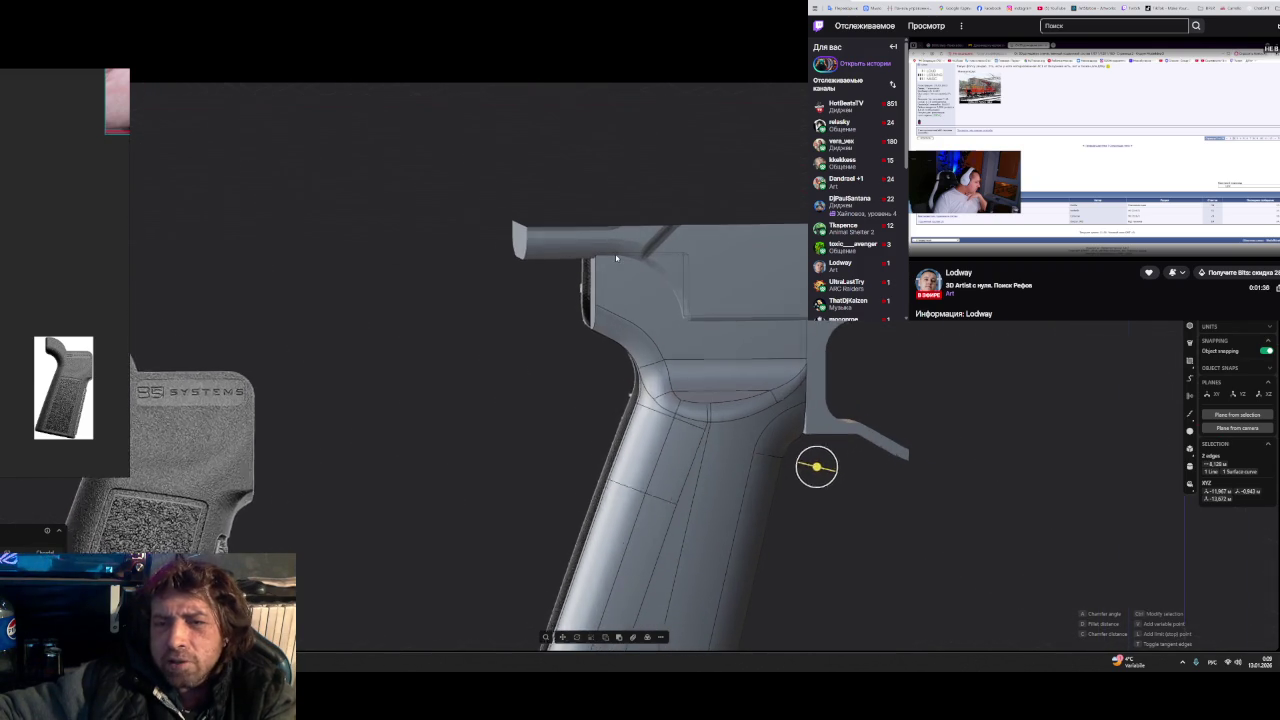
scroll(598, 263, up, 2)
scroll(598, 263, up, 2)
scroll(598, 263, up, 1)
scroll(598, 263, up, 1)
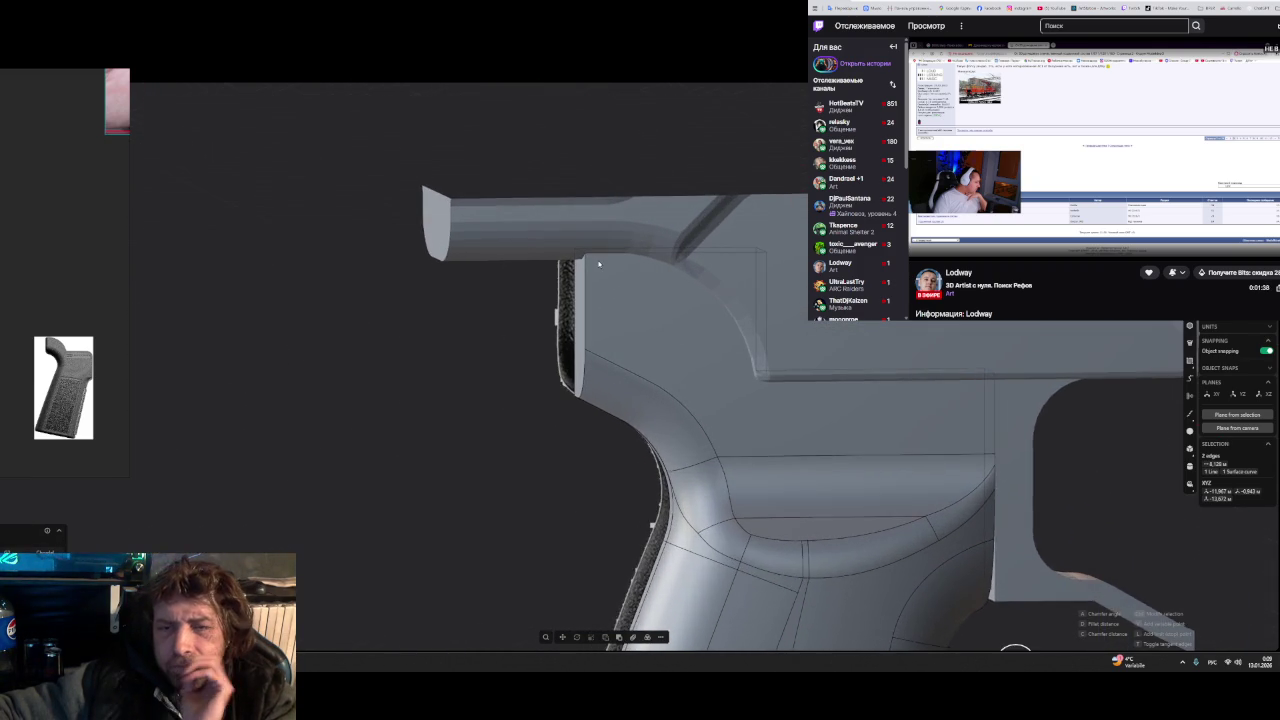
scroll(598, 263, up, 1)
scroll(645, 356, down, 1)
scroll(654, 351, down, 2)
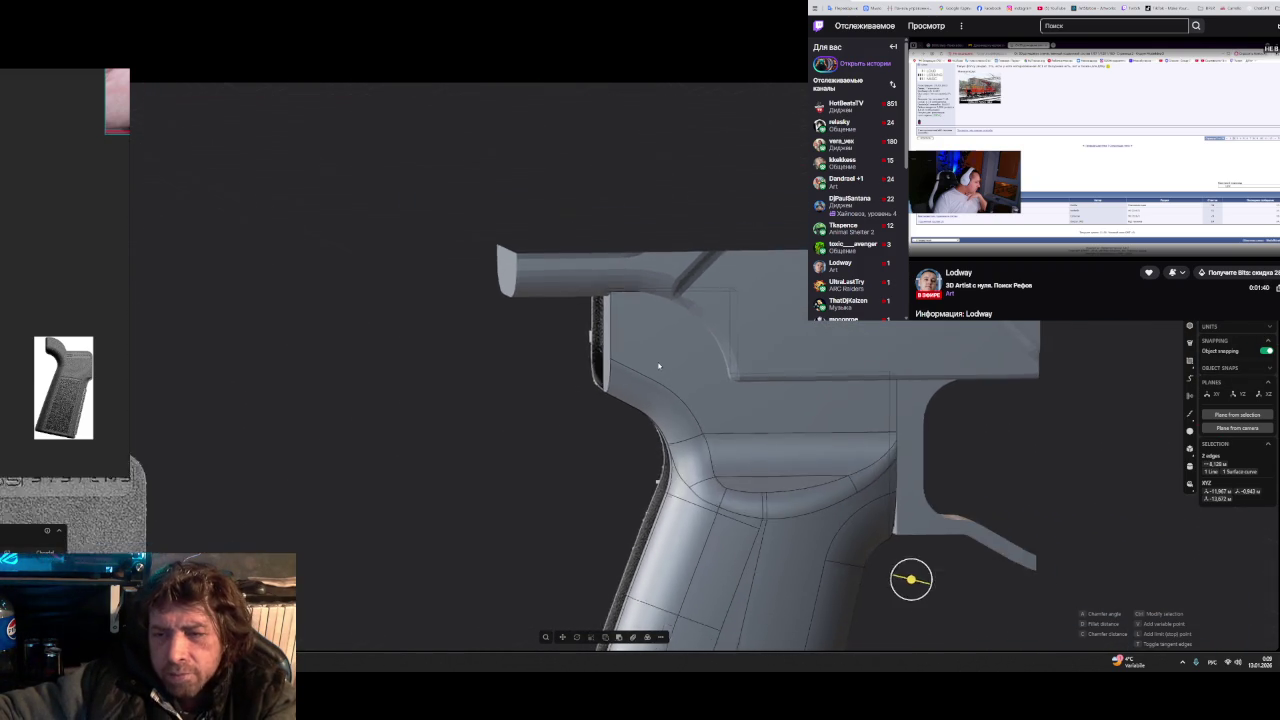
scroll(660, 365, down, 2)
scroll(665, 388, down, 2)
mouse_move(928, 436)
middle_down()
mouse_move(940, 449)
mouse_move(908, 508)
mouse_move(698, 391)
middle_up()
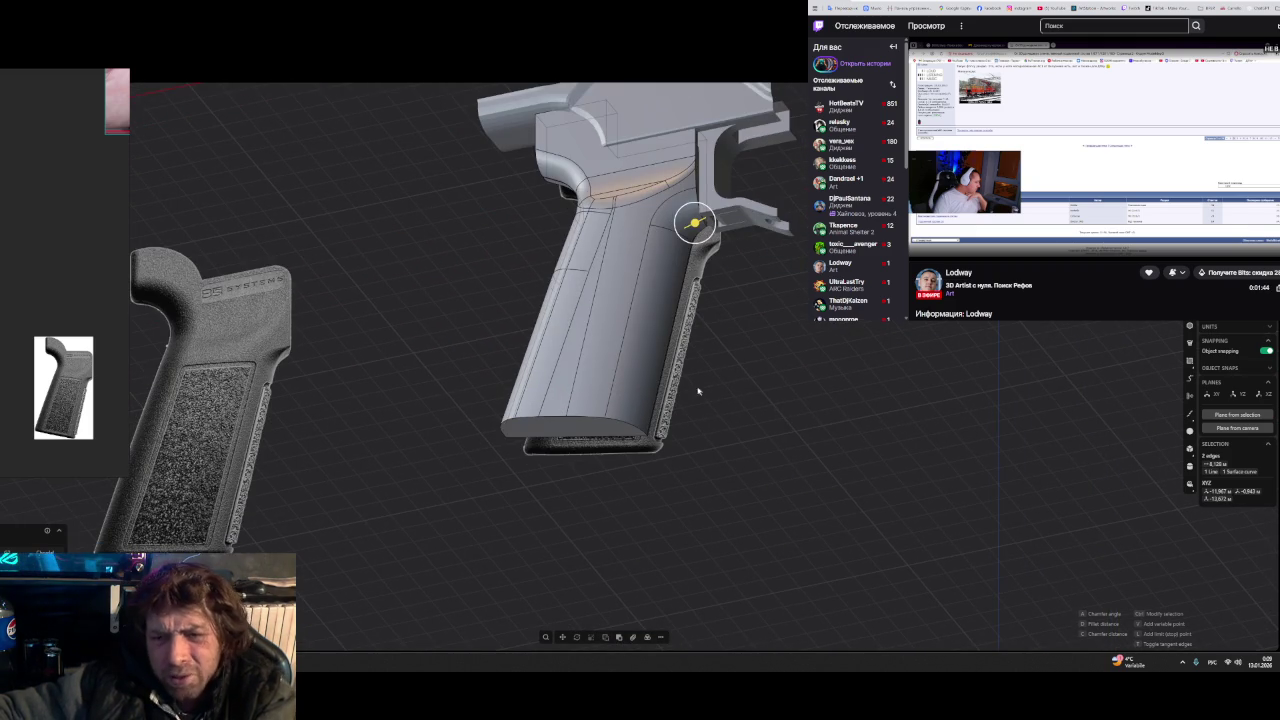
scroll(698, 391, up, 2)
scroll(657, 349, up, 2)
mouse_move(657, 349)
middle_down()
mouse_move(629, 334)
mouse_move(588, 339)
mouse_move(638, 345)
middle_up()
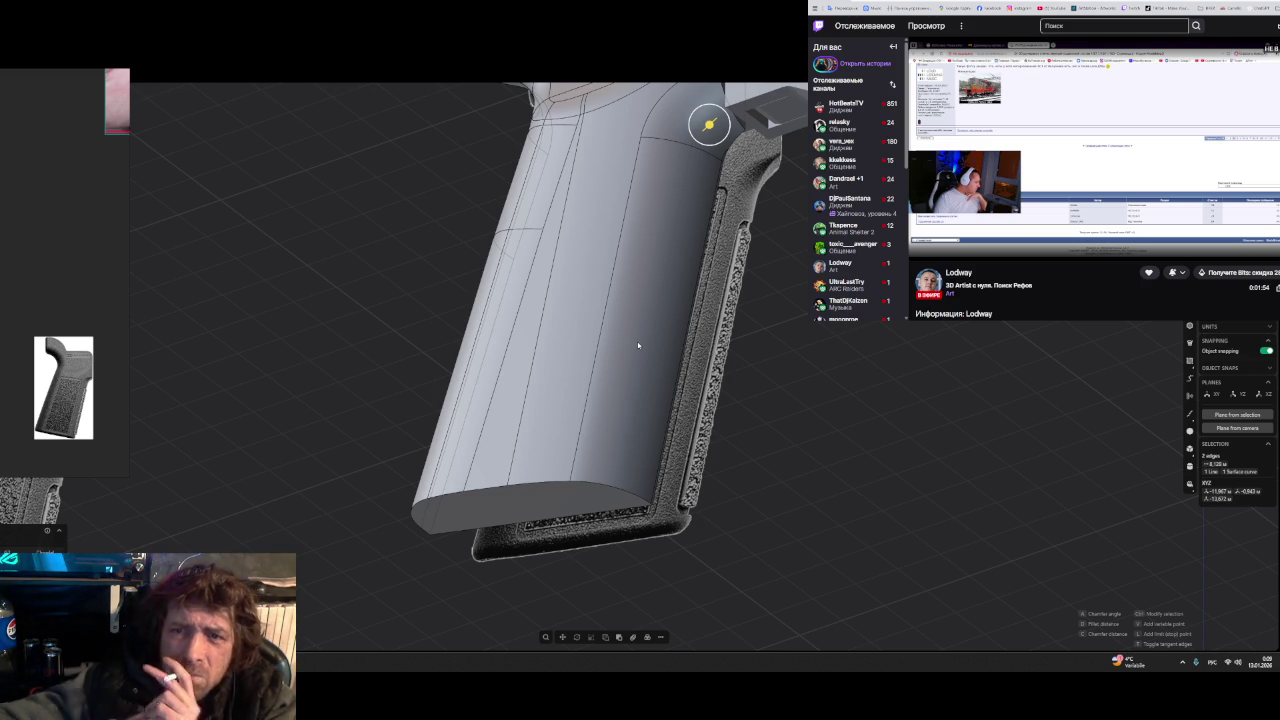
middle_drag(638, 345, 676, 345)
scroll(676, 345, up, 3)
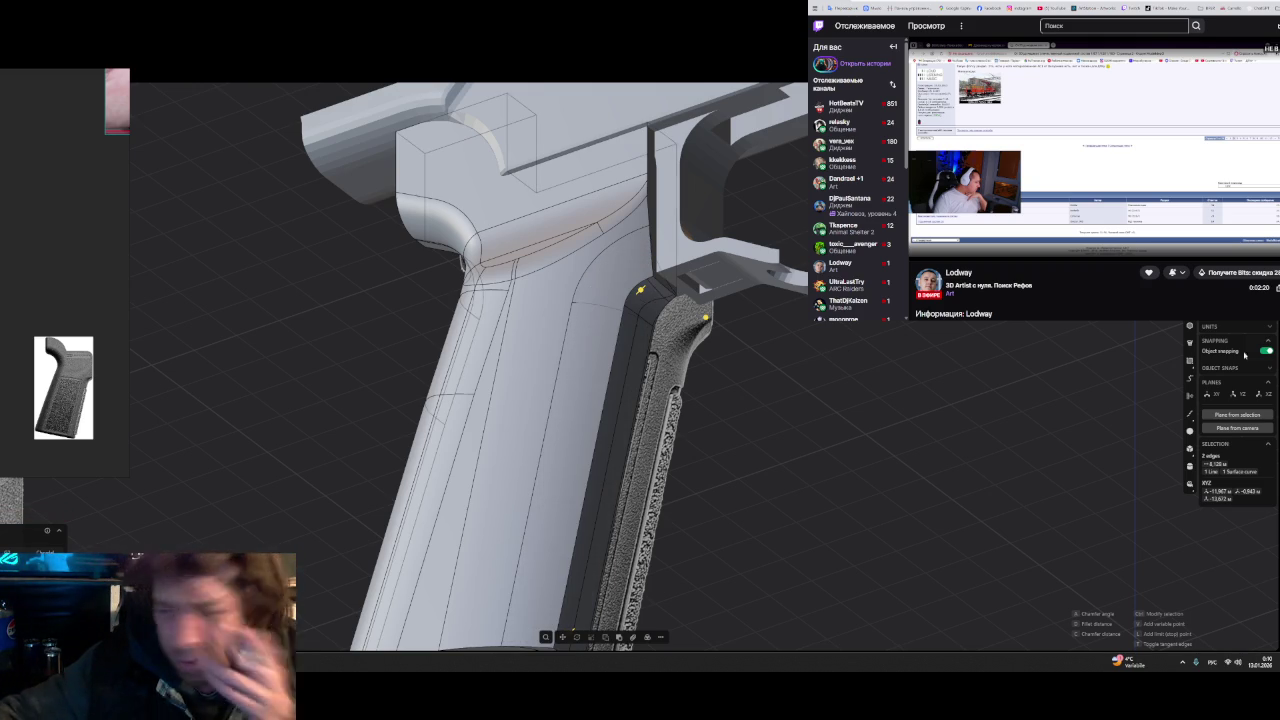
drag(646, 296, 705, 322)
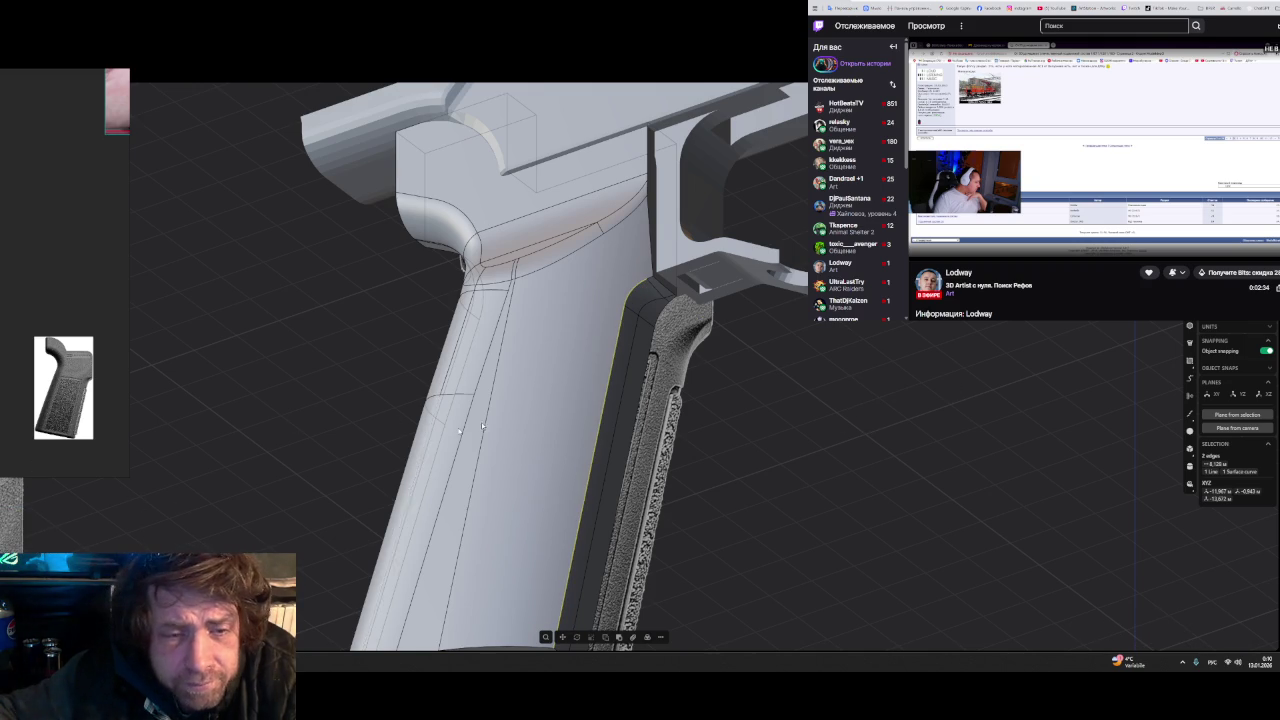
- Try a fillet on the selected grip edges and cancel the failed oversized result
click(650, 280)
key(f)
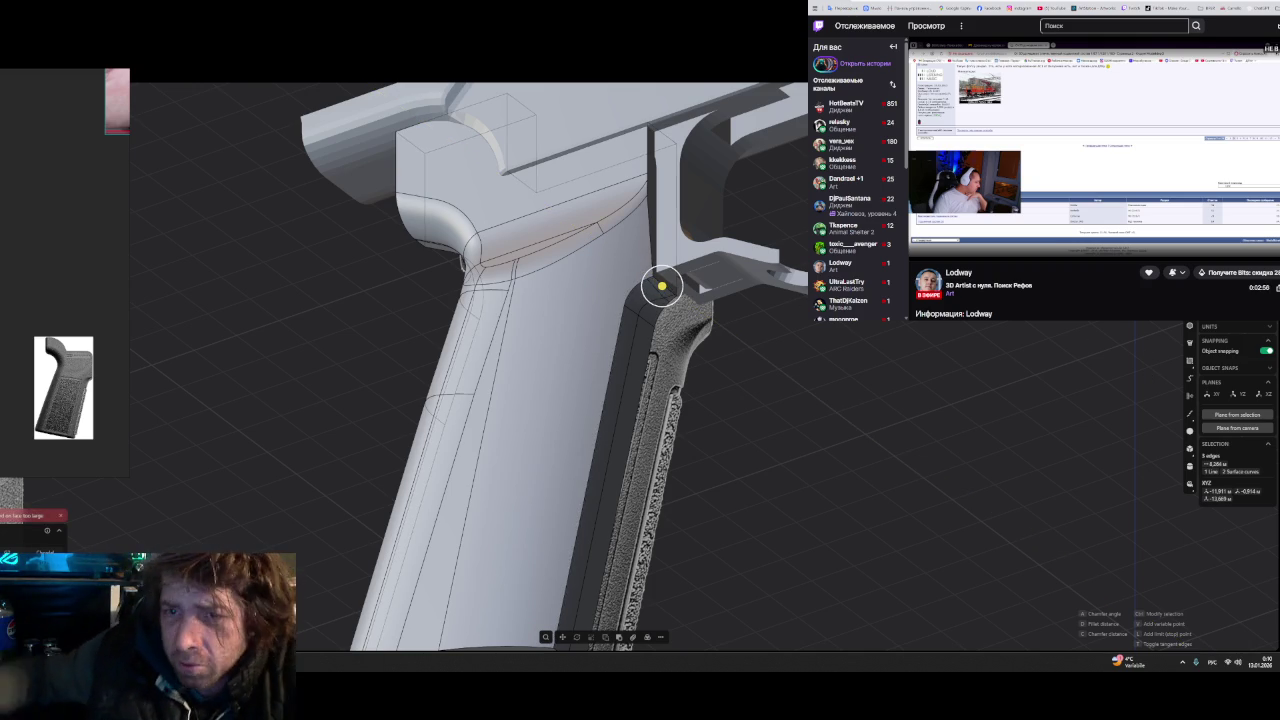
key(Escape)
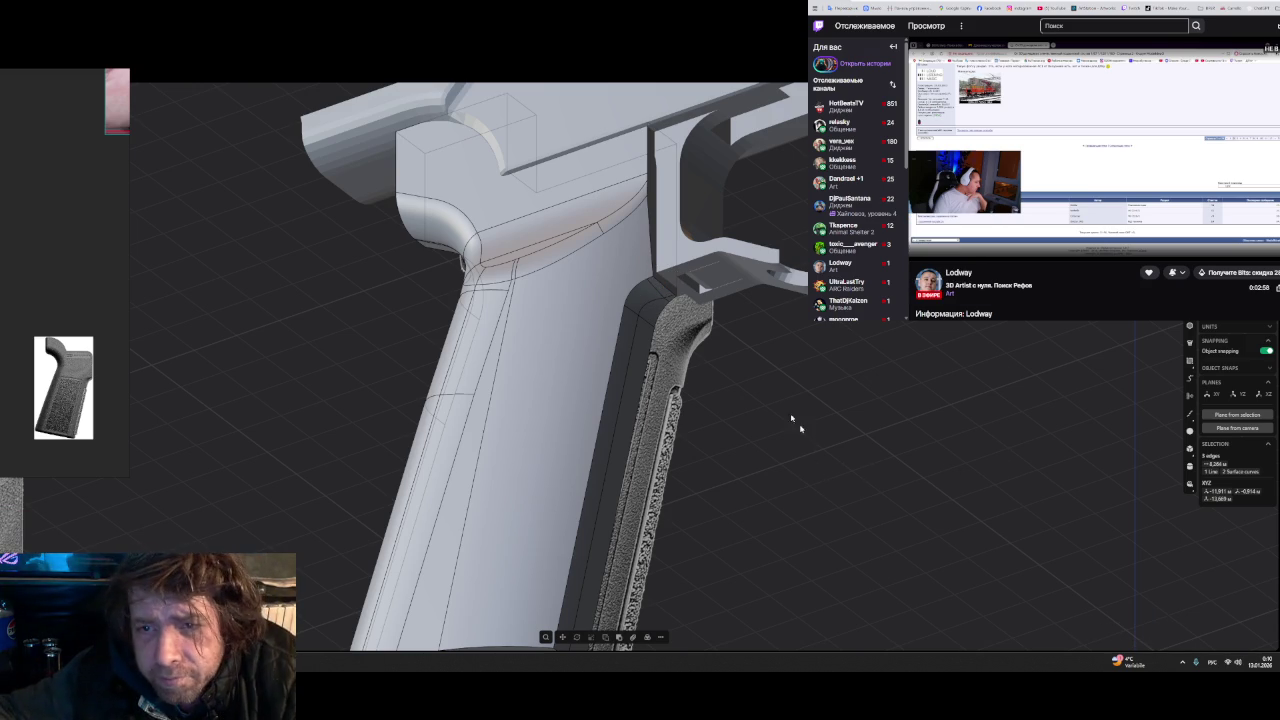
- Fillet the front grip edge chain at about 0.17 units and confirm it
click(608, 383)
key(f)
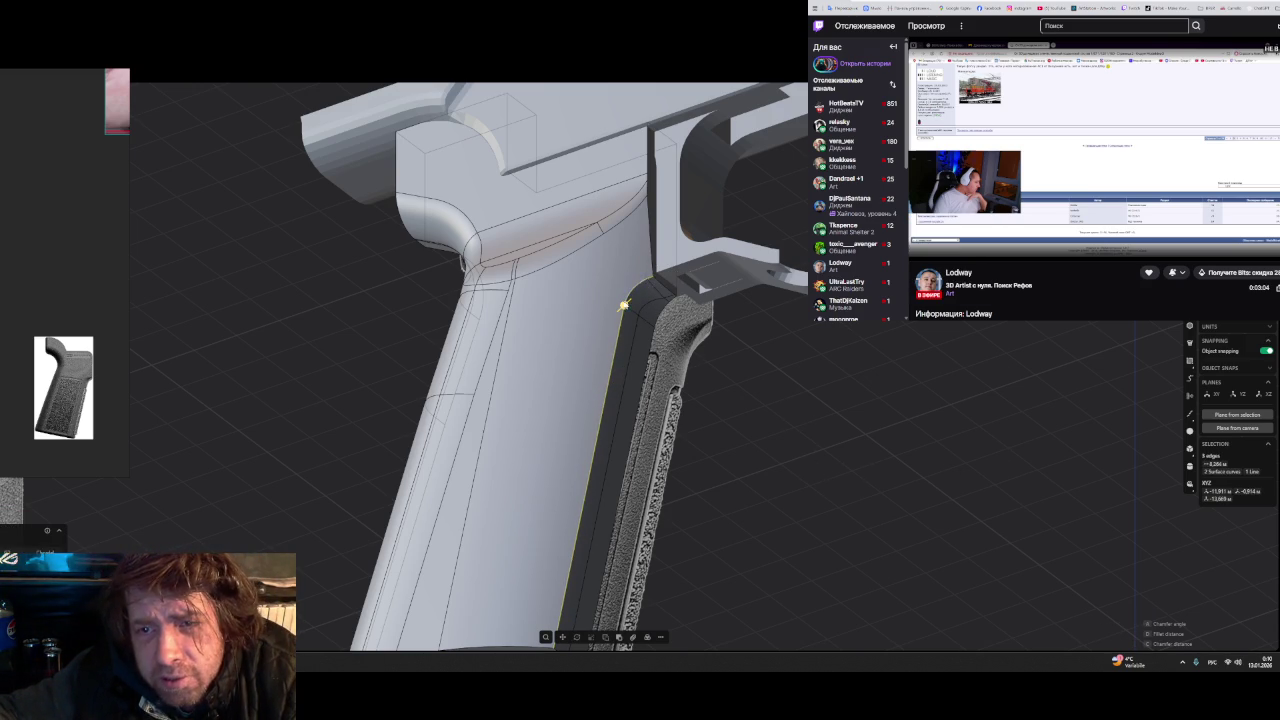
mouse_move(626, 306)
mouse_down()
mouse_move(636, 316)
mouse_move(621, 271)
mouse_up()
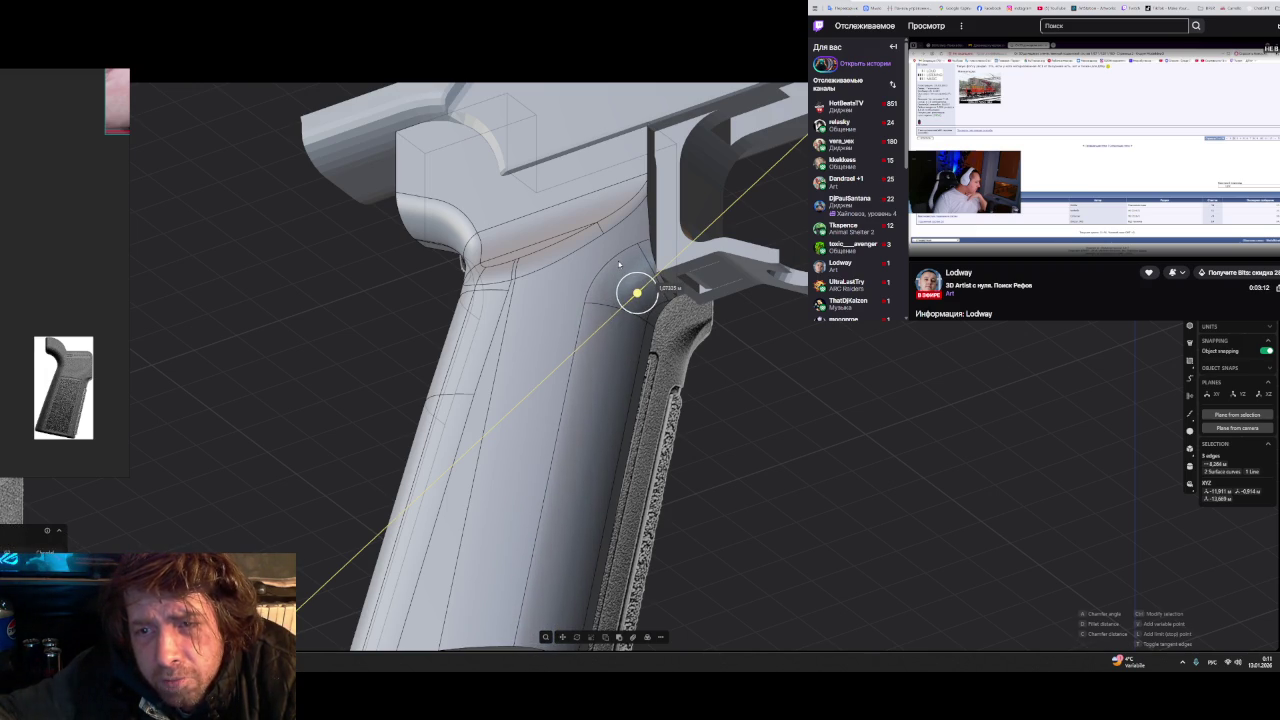
drag(619, 264, 619, 264)
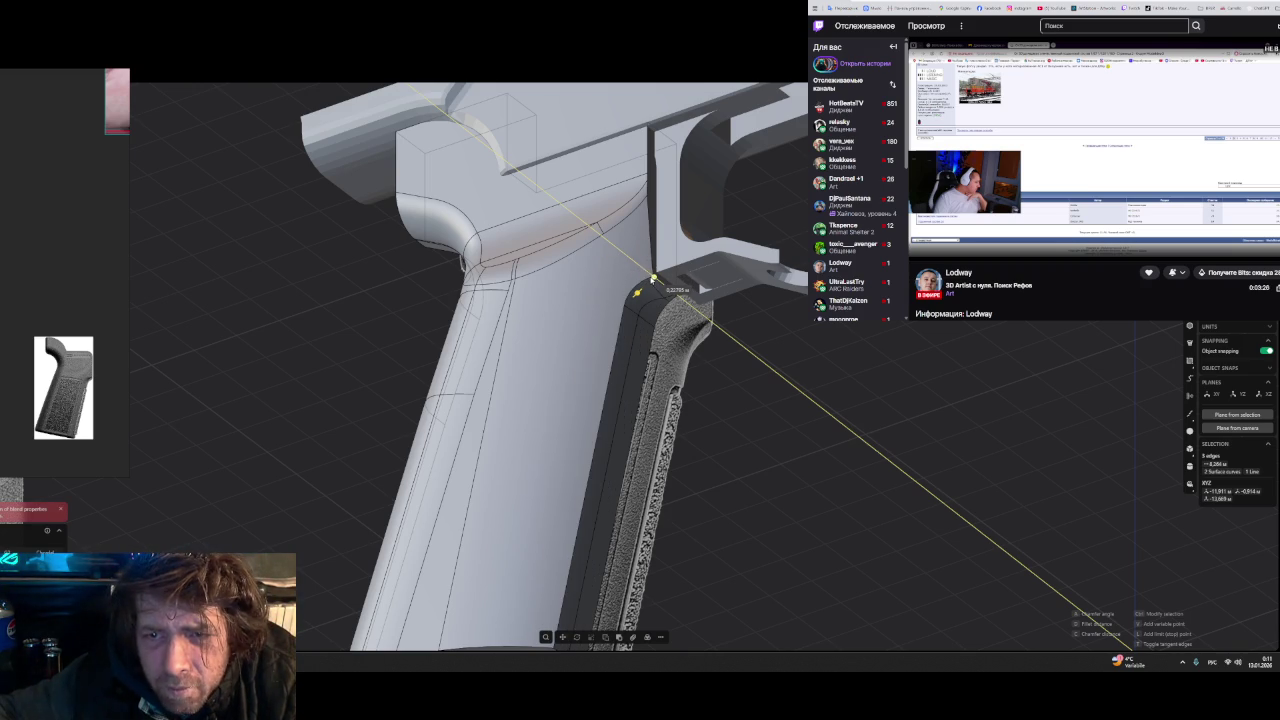
drag(651, 279, 648, 284)
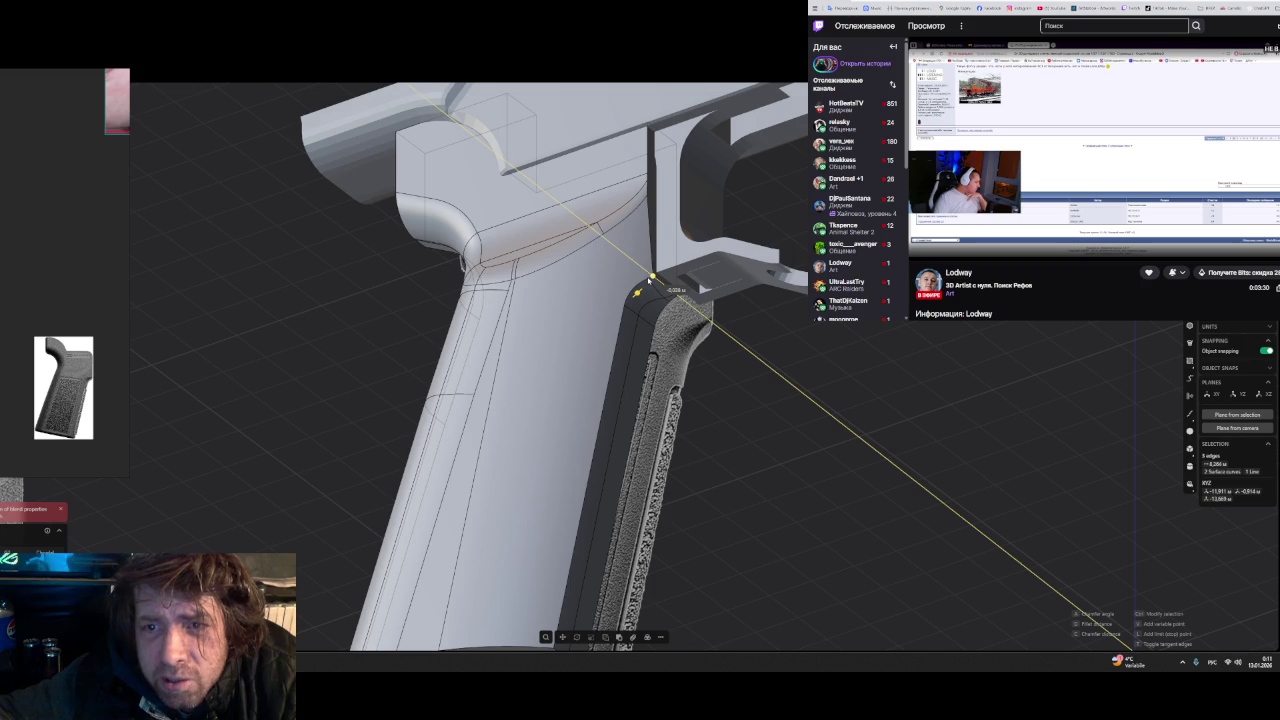
drag(648, 279, 650, 281)
key(Return)
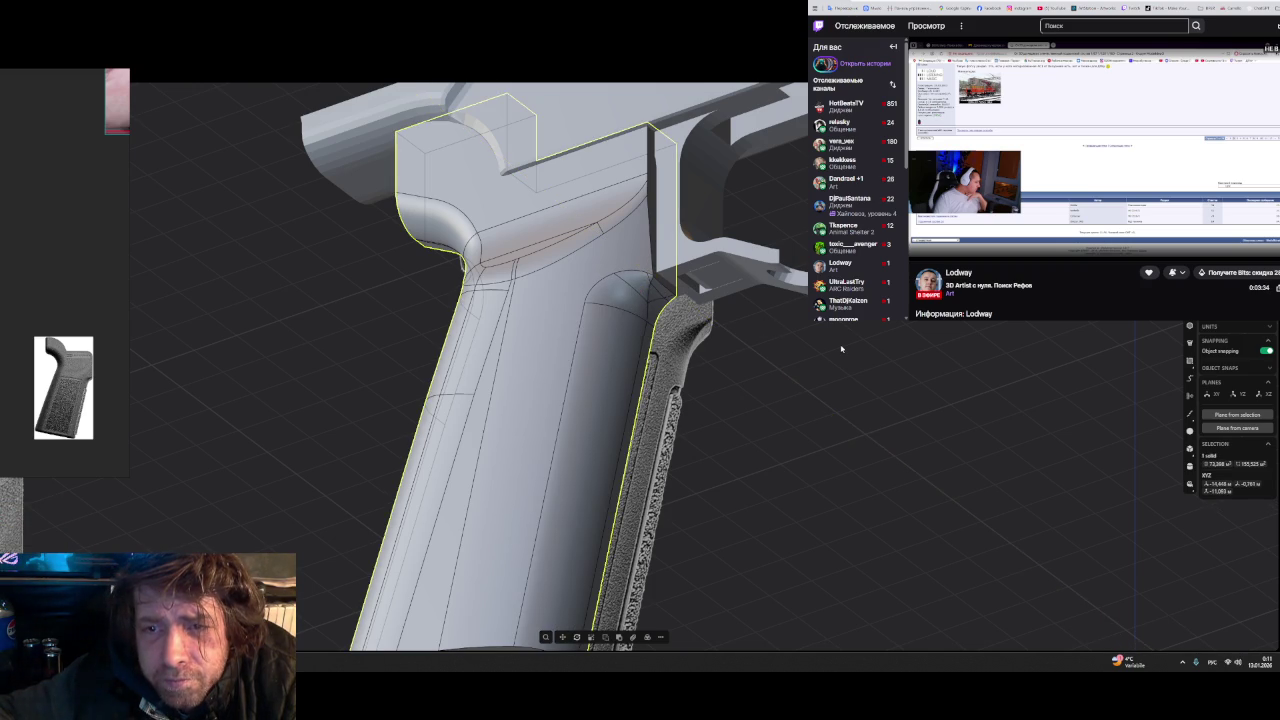
middle_drag(583, 345, 580, 328)
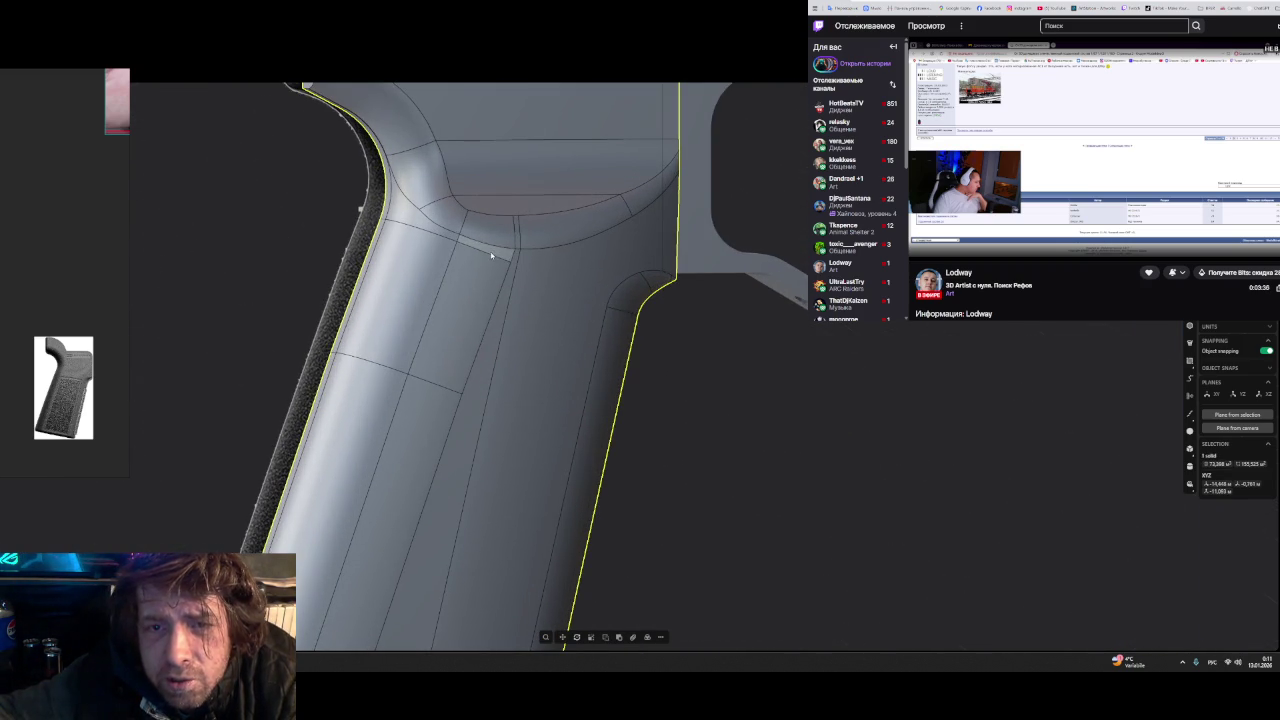
click(474, 288)
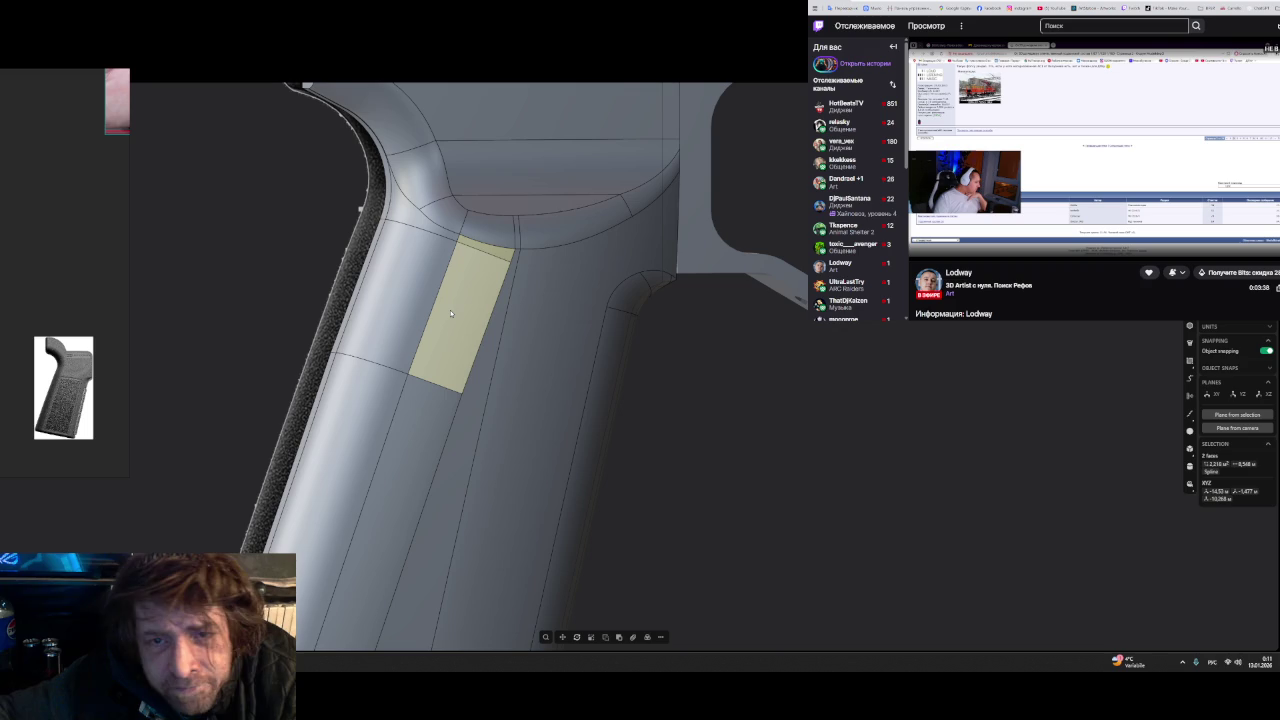
click(411, 218)
click(402, 255)
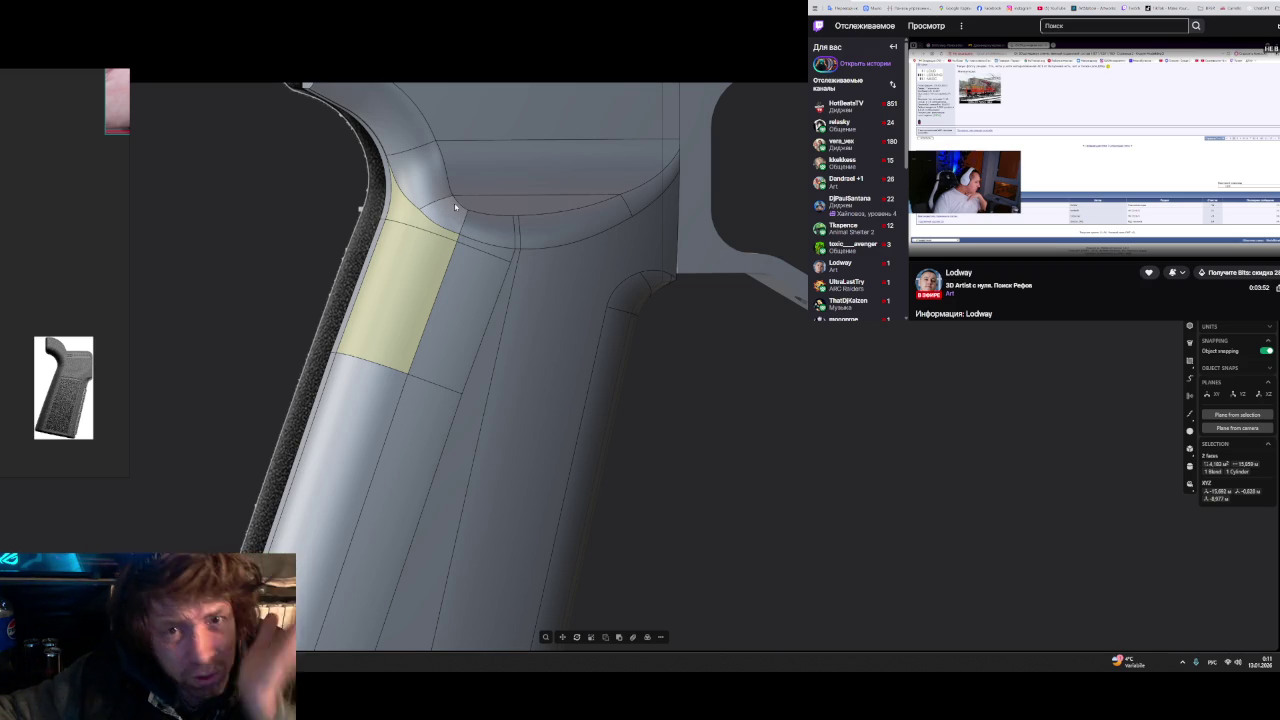
click(767, 383)
mouse_move(767, 383)
middle_down()
mouse_move(666, 371)
mouse_move(620, 336)
middle_up()
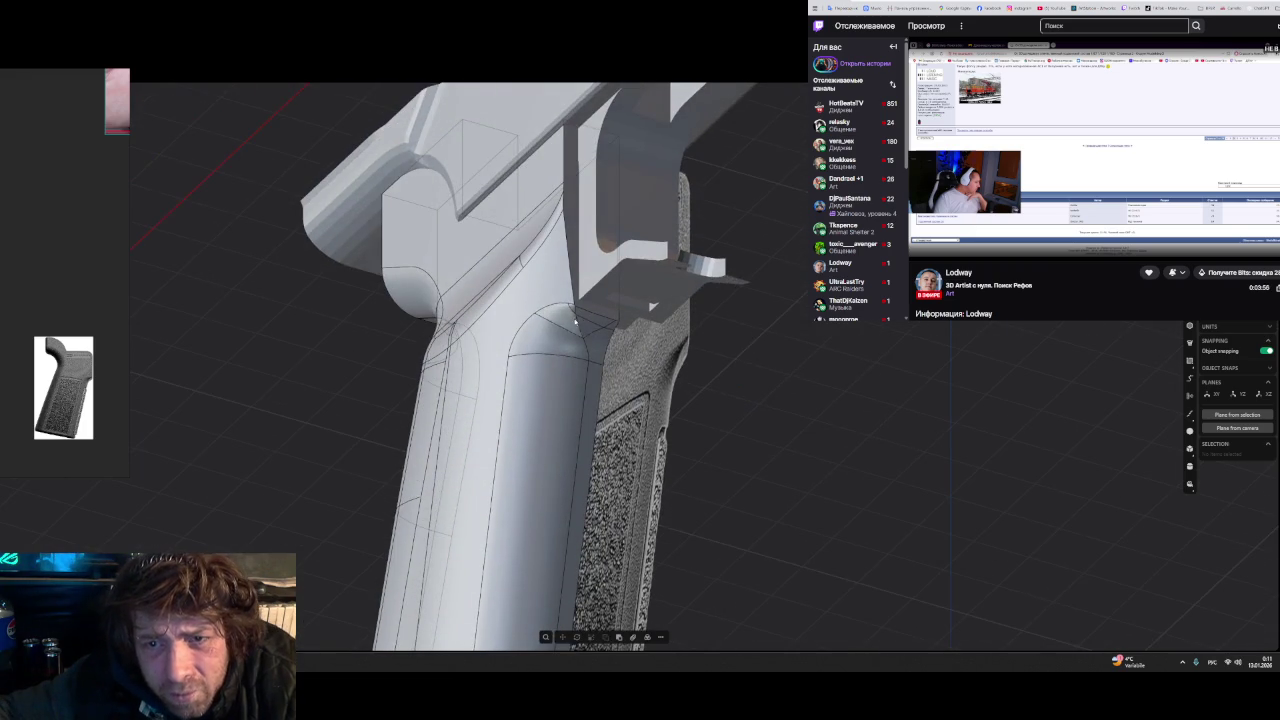
scroll(575, 320, up, 3)
scroll(575, 318, up, 2)
click(575, 310)
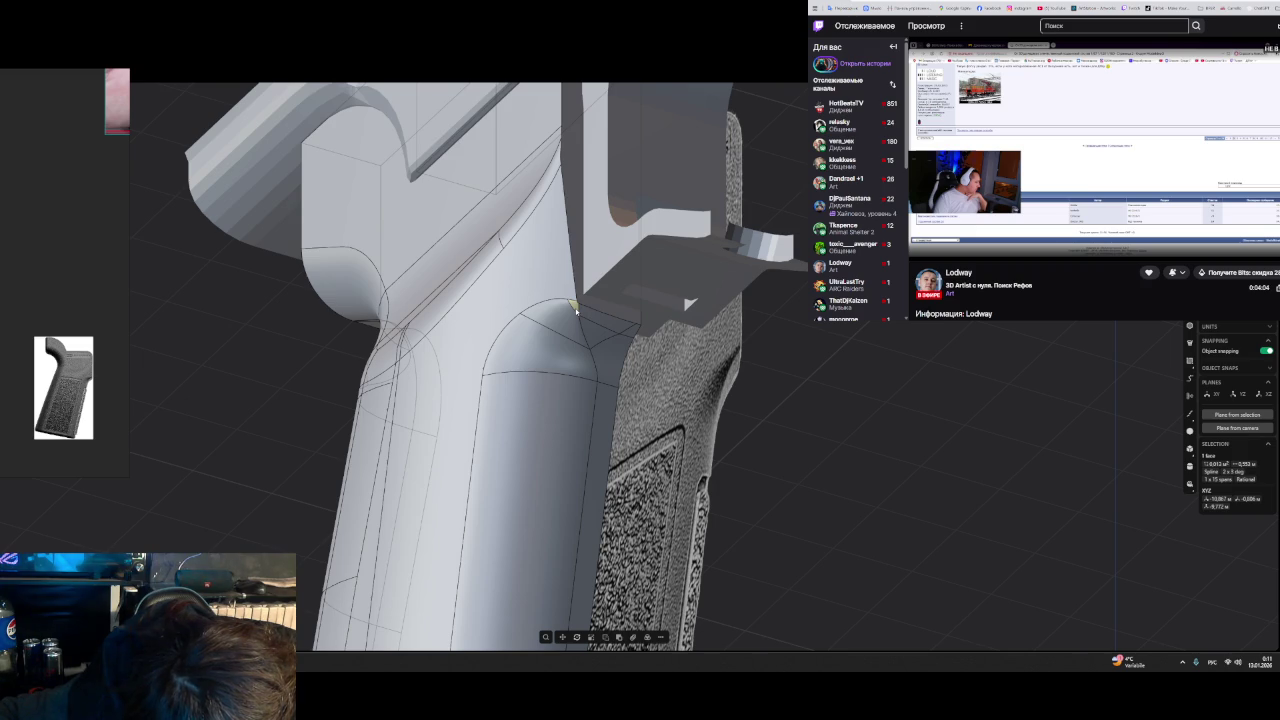
mouse_move(575, 310)
middle_down()
mouse_move(808, 394)
mouse_move(851, 423)
middle_up()
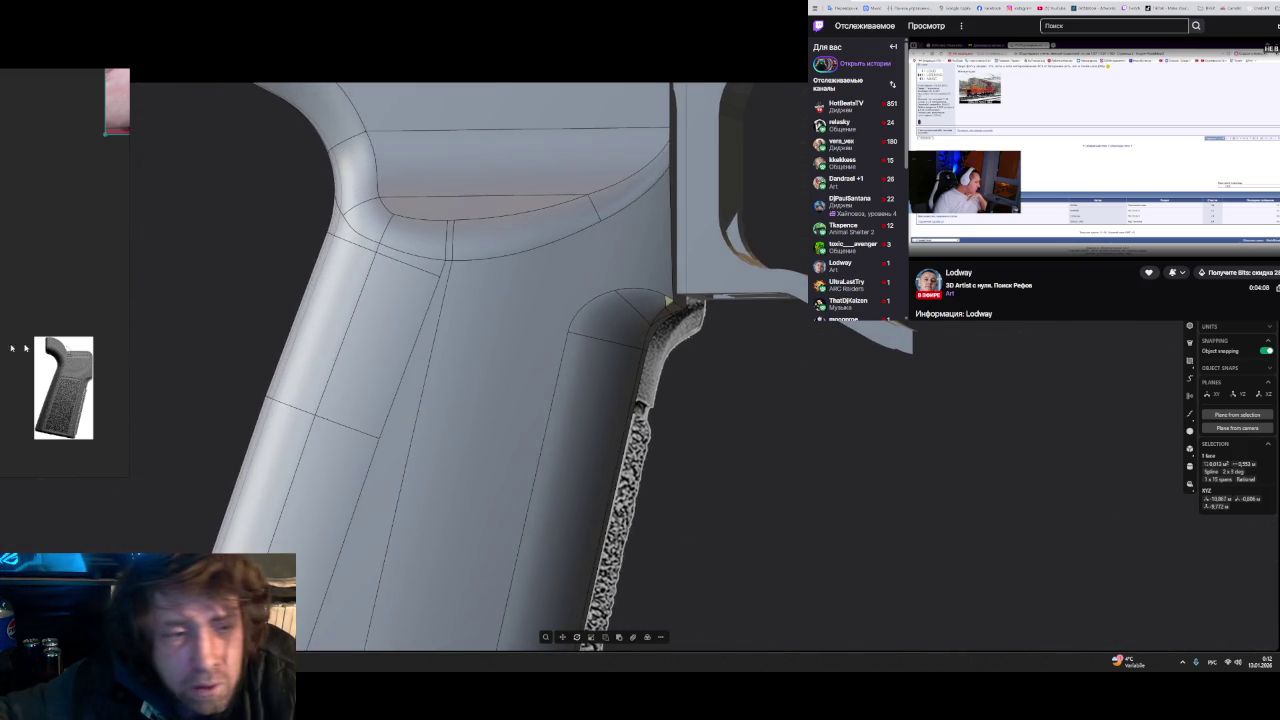
scroll(396, 382, up, 2)
- Zoom into the grip reference photo, then hide the PureRef overlay with Alt+Tab
scroll(420, 375, up, 2)
scroll(440, 368, up, 2)
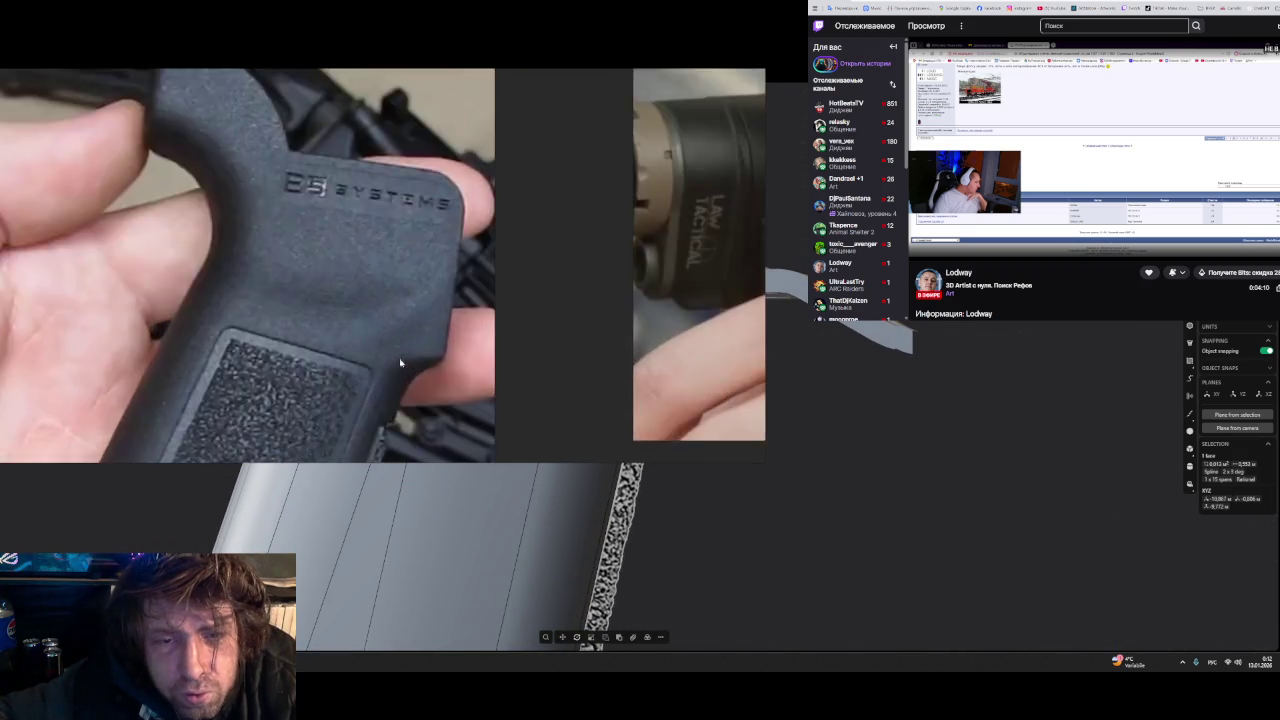
scroll(448, 364, up, 2)
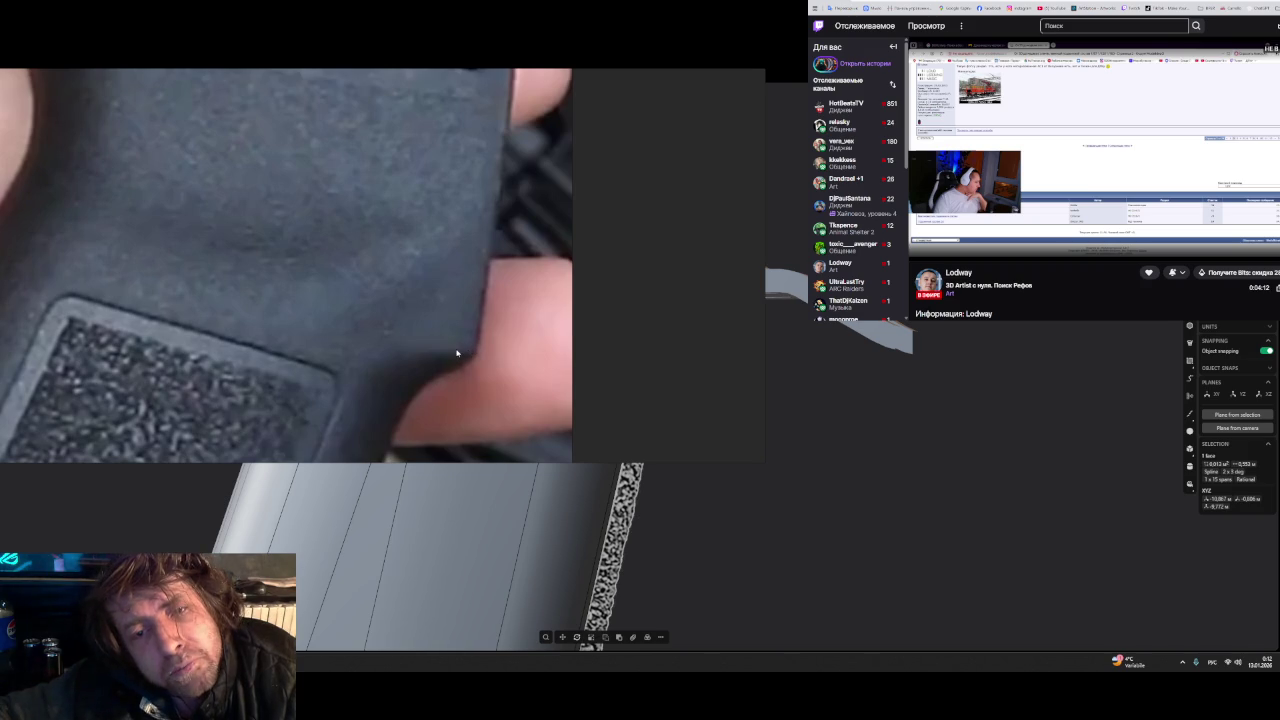
key(alt+Tab)
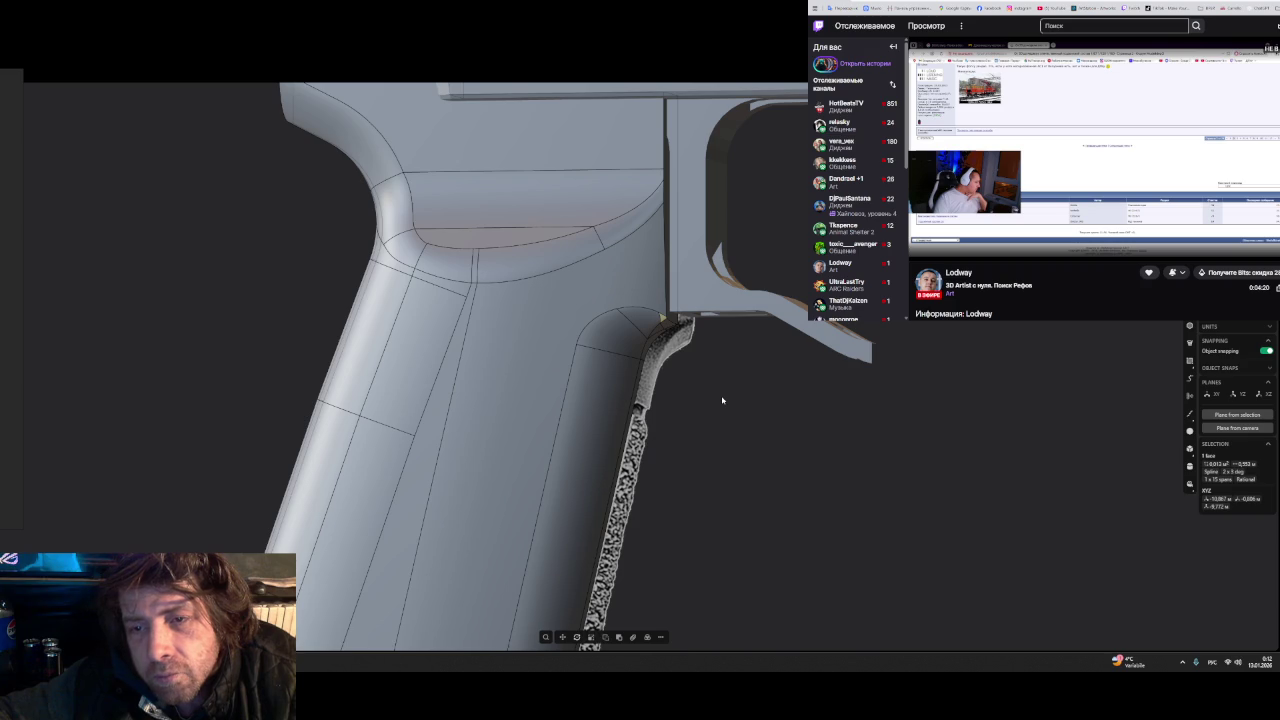
click(466, 296)
key(Escape)
double_click(628, 356)
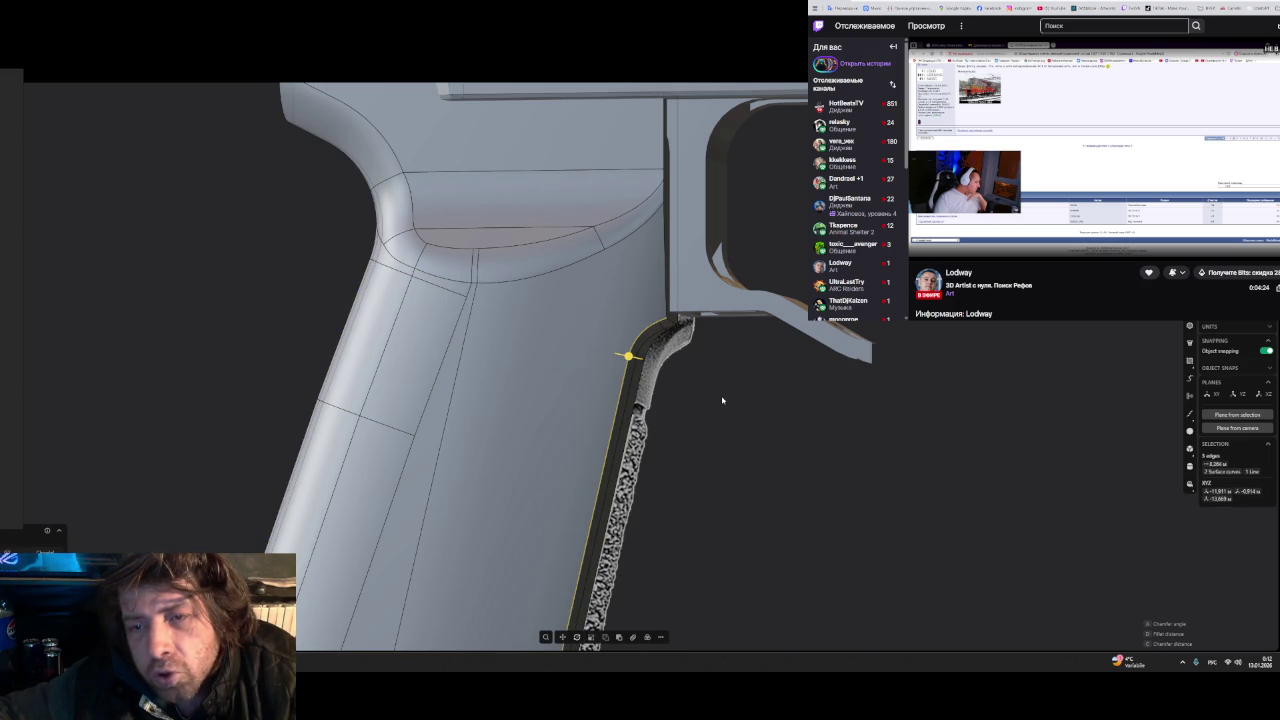
mouse_move(755, 417)
middle_down()
mouse_move(697, 376)
mouse_move(742, 293)
mouse_move(774, 291)
mouse_move(767, 336)
mouse_move(609, 277)
mouse_move(586, 306)
mouse_move(601, 444)
mouse_move(629, 443)
mouse_move(700, 285)
mouse_move(703, 417)
mouse_move(766, 451)
mouse_move(708, 444)
mouse_move(602, 305)
mouse_move(619, 184)
mouse_move(622, 300)
middle_up()
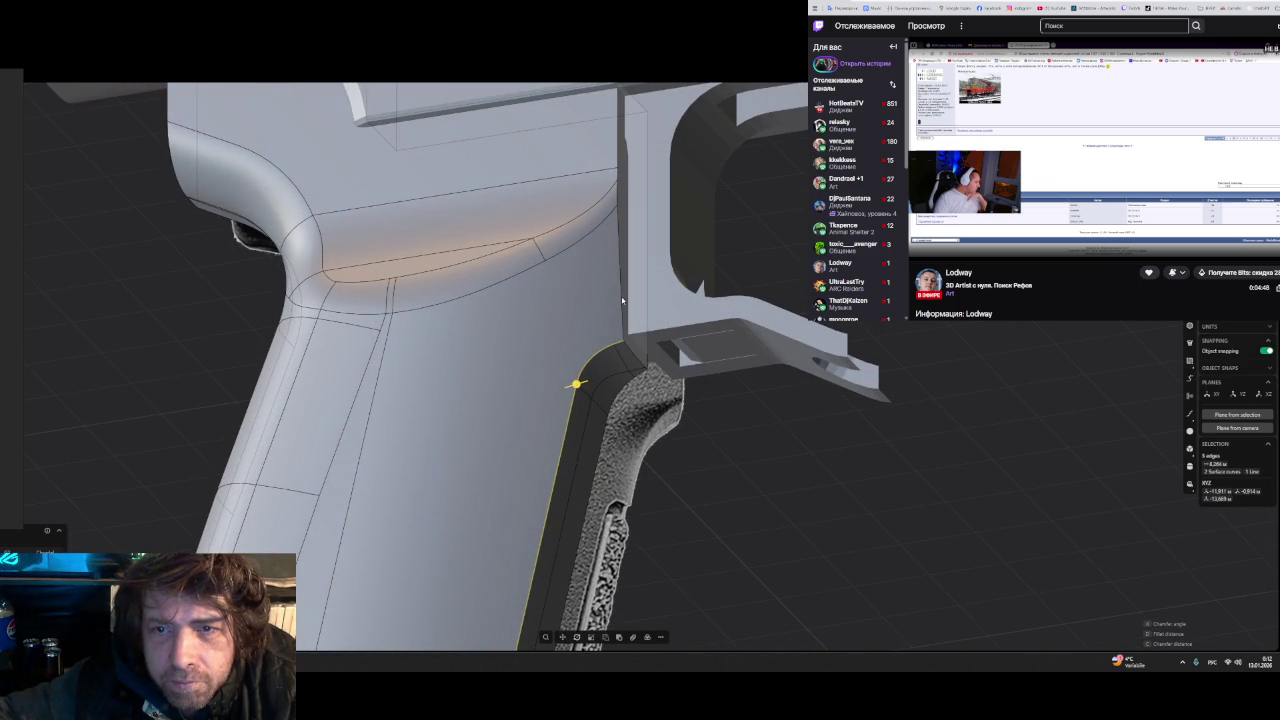
click(622, 300)
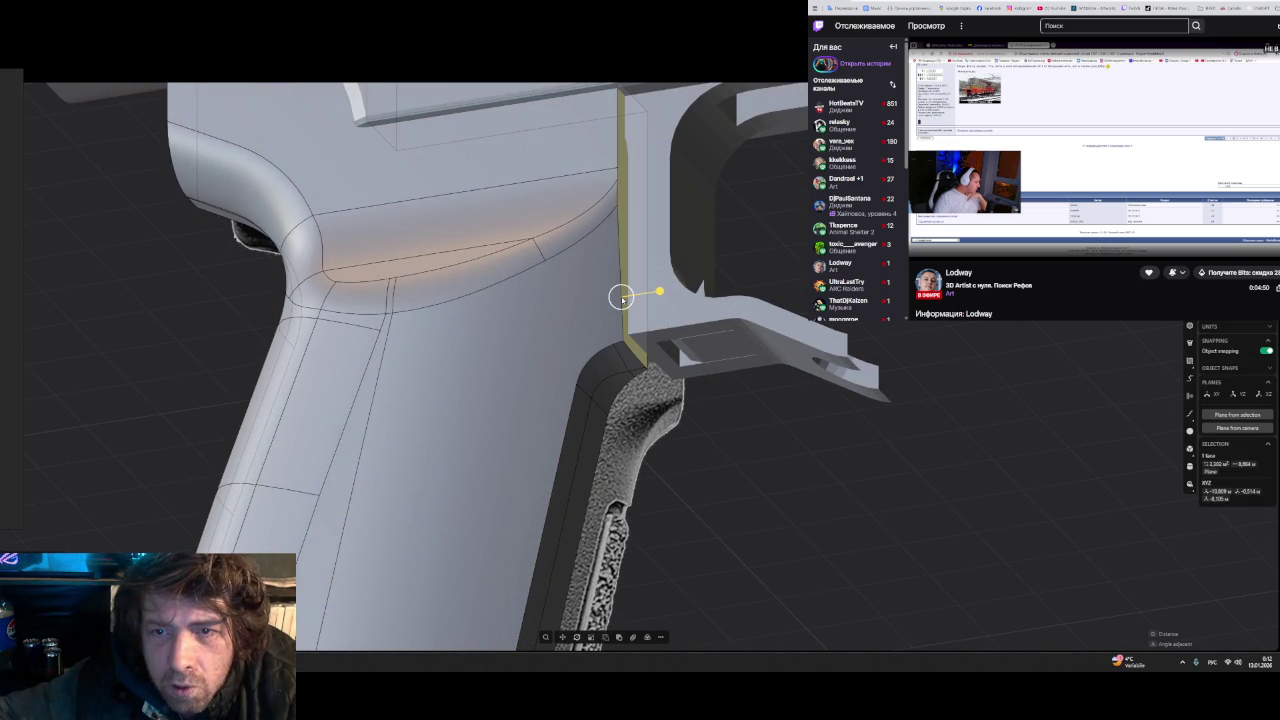
click(620, 297)
key(f)
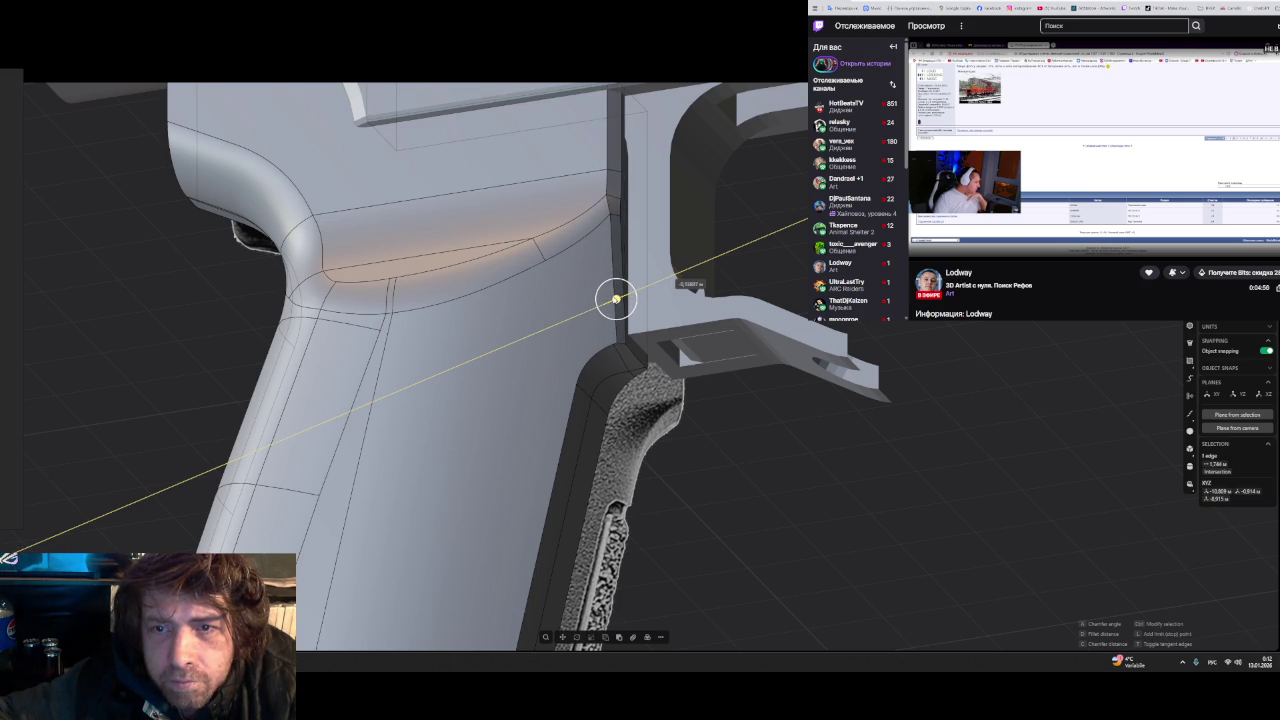
click(616, 299)
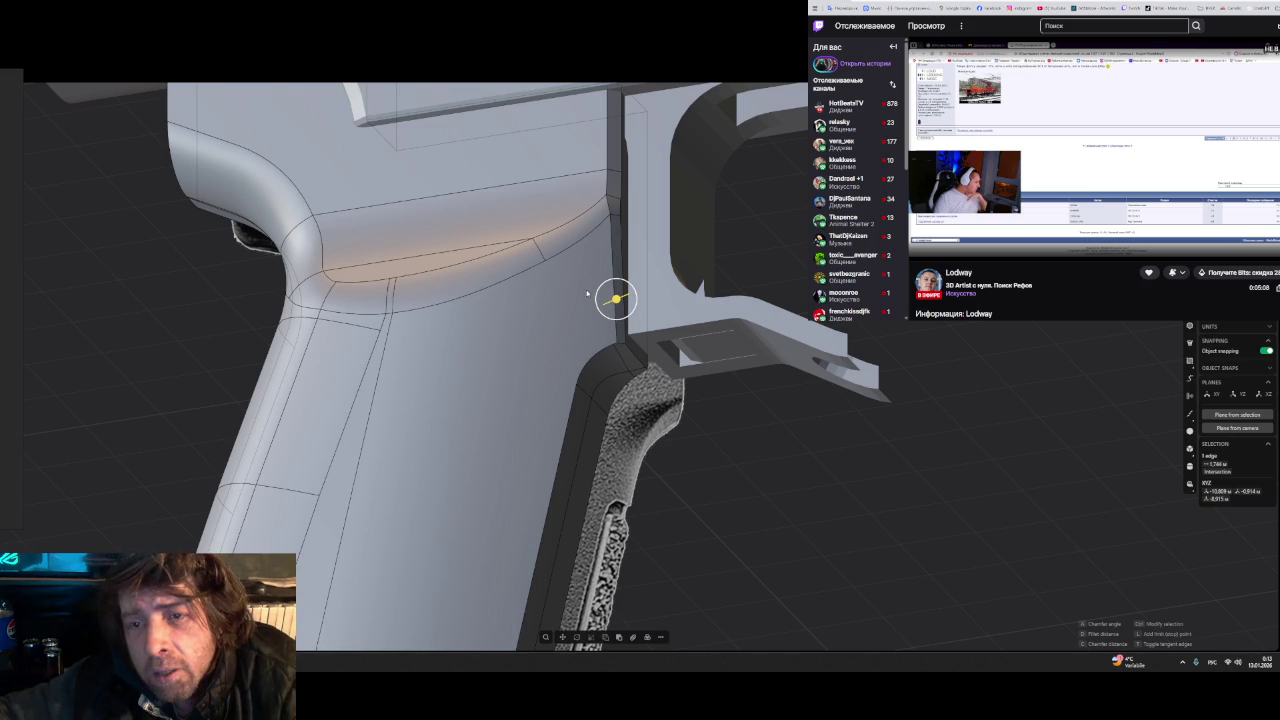
click(606, 293)
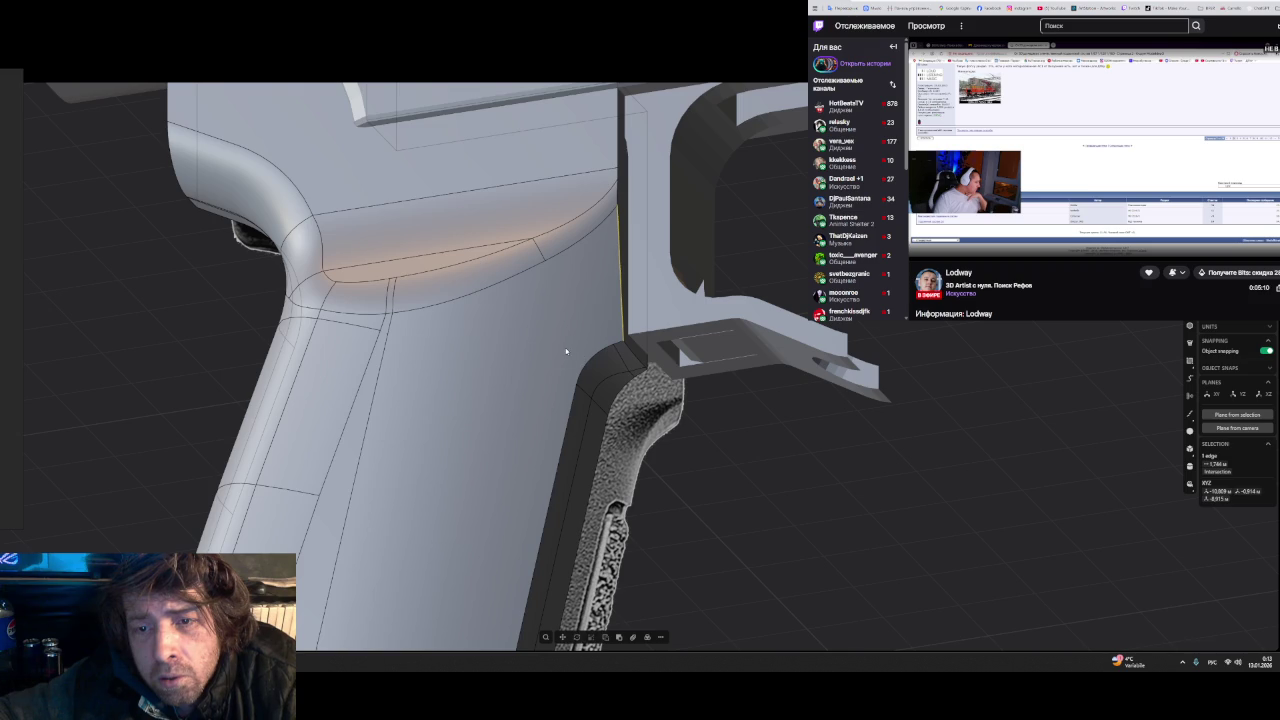
scroll(534, 372, down, 2)
scroll(531, 373, down, 2)
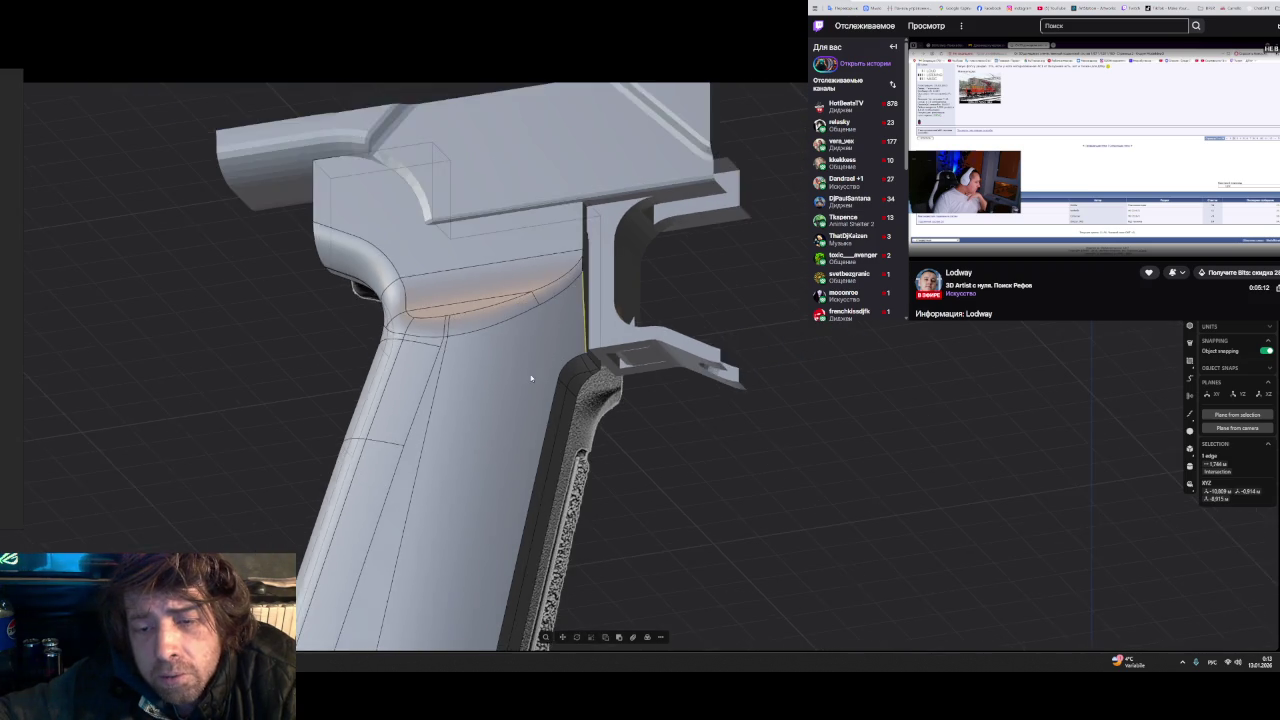
scroll(531, 374, down, 2)
middle_drag(530, 440, 545, 438)
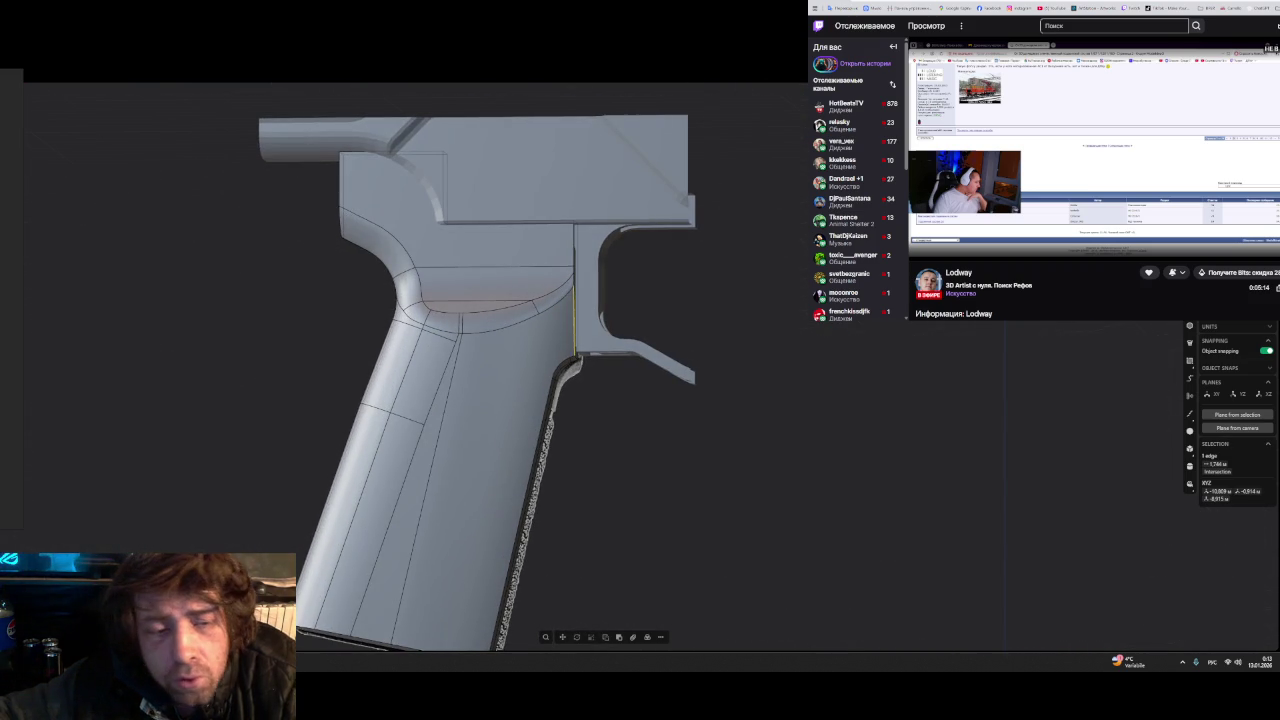
key(alt+Tab)
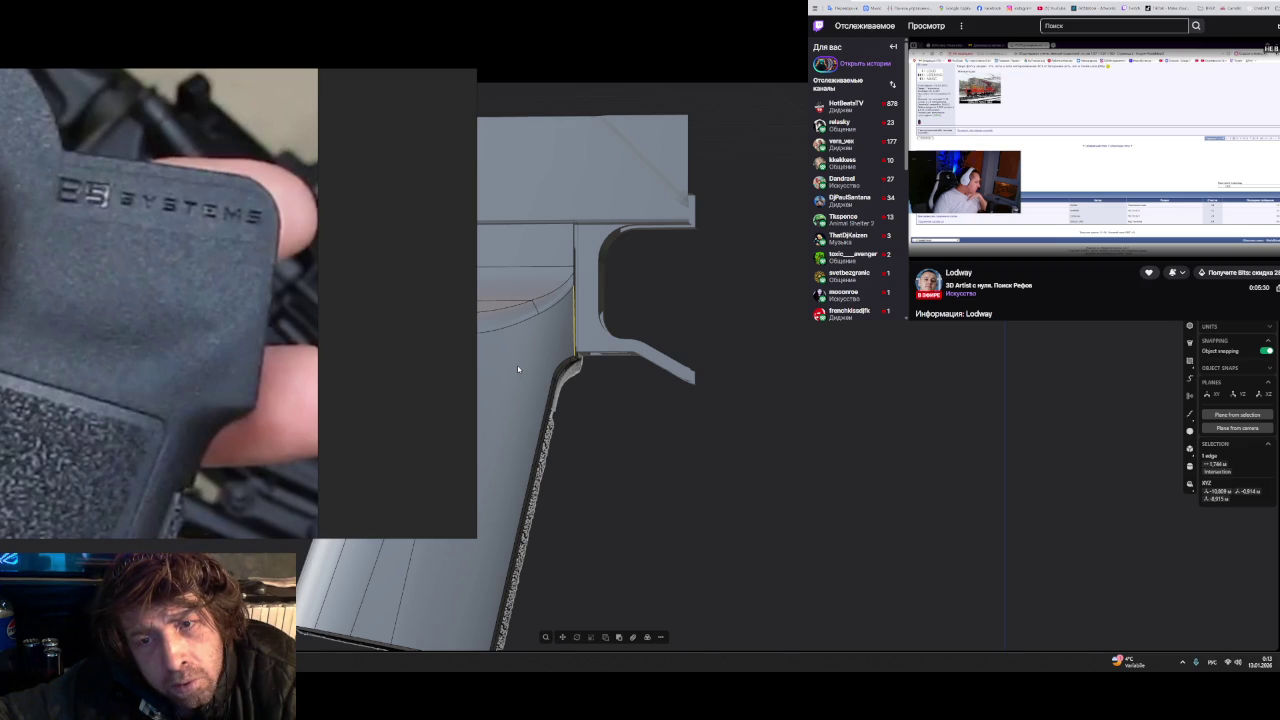
middle_drag(517, 369, 596, 346)
scroll(596, 346, up, 2)
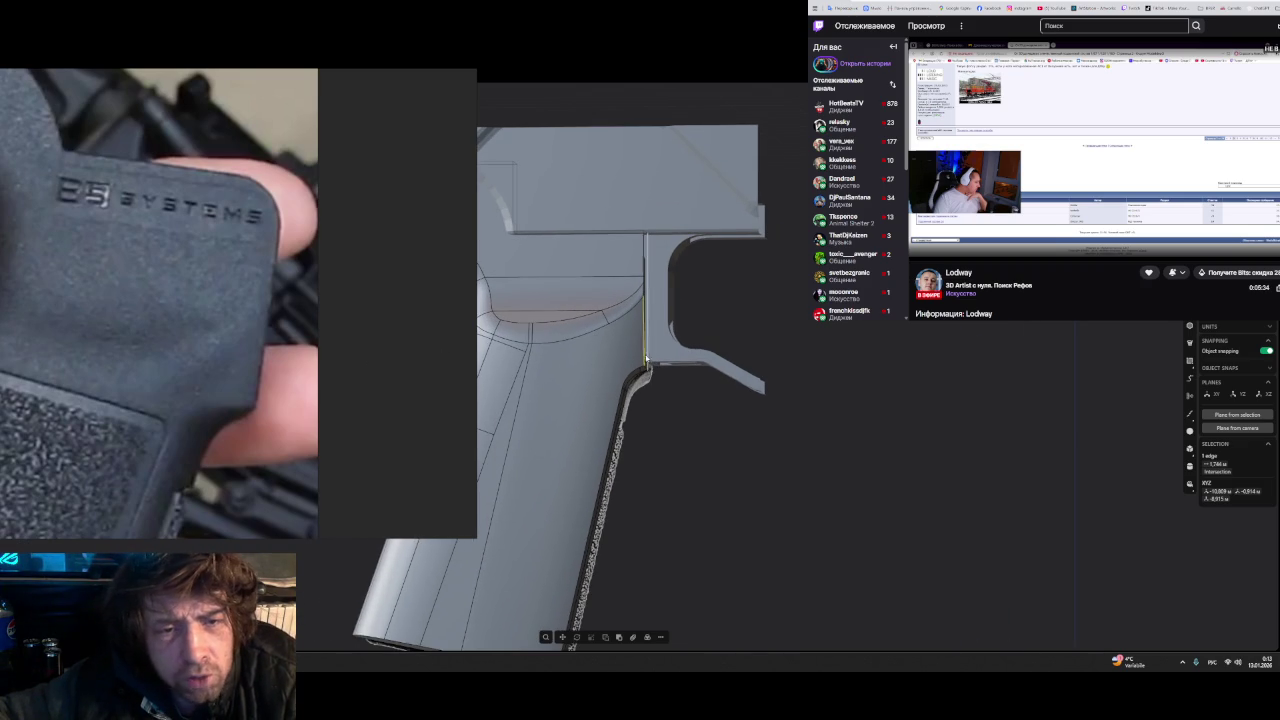
middle_drag(690, 398, 638, 376)
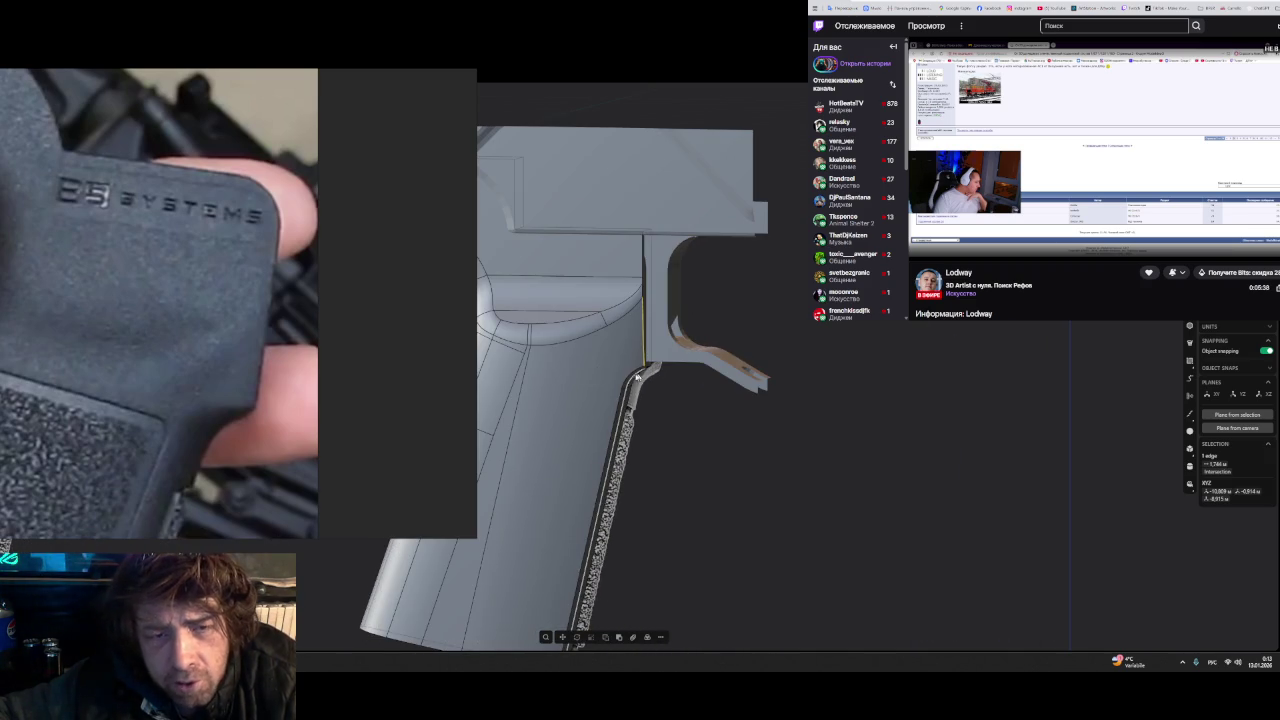
scroll(238, 365, down, 2)
scroll(238, 370, down, 2)
scroll(232, 385, down, 2)
scroll(229, 394, up, 4)
scroll(269, 425, up, 3)
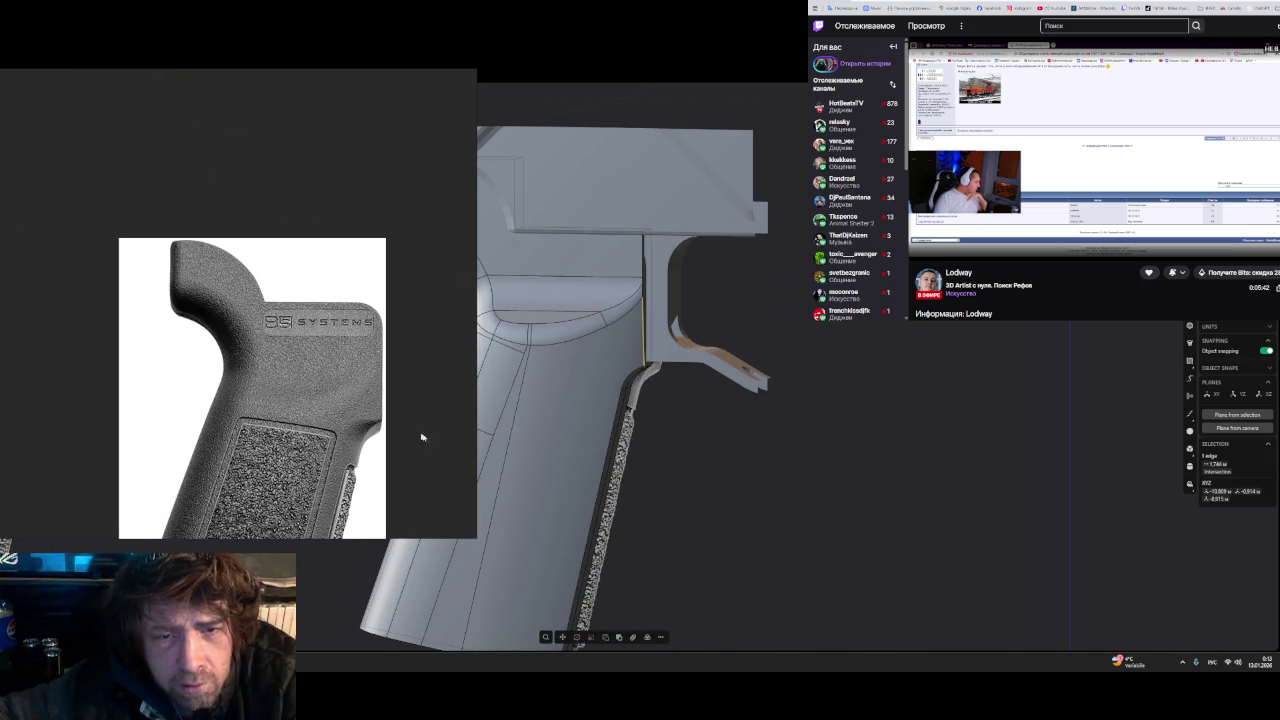
scroll(629, 363, up, 1)
scroll(629, 363, up, 1)
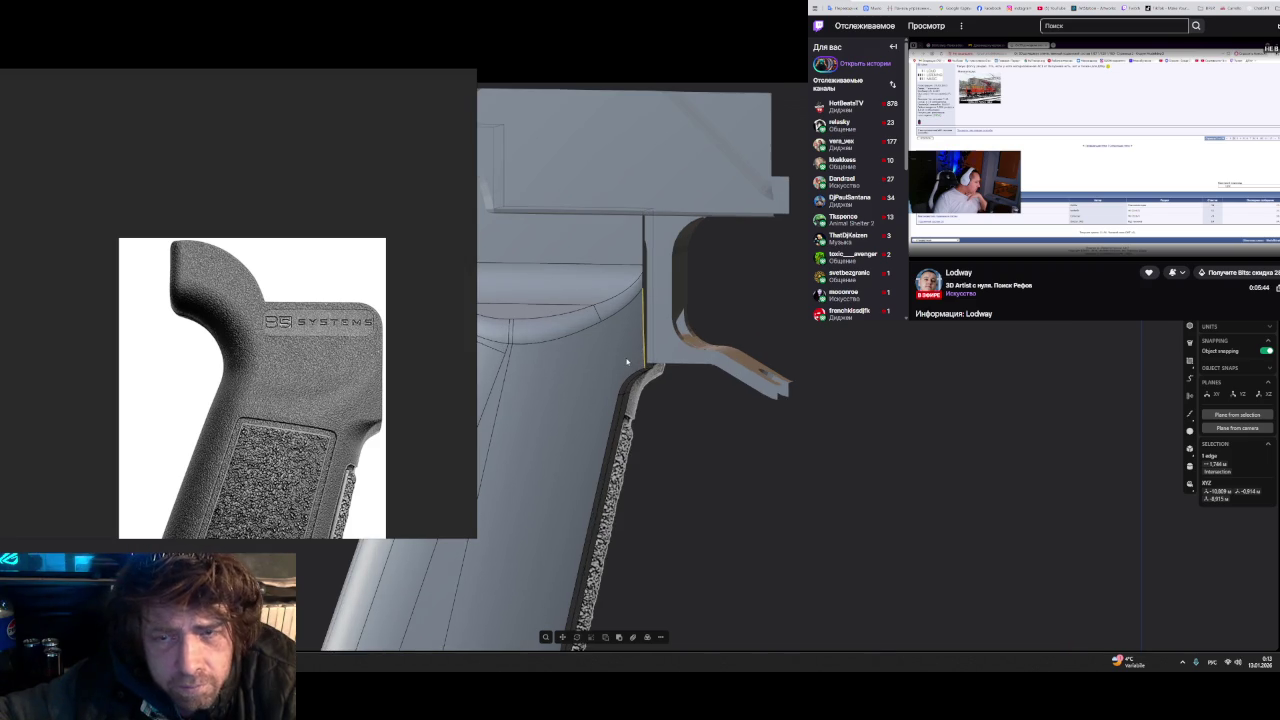
scroll(665, 378, up, 1)
mouse_move(665, 378)
middle_down()
mouse_move(480, 349)
mouse_move(578, 346)
mouse_move(598, 359)
mouse_move(577, 371)
mouse_move(655, 325)
middle_up()
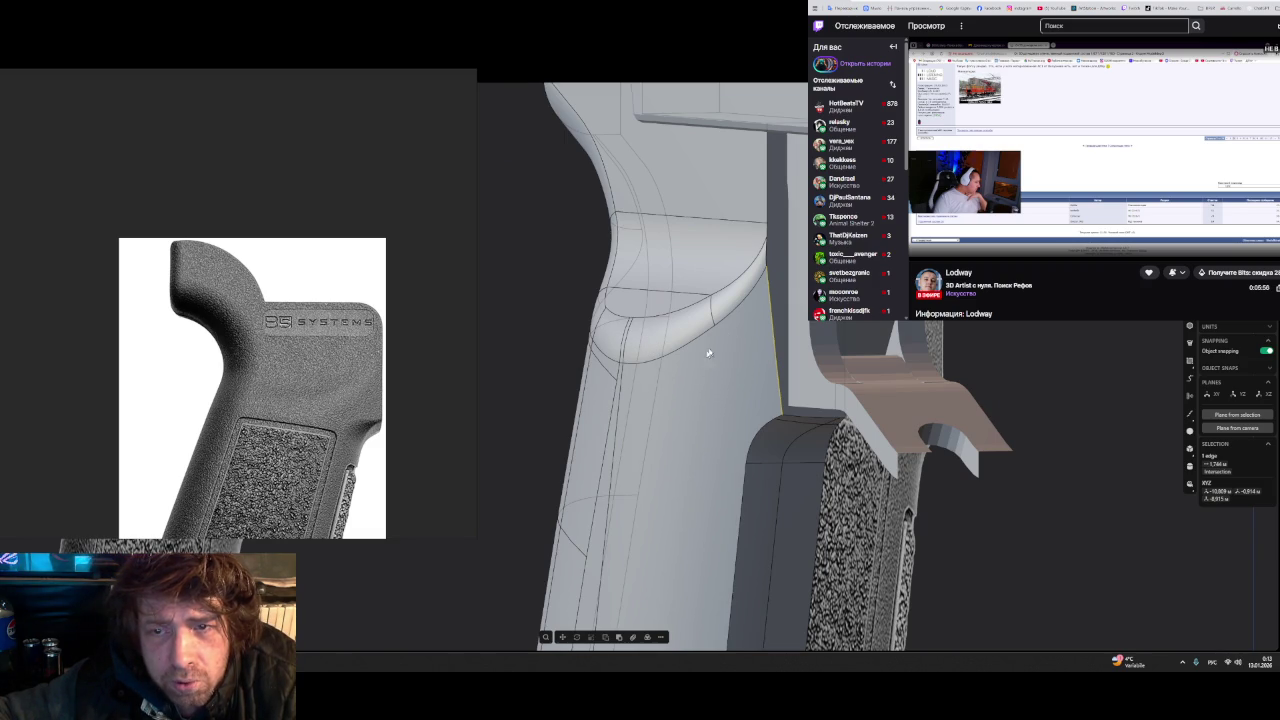
mouse_move(664, 380)
middle_down()
mouse_move(738, 388)
mouse_move(671, 359)
middle_up()
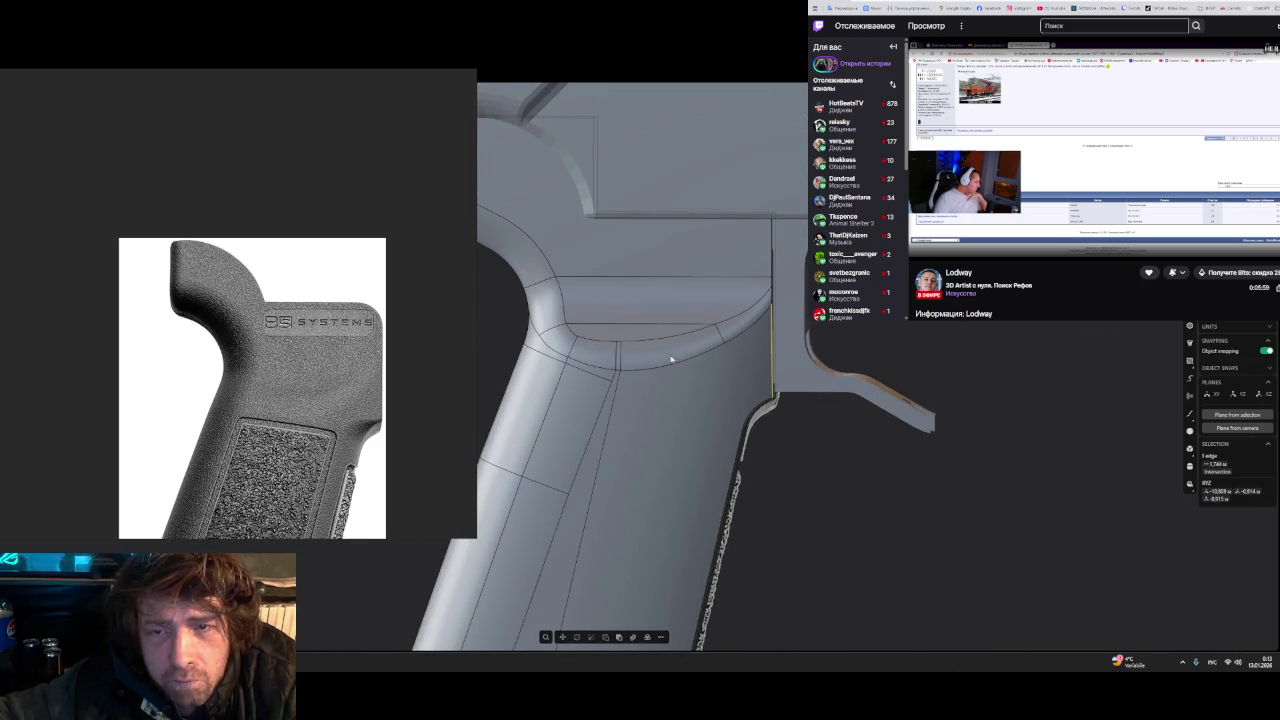
- Fillet the tangent chain of curved edges at the trigger-guard junction and commit it
click(538, 281)
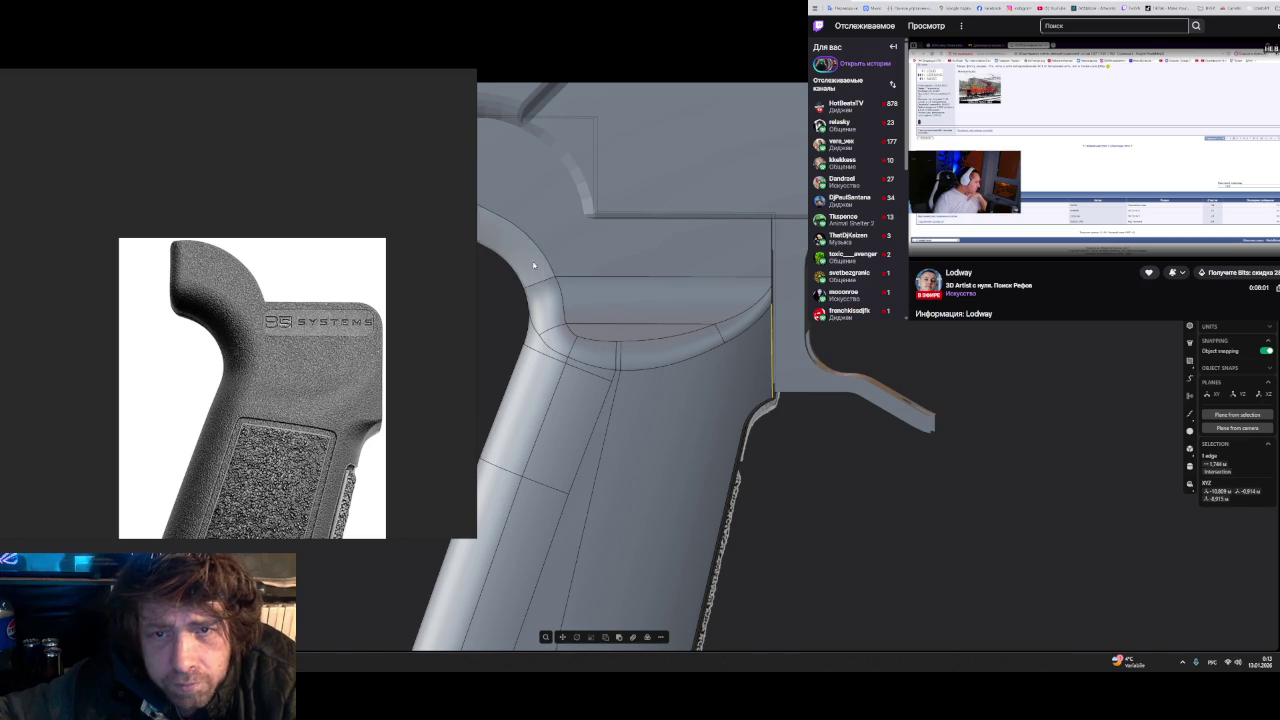
click(581, 351)
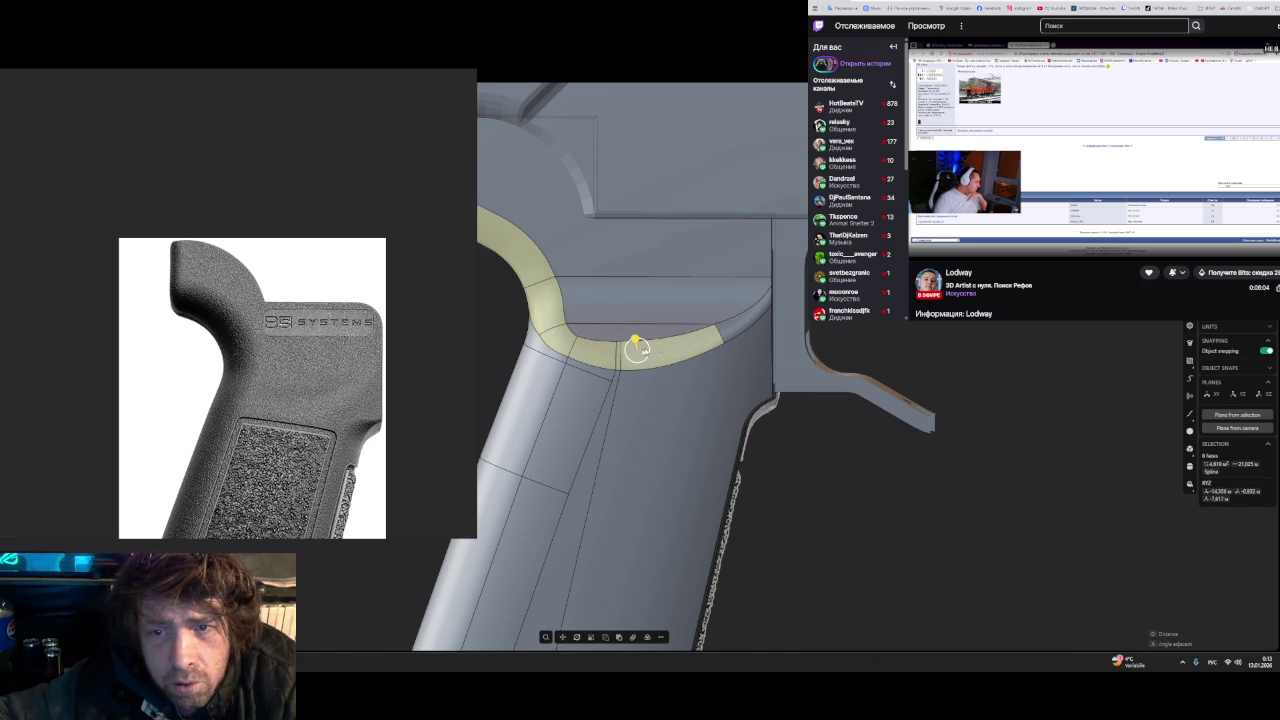
click(742, 327)
key(Escape)
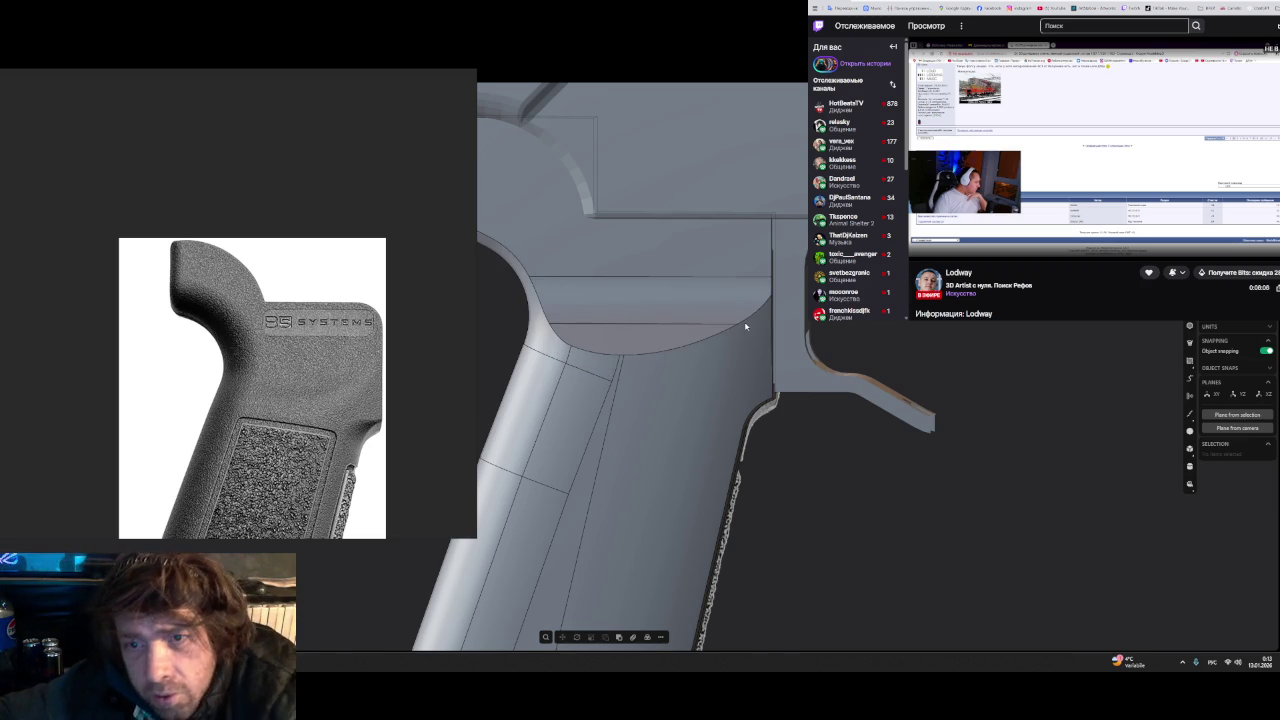
click(671, 350)
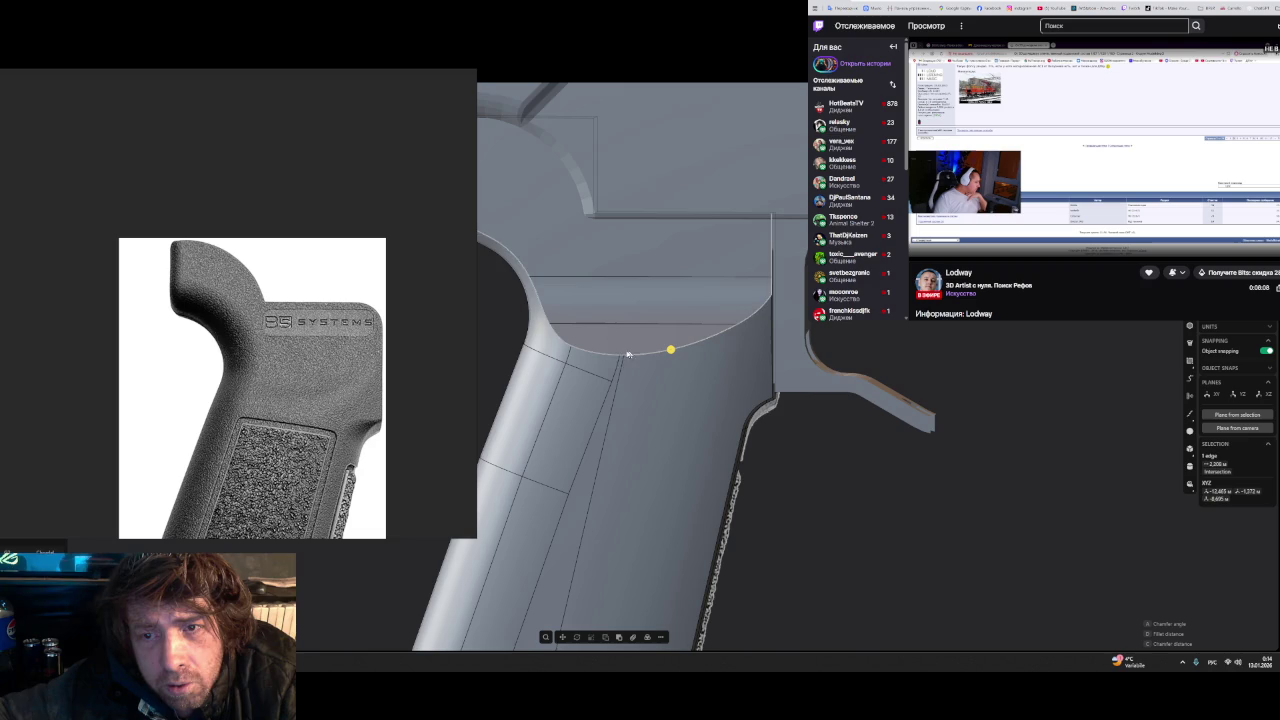
double_click(605, 355)
key(f)
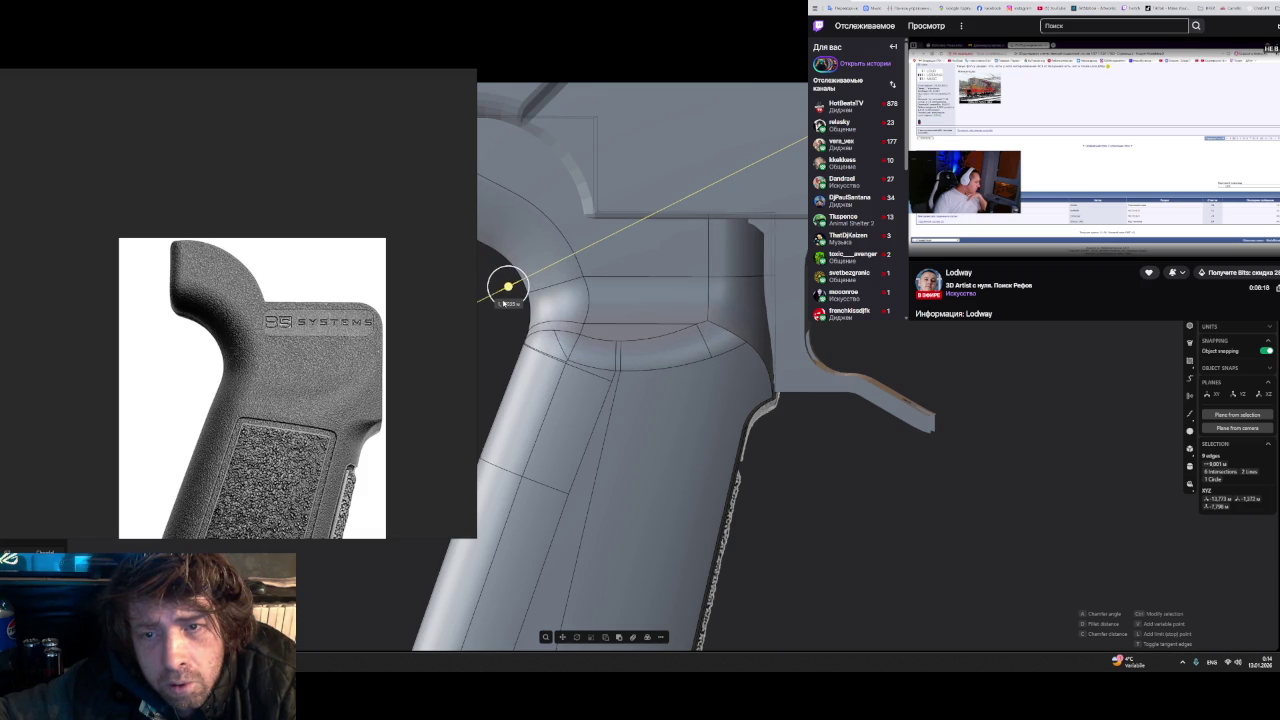
click(508, 287)
- Select several front grip faces below the junction and inspect the grip's side thickness
mouse_move(582, 395)
middle_down()
mouse_move(605, 387)
mouse_move(566, 396)
middle_up()
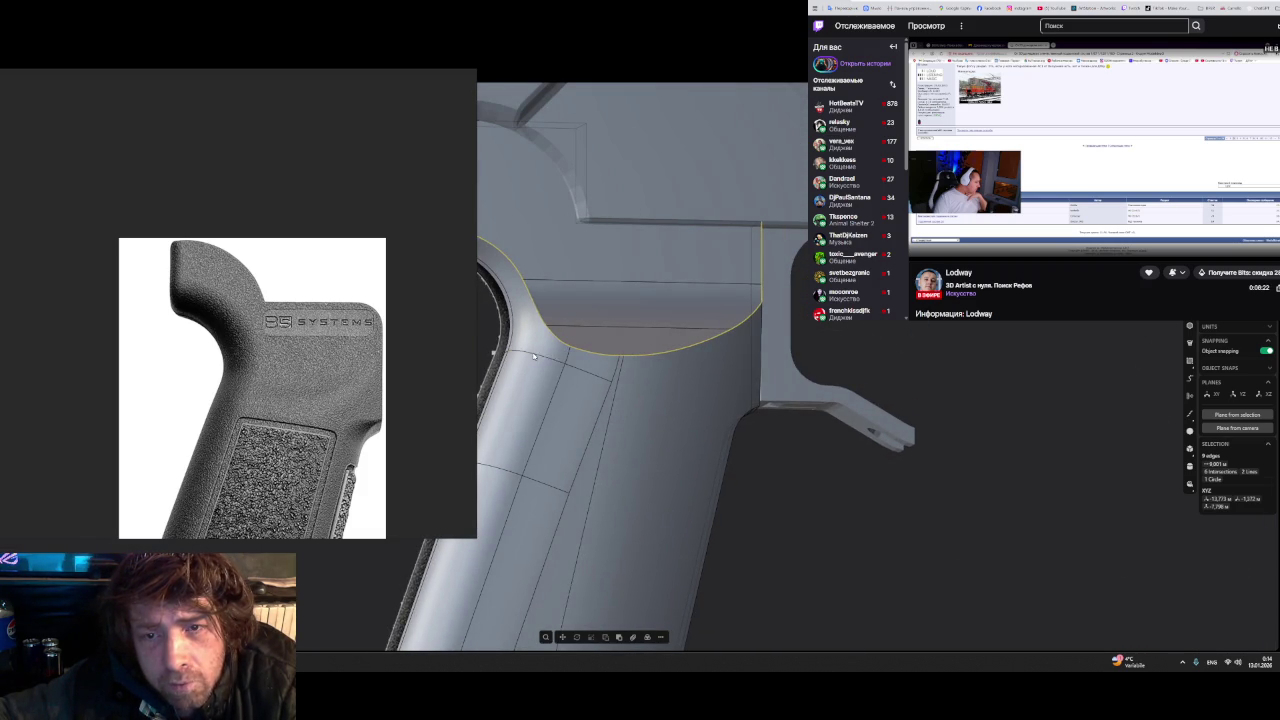
click(531, 352)
key(Escape)
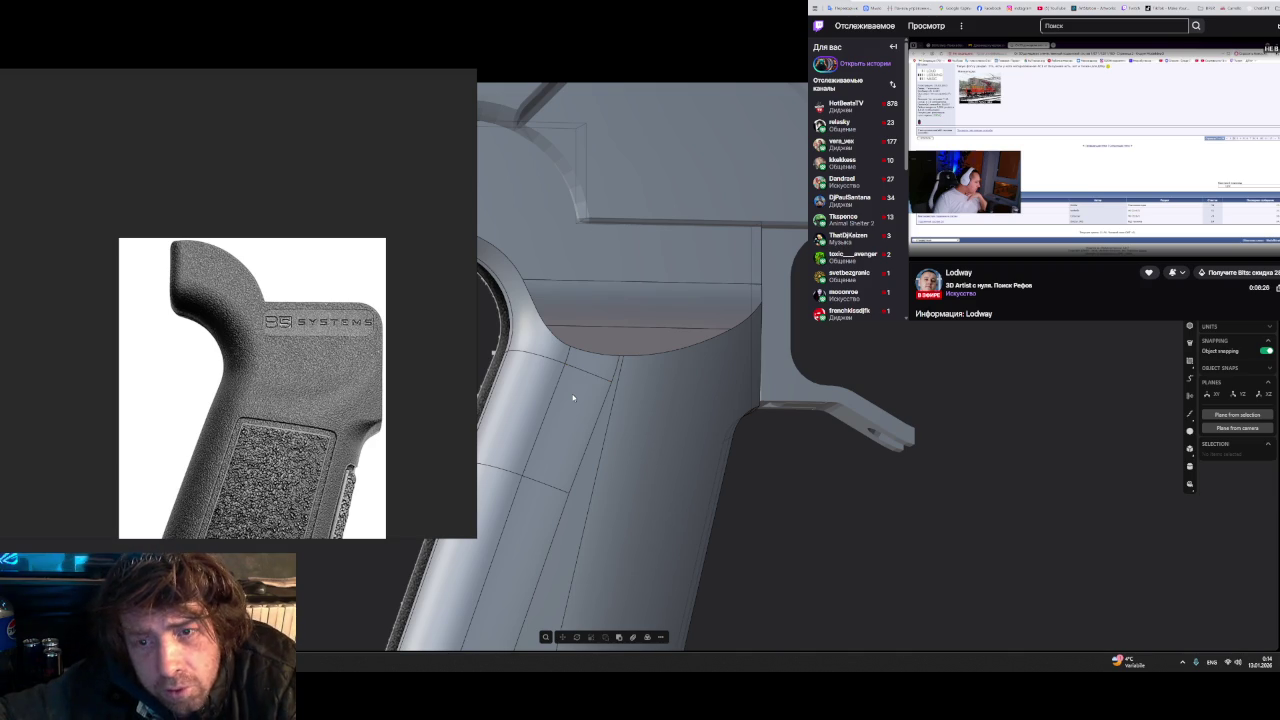
click(572, 399)
click(571, 400)
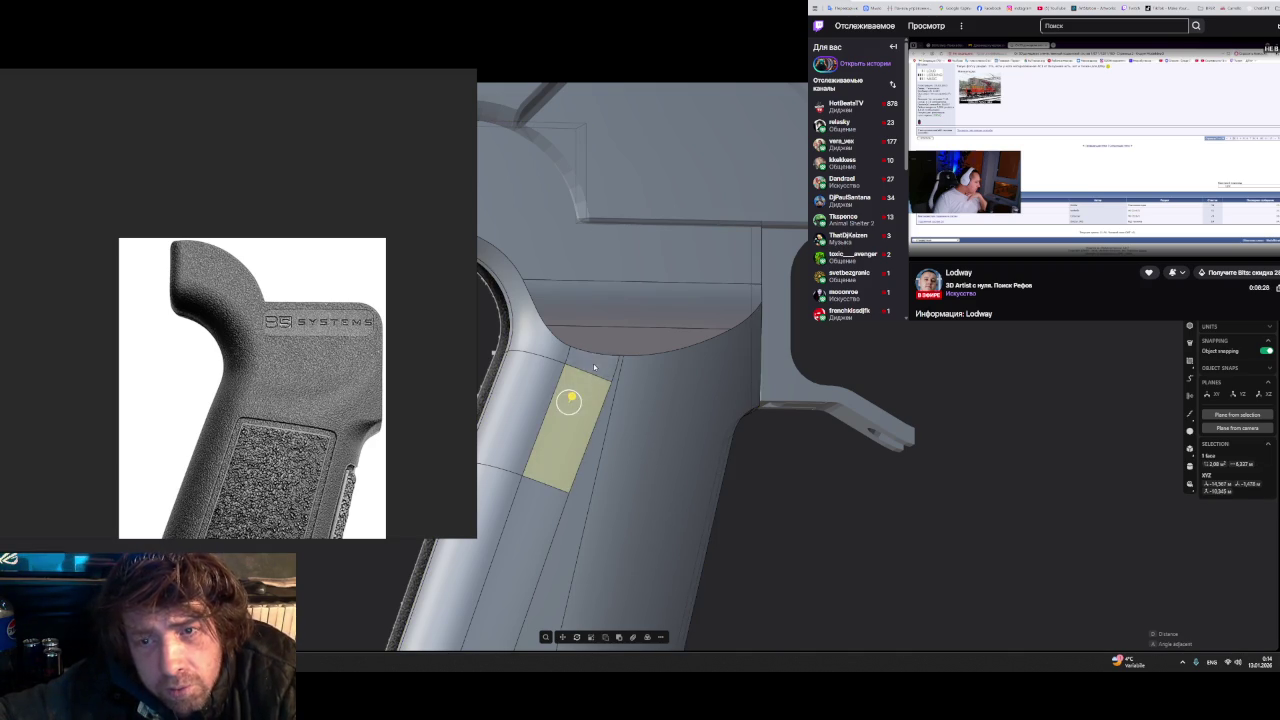
click(545, 352)
click(540, 350)
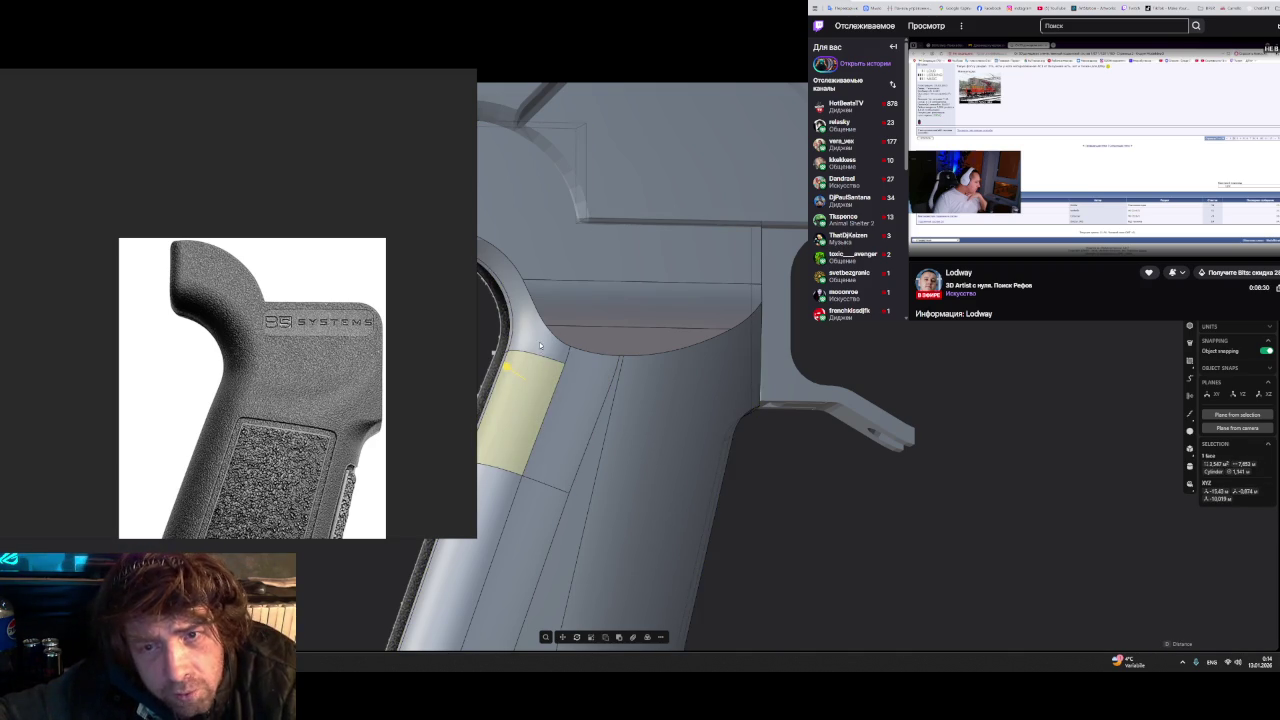
click(539, 343)
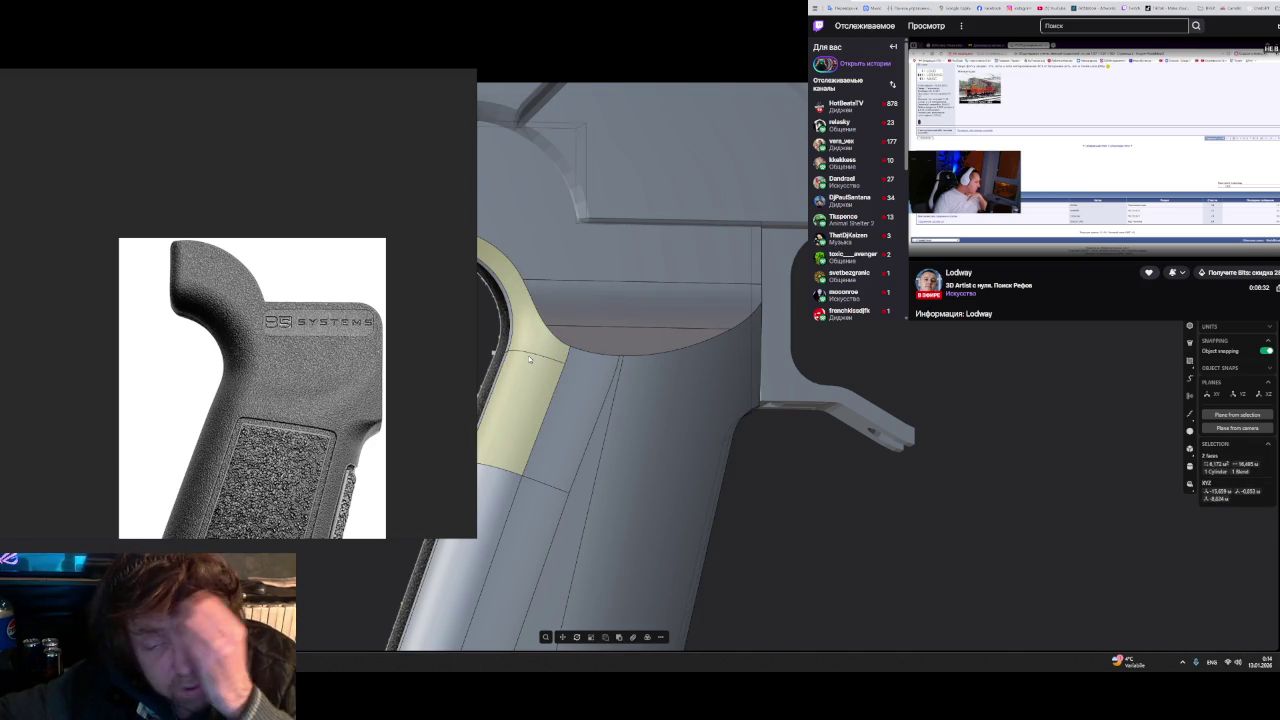
middle_drag(530, 358, 647, 385)
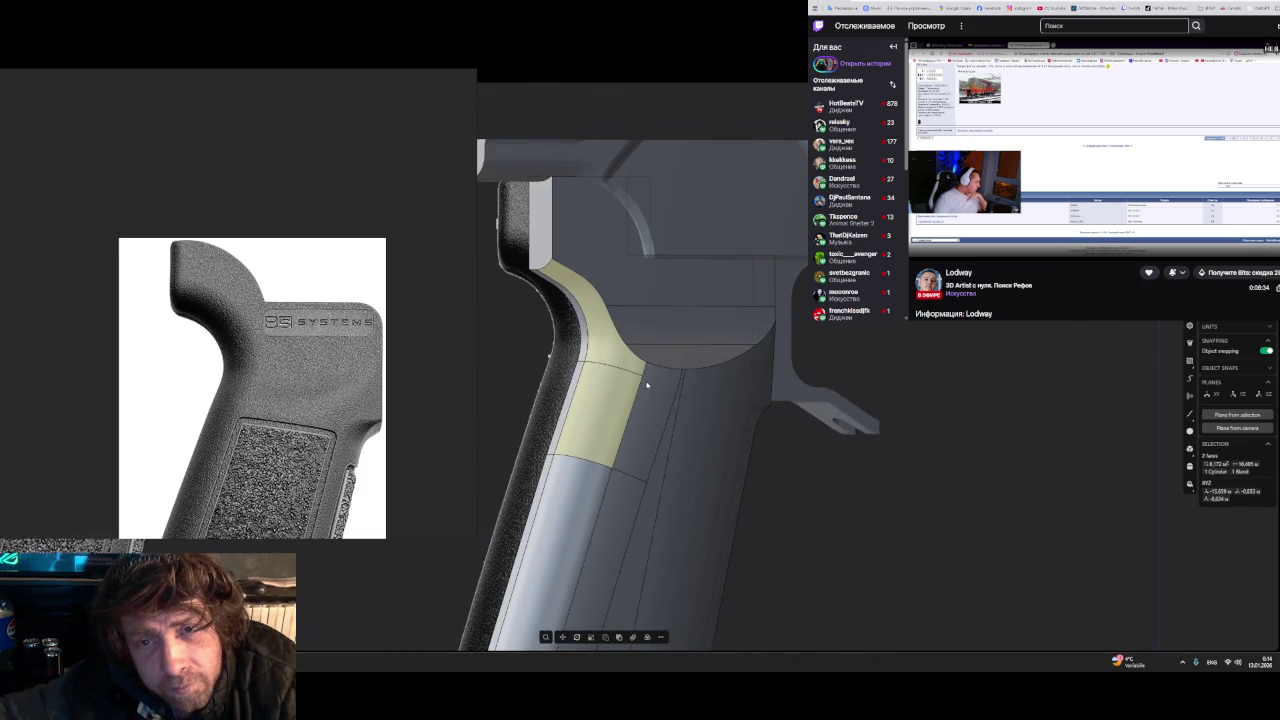
scroll(630, 355, up, 2)
scroll(607, 322, up, 2)
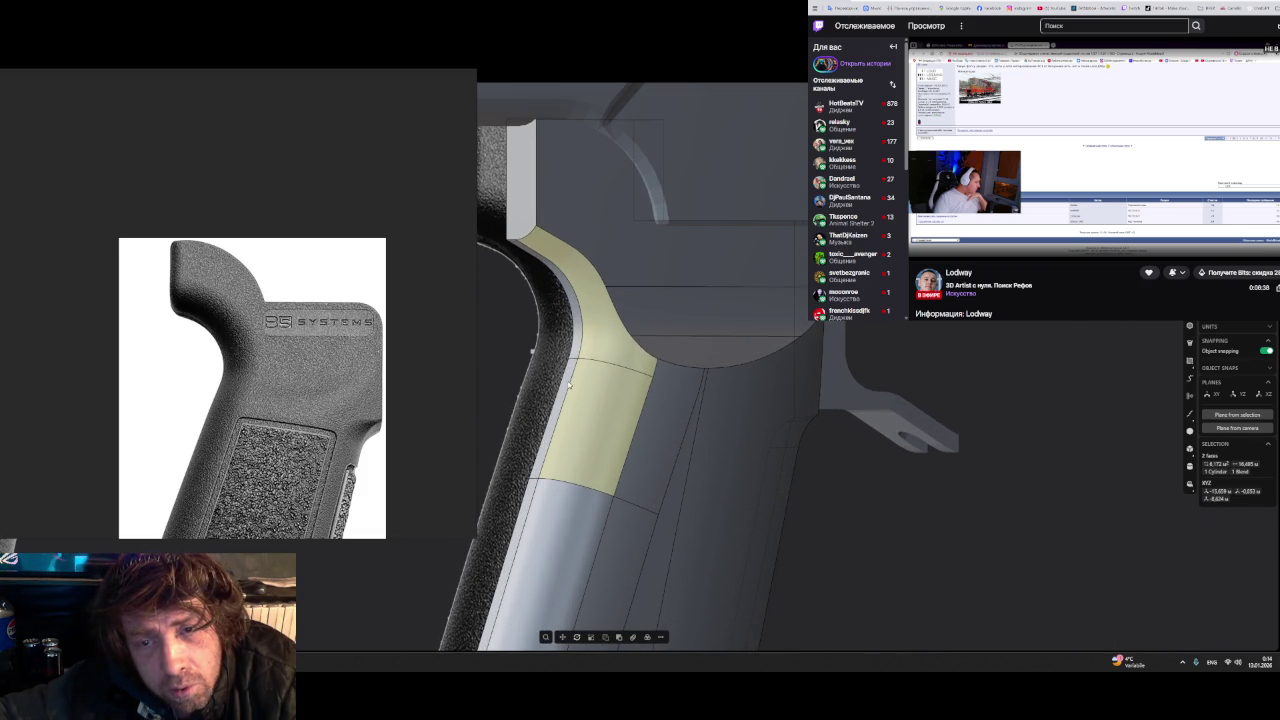
- Fillet the trigger-guard junction edge, dragging its radius larger while checking from several angles
key(Escape)
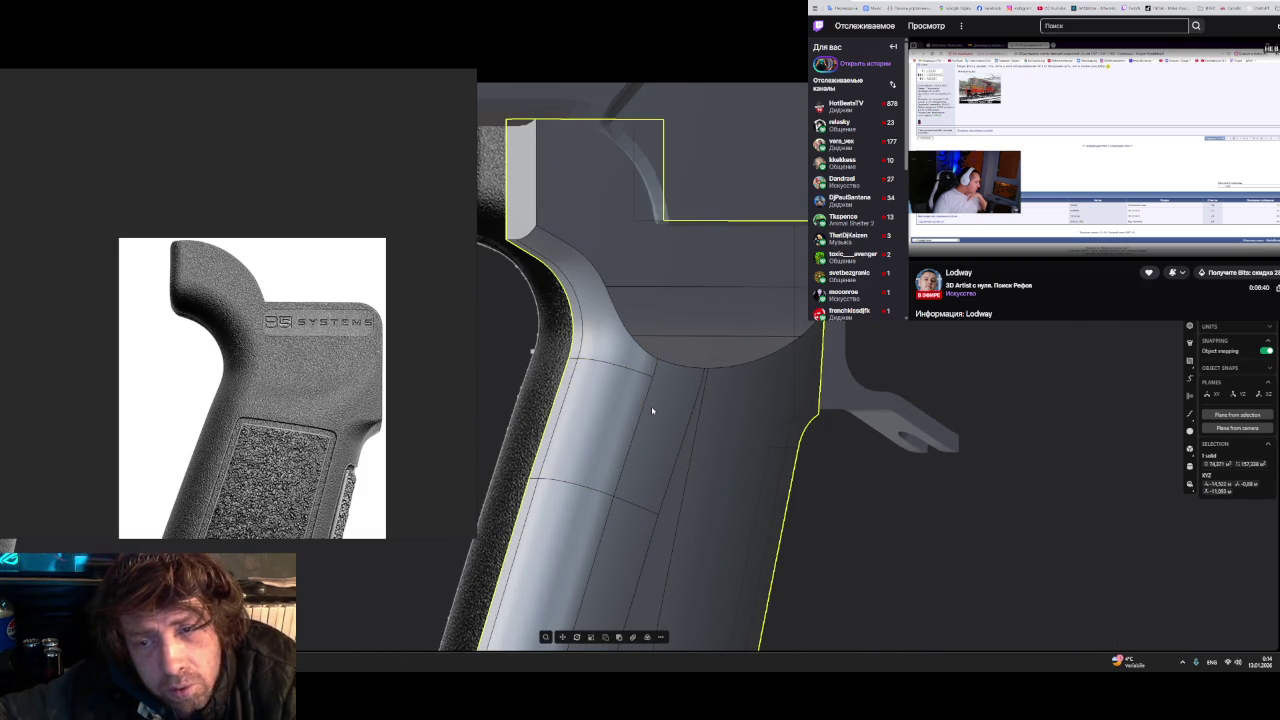
click(651, 408)
double_click(651, 408)
mouse_move(651, 408)
middle_down()
mouse_move(600, 424)
mouse_move(616, 401)
mouse_move(601, 396)
middle_up()
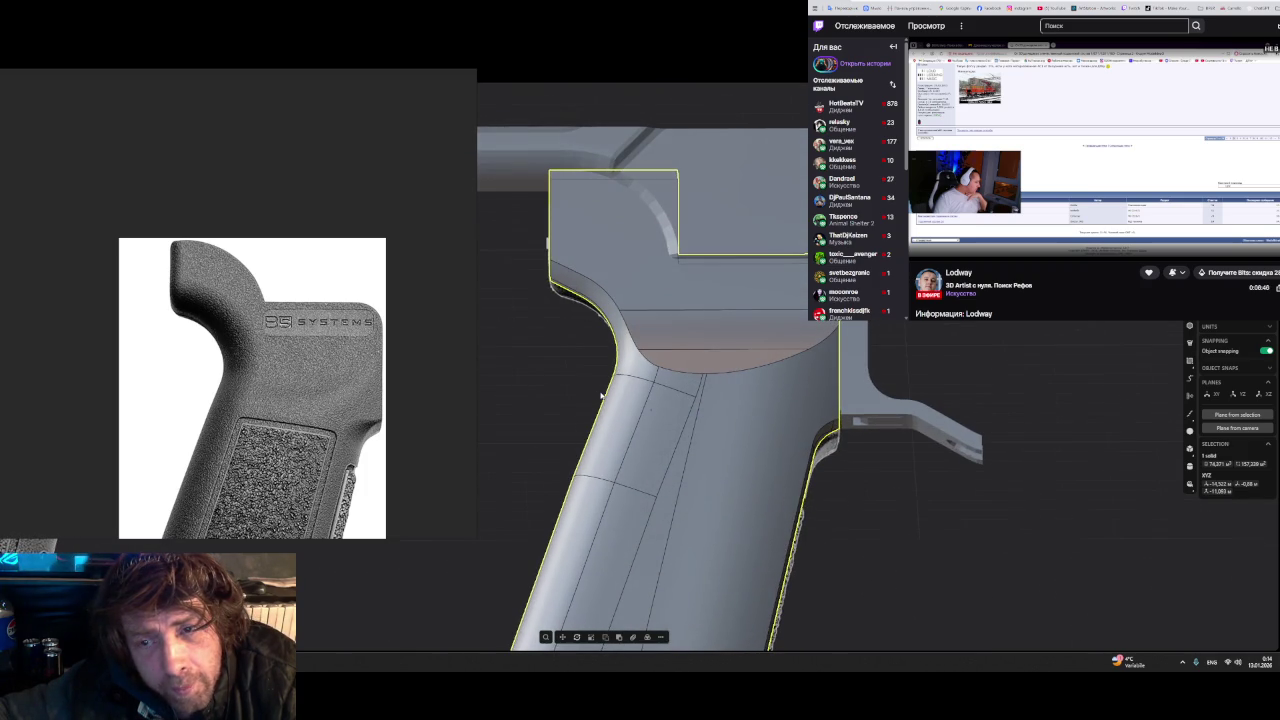
click(689, 372)
key(f)
drag(698, 354, 703, 349)
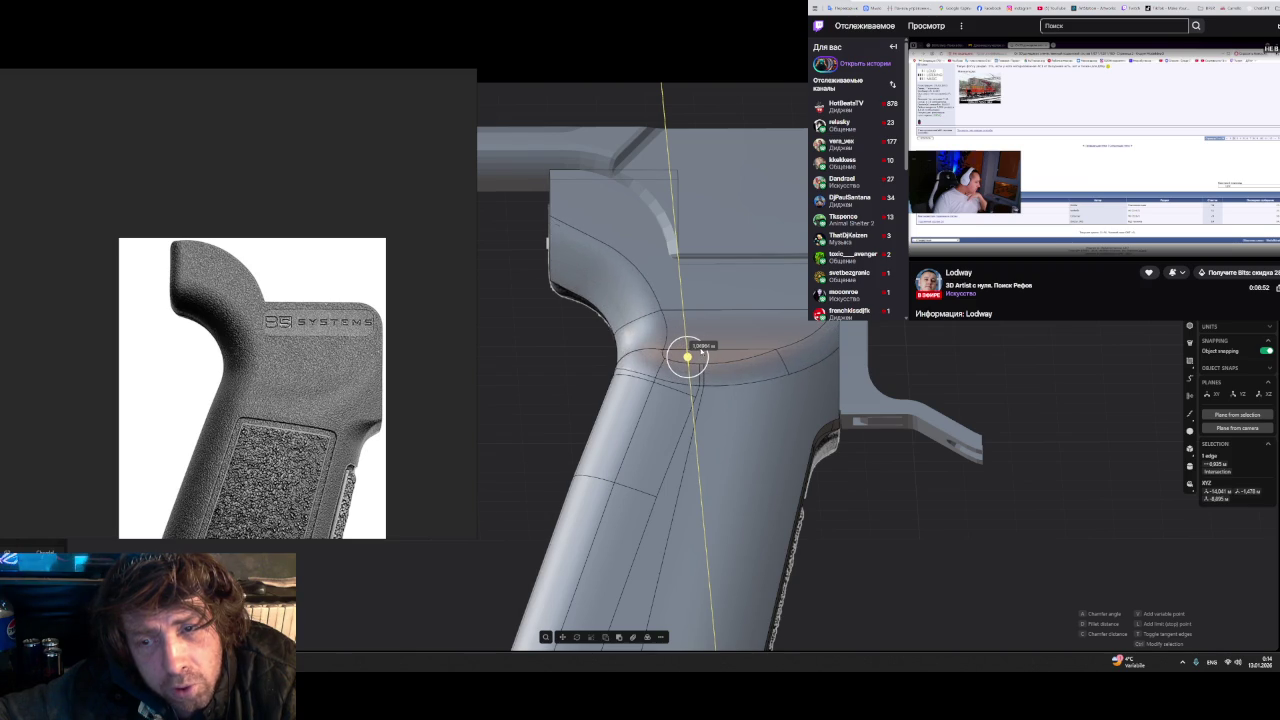
mouse_move(703, 350)
middle_down()
mouse_move(657, 437)
mouse_move(684, 403)
middle_up()
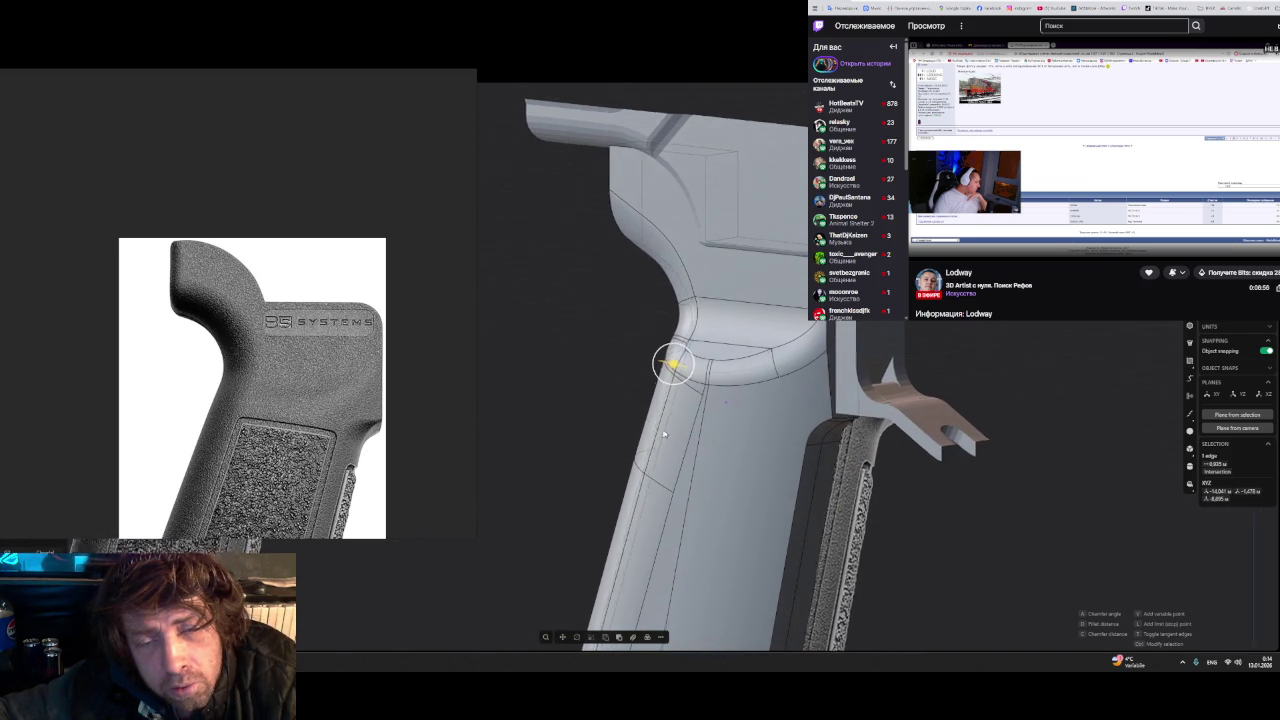
drag(673, 363, 676, 366)
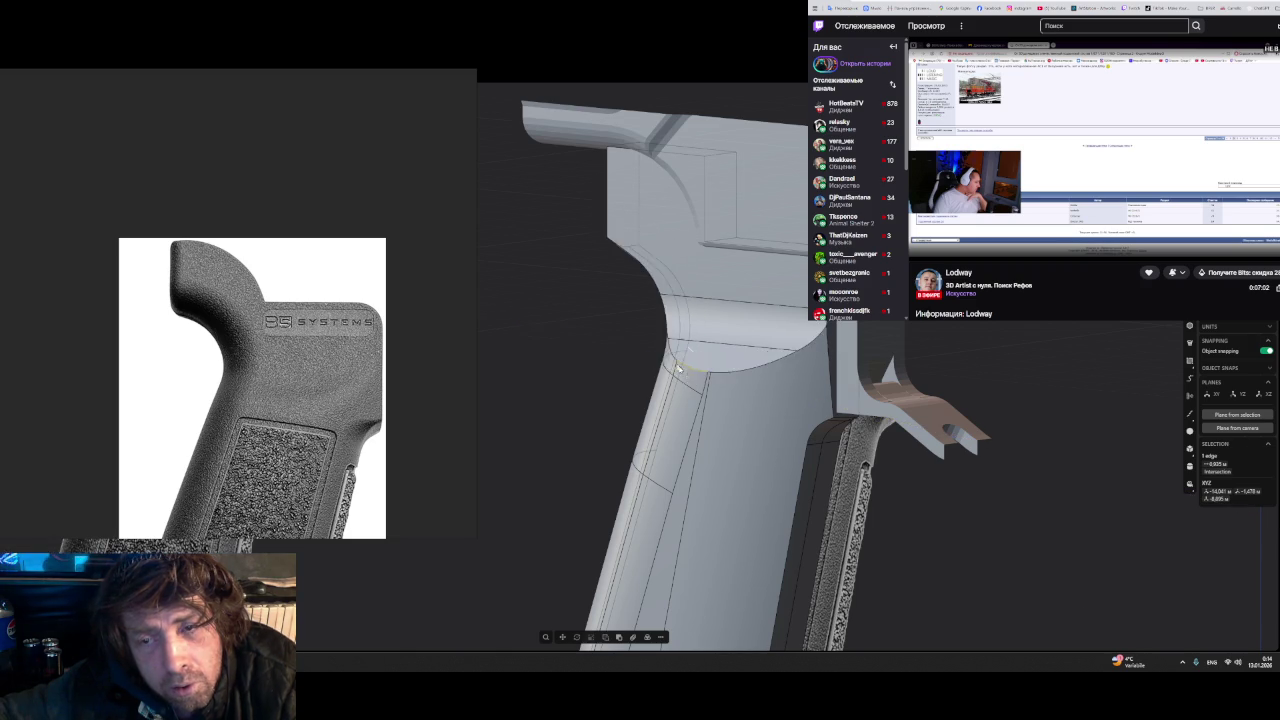
middle_drag(676, 365, 711, 336)
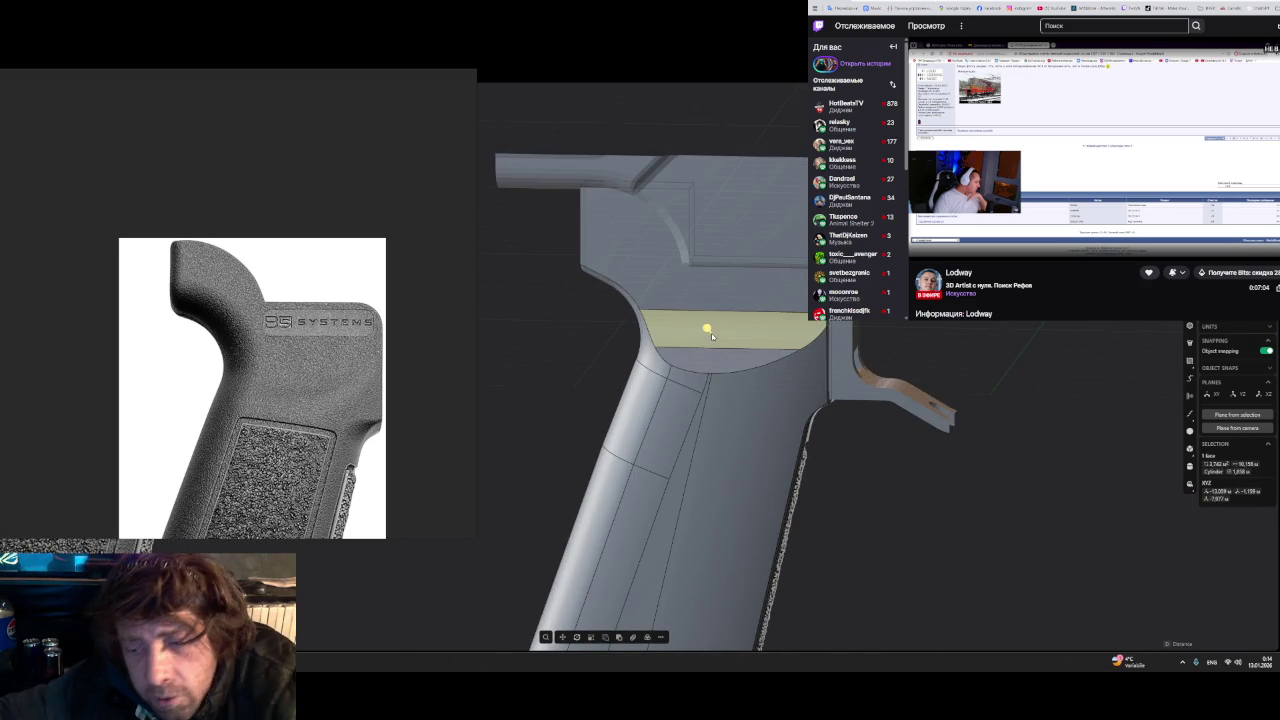
- Start a fillet on two curved junction edges, then cancel the preview
key(Escape)
click(697, 375)
key(f)
click(716, 372)
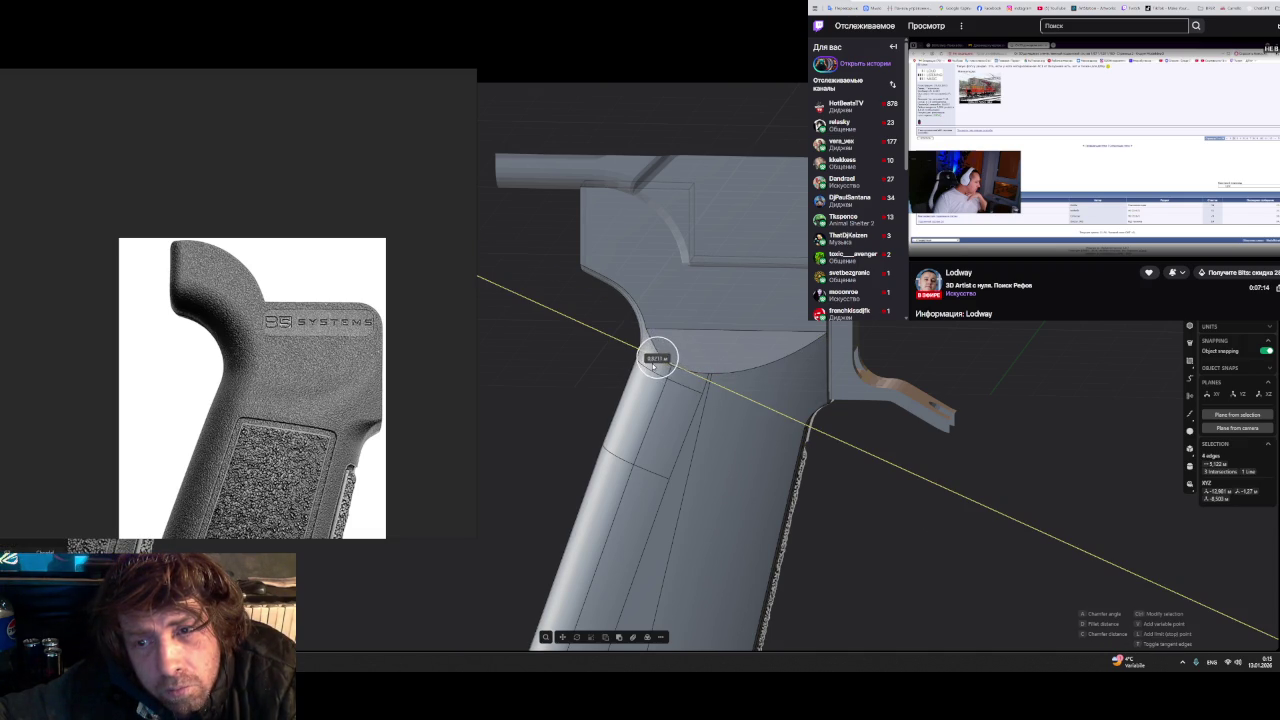
key(Escape)
scroll(699, 335, up, 5)
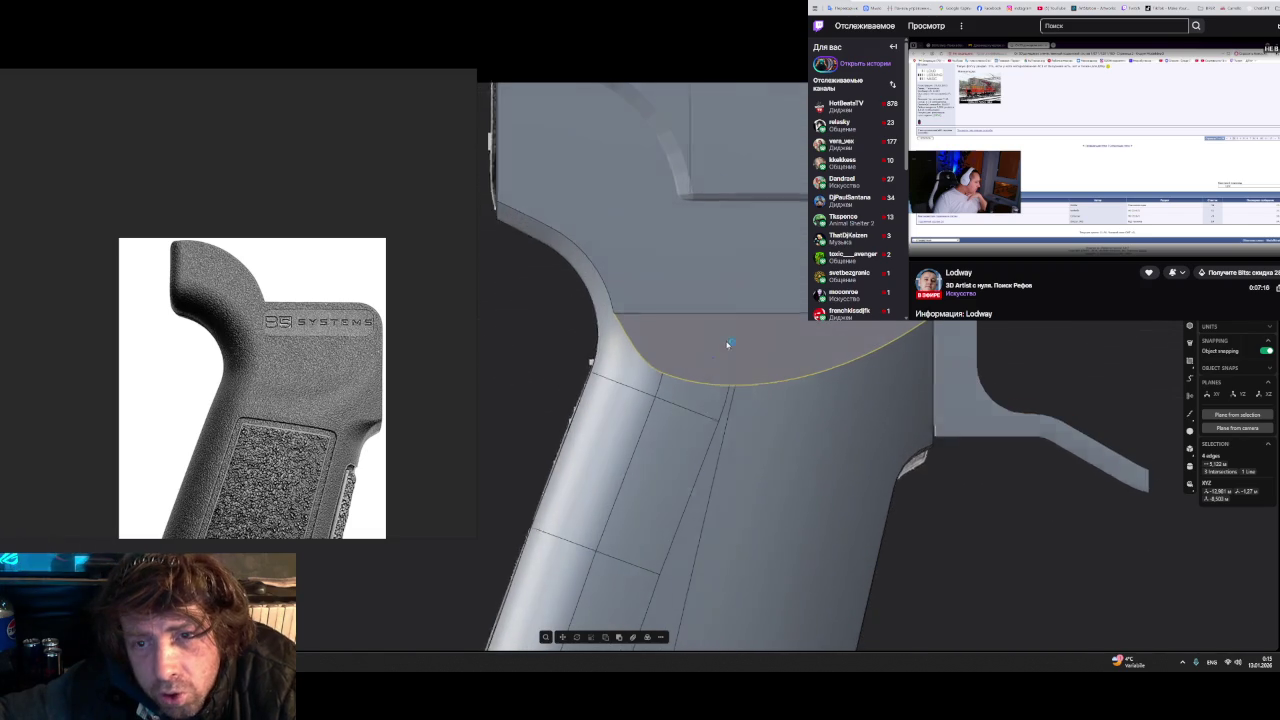
- Pull out a widened rounded fillet along the curved junction edge chain
click(681, 314)
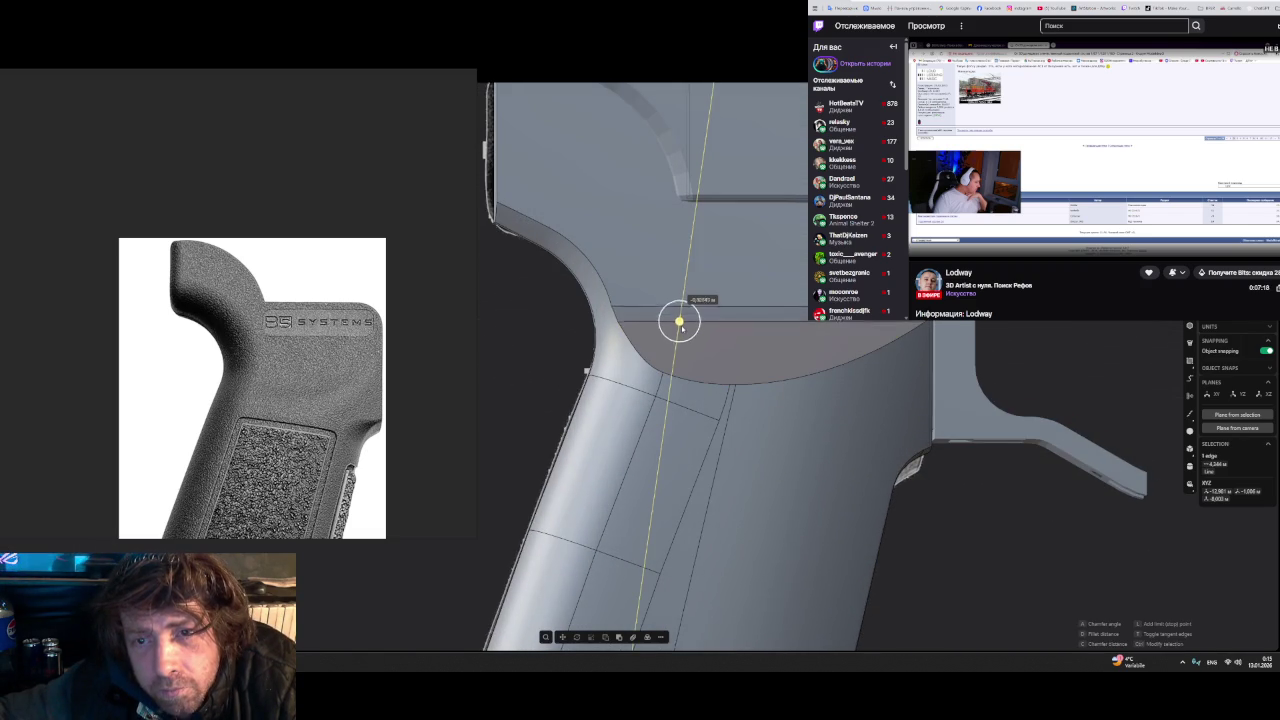
drag(686, 314, 688, 307)
click(706, 385)
double_click(736, 388)
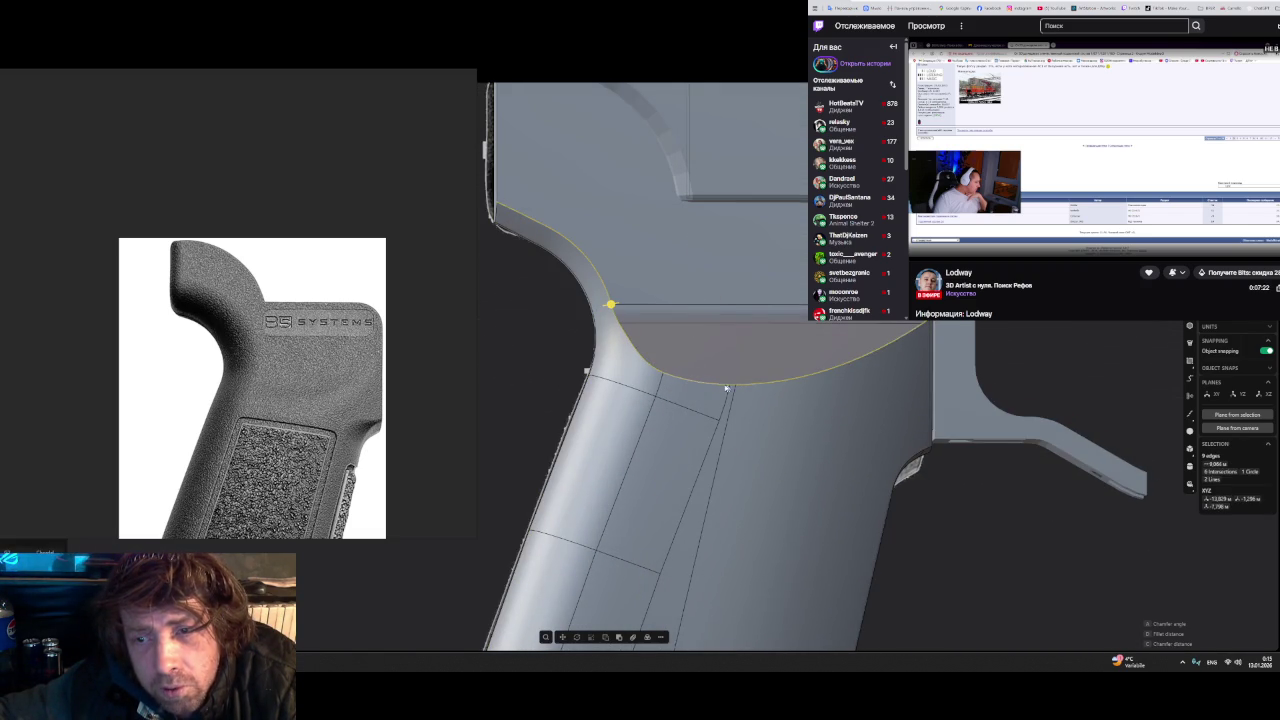
drag(611, 306, 594, 307)
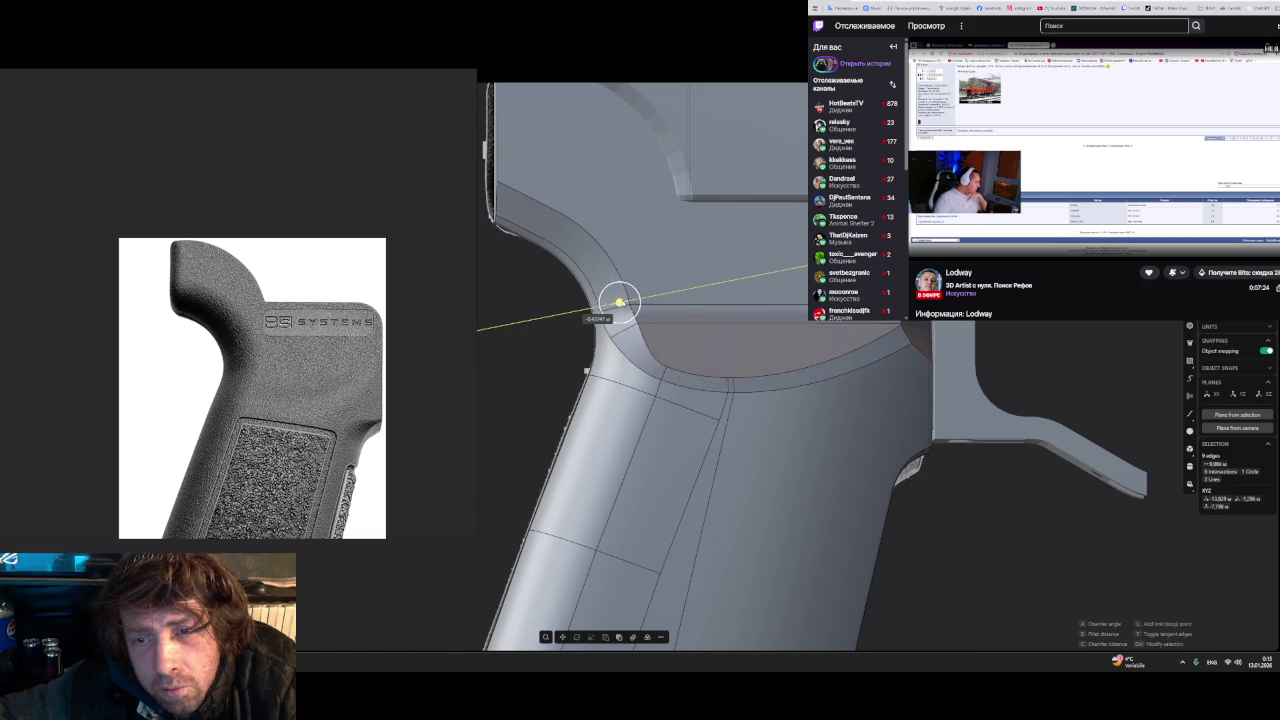
drag(587, 314, 586, 317)
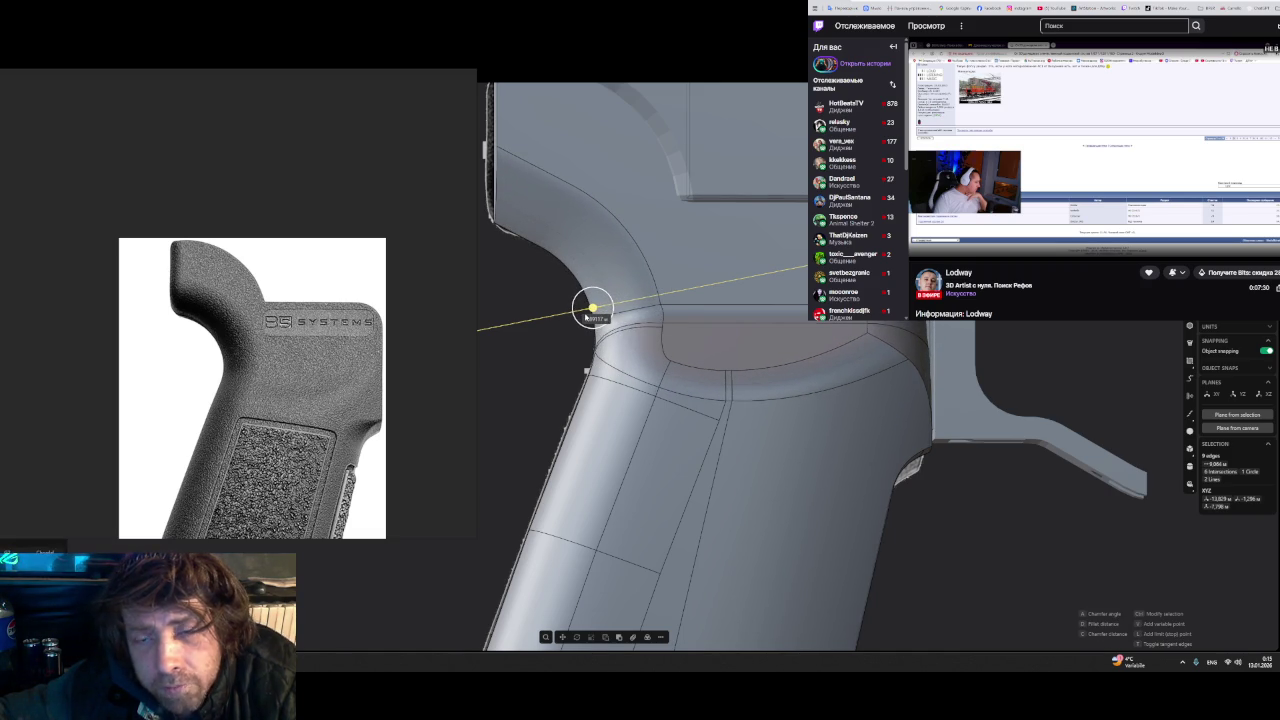
drag(586, 317, 598, 317)
scroll(671, 323, down, 2)
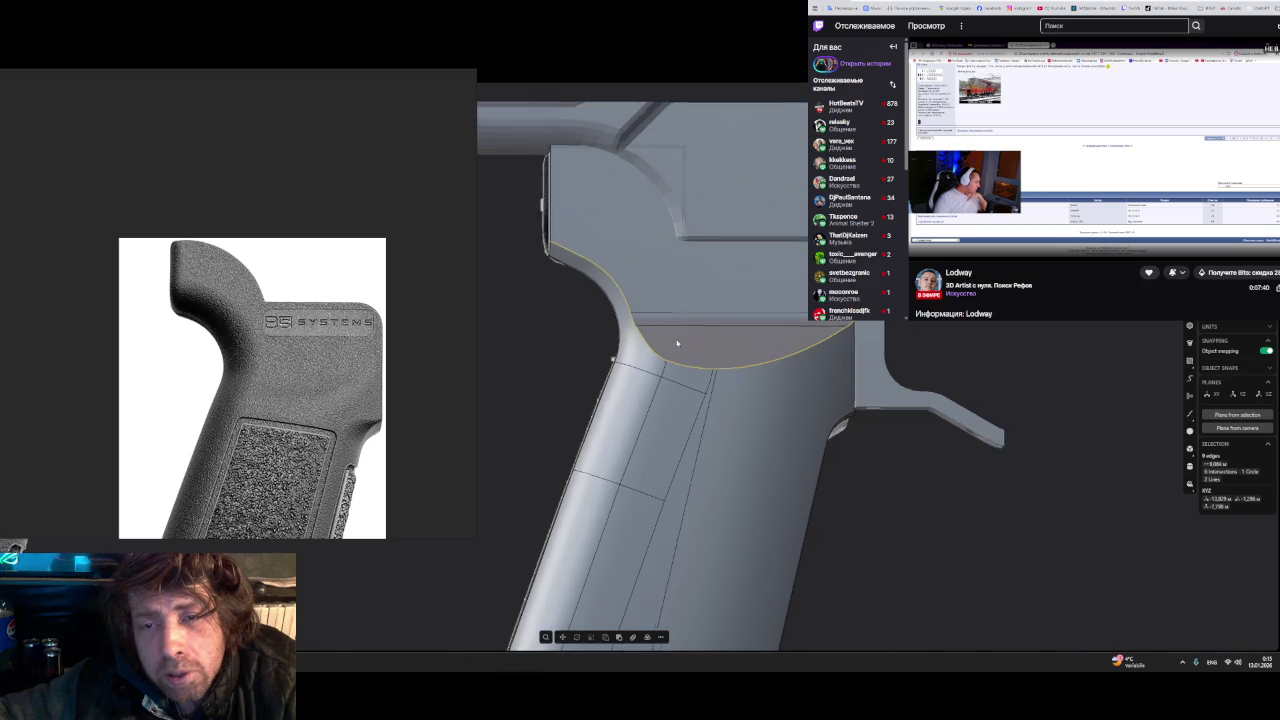
middle_drag(677, 343, 623, 335)
- Delete the old junction fillet face and bevel the curved top edge chain
click(623, 335)
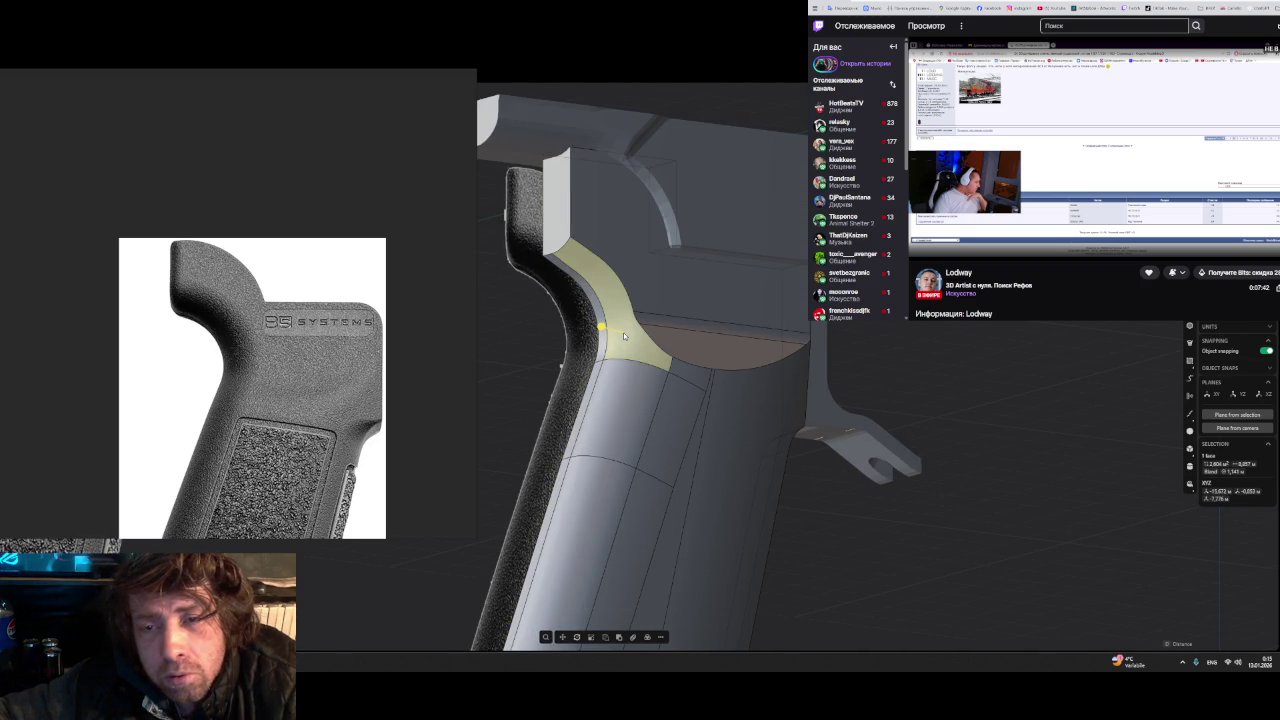
key(Delete)
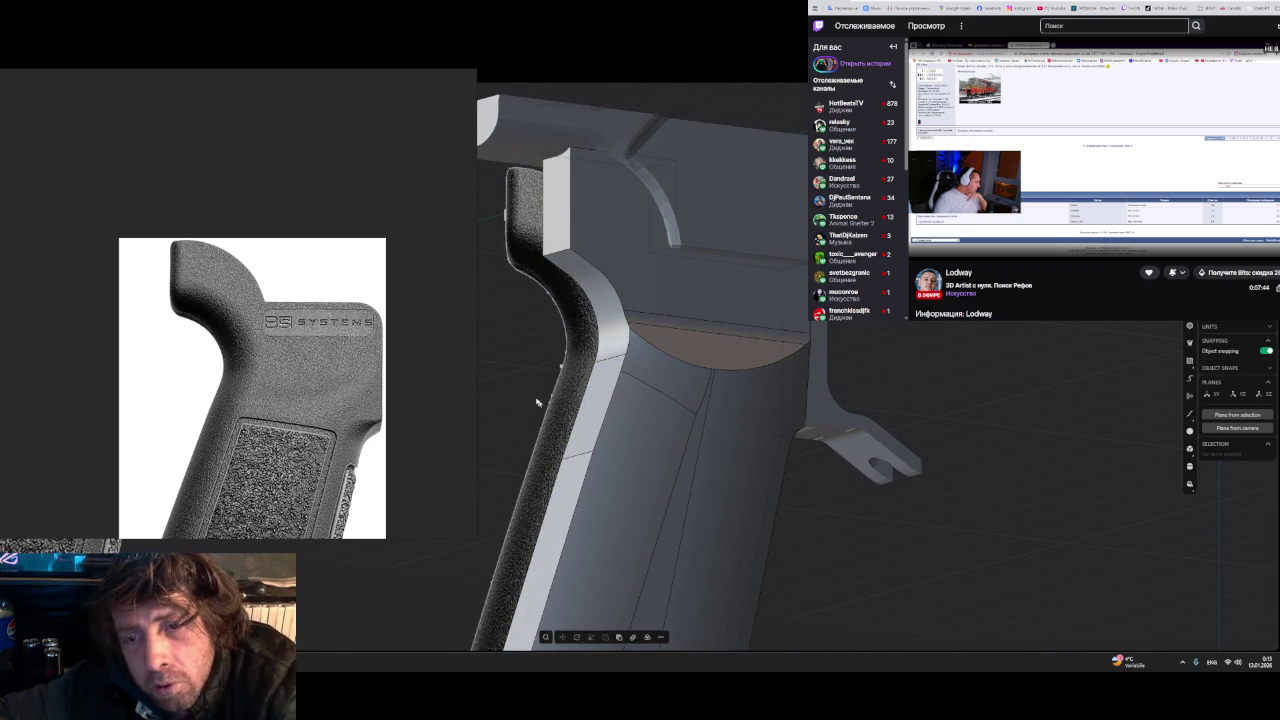
click(671, 359)
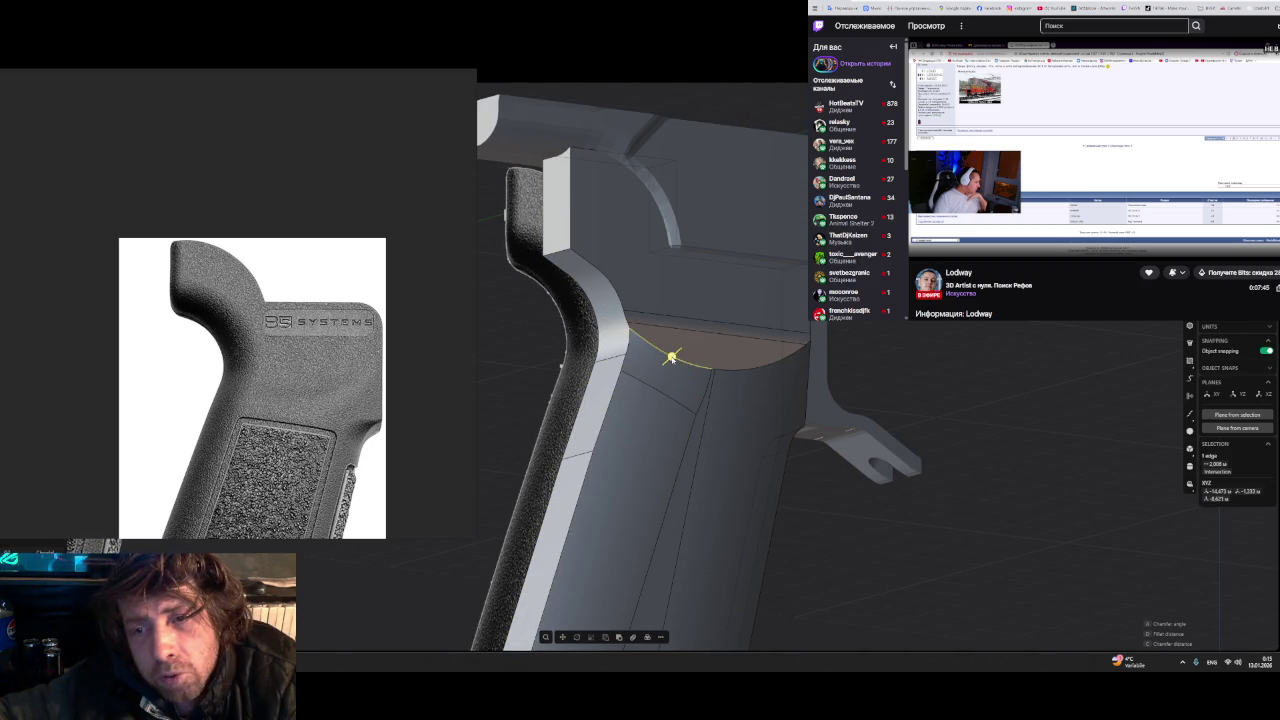
double_click(728, 372)
middle_drag(728, 373, 698, 406)
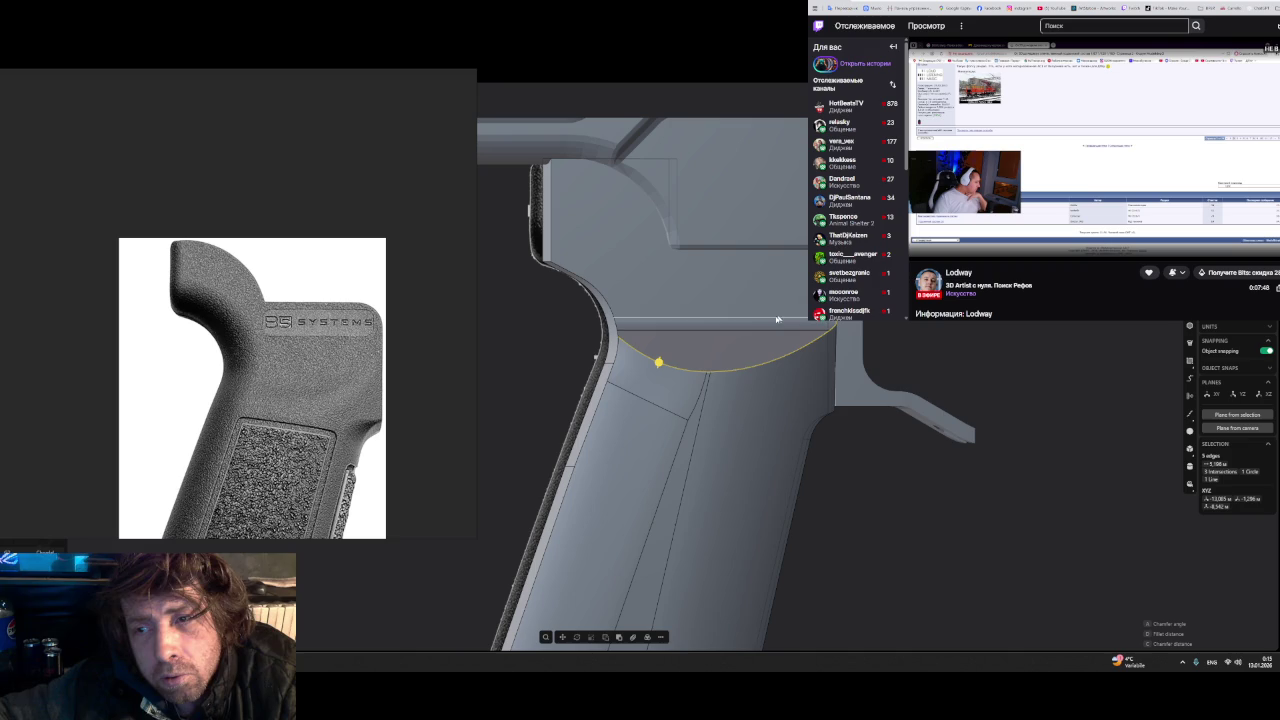
mouse_move(660, 365)
mouse_down()
mouse_move(657, 386)
mouse_move(682, 347)
mouse_up()
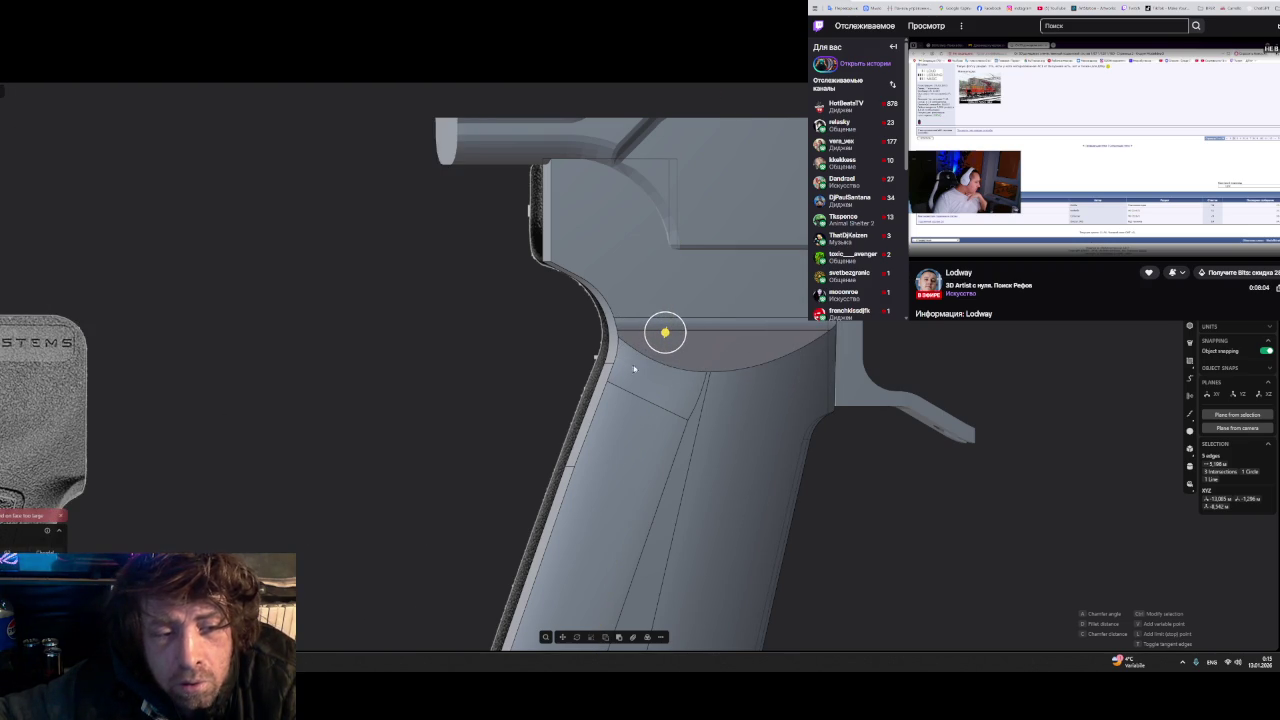
- Set the chamfer on the curved junction to about 2.91 and inspect the new faces
drag(665, 333, 668, 344)
middle_drag(668, 344, 587, 435)
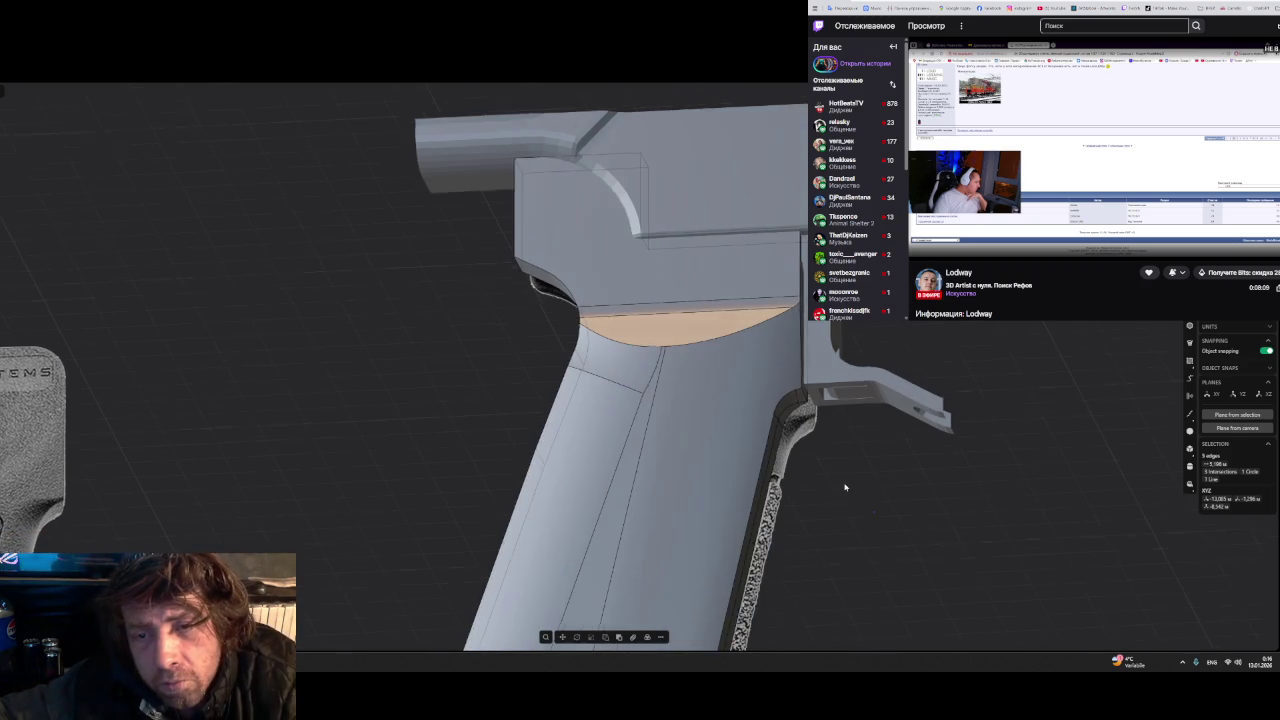
click(572, 423)
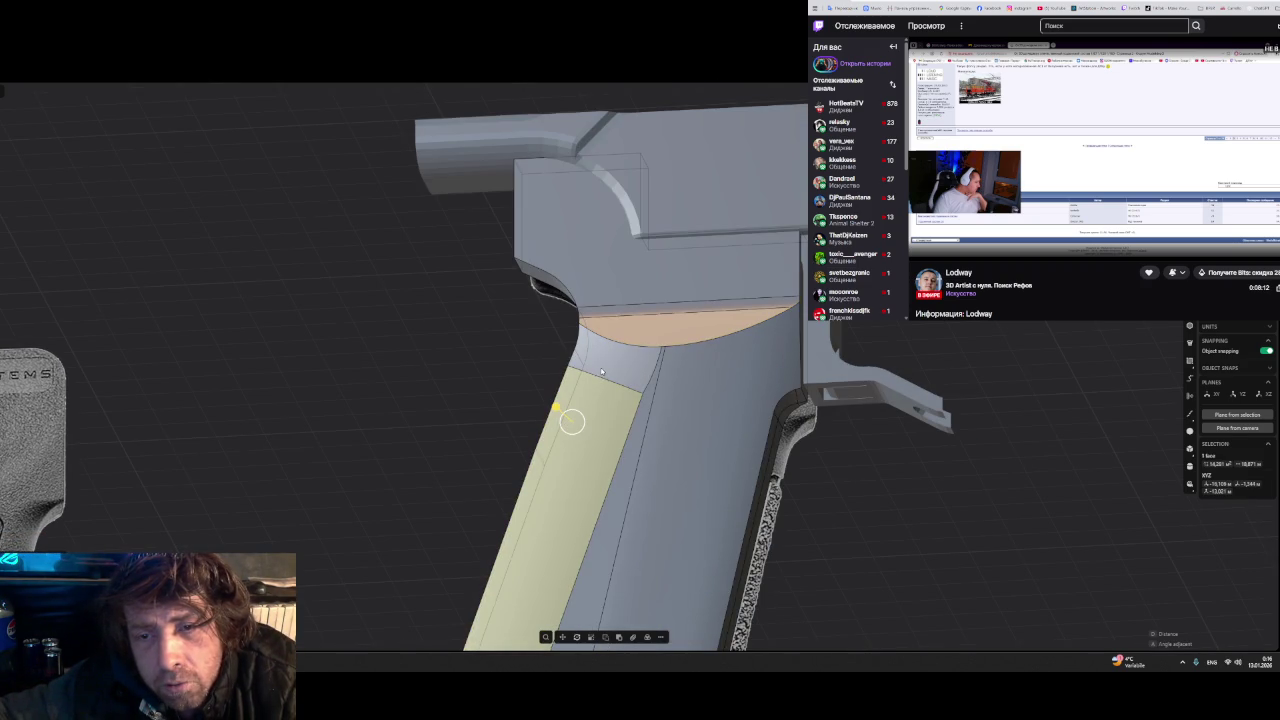
click(600, 370)
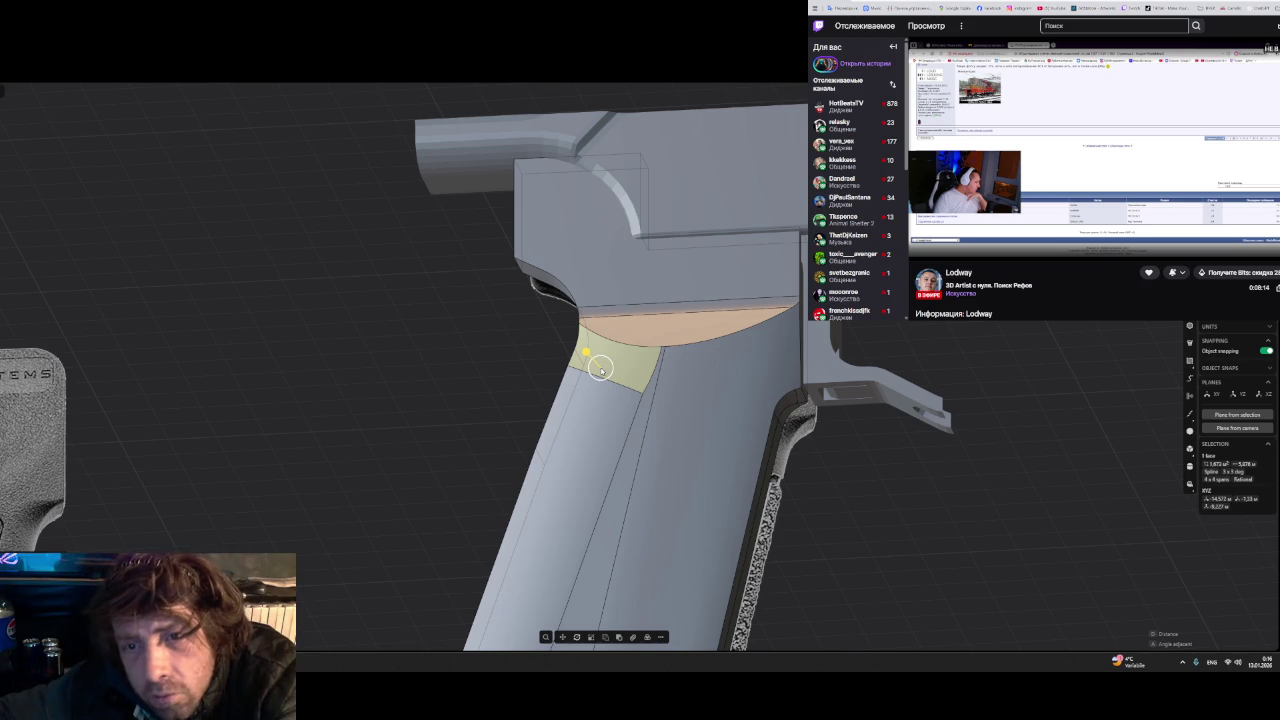
click(574, 414)
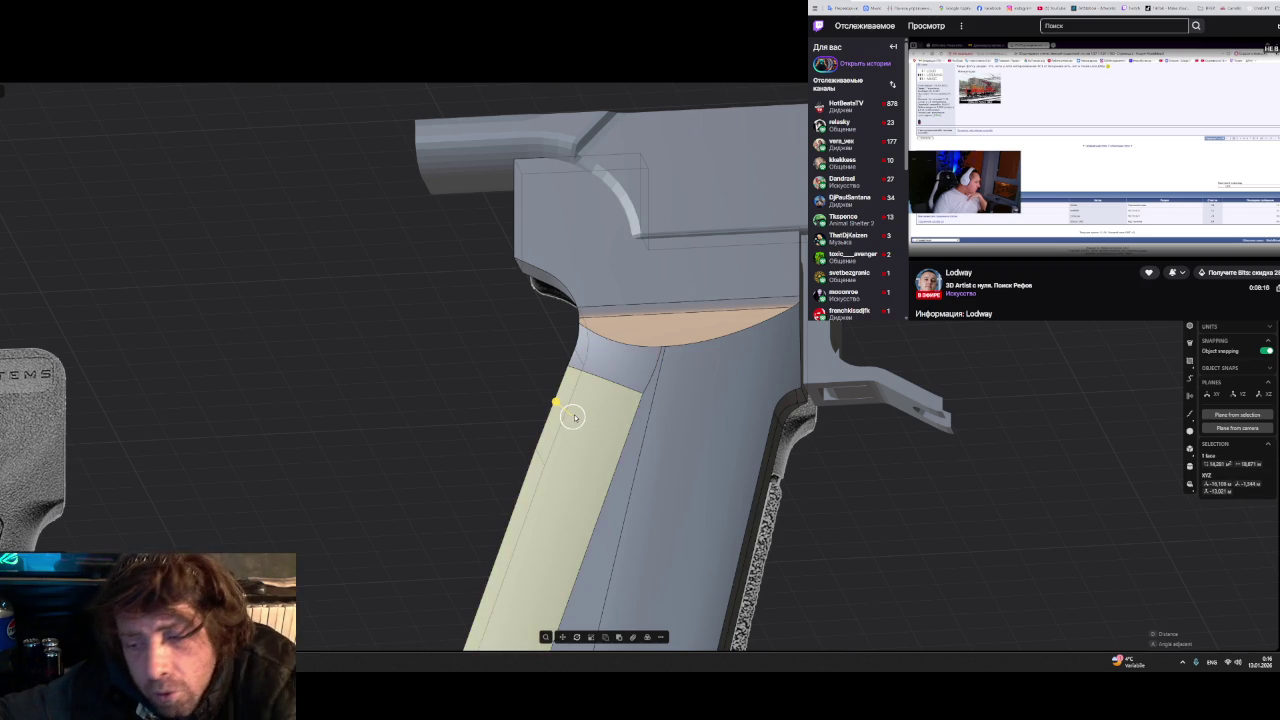
key(Escape)
scroll(574, 414, down, 1)
mouse_move(574, 414)
middle_down()
mouse_move(685, 438)
mouse_move(596, 401)
mouse_move(604, 416)
mouse_move(830, 476)
middle_up()
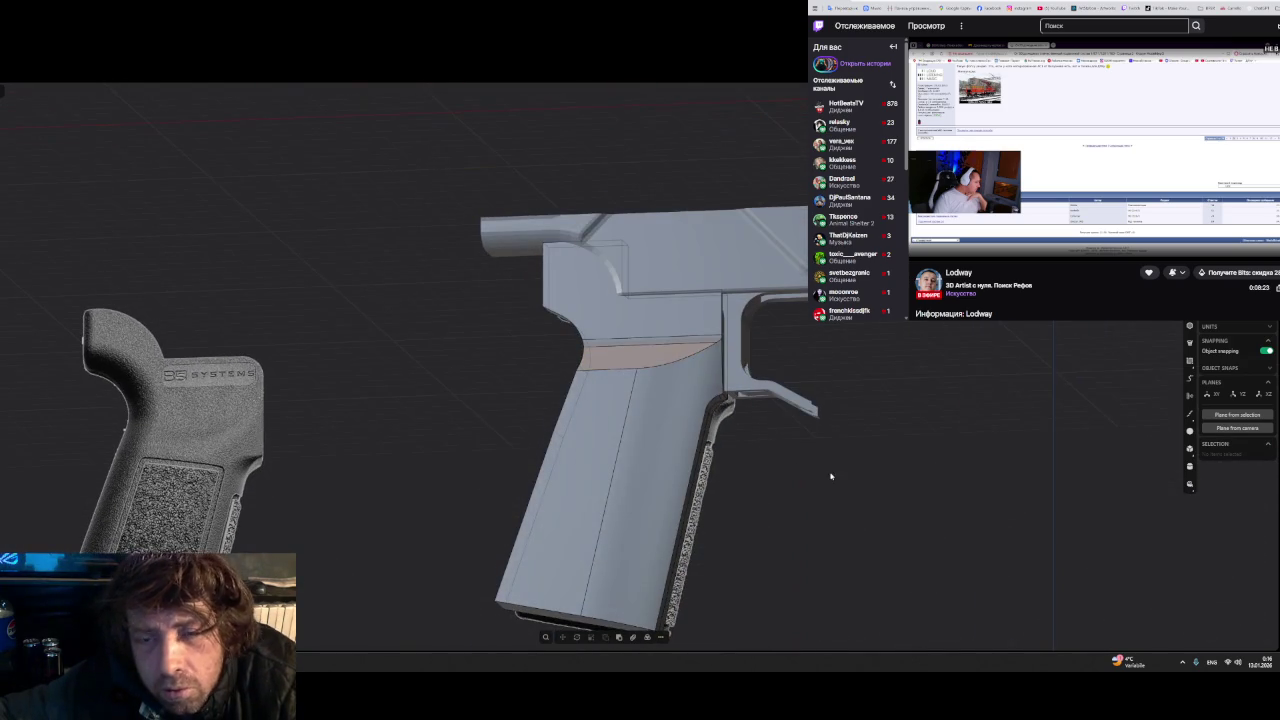
- Fillet the edge along the grip top and commit it
click(636, 370)
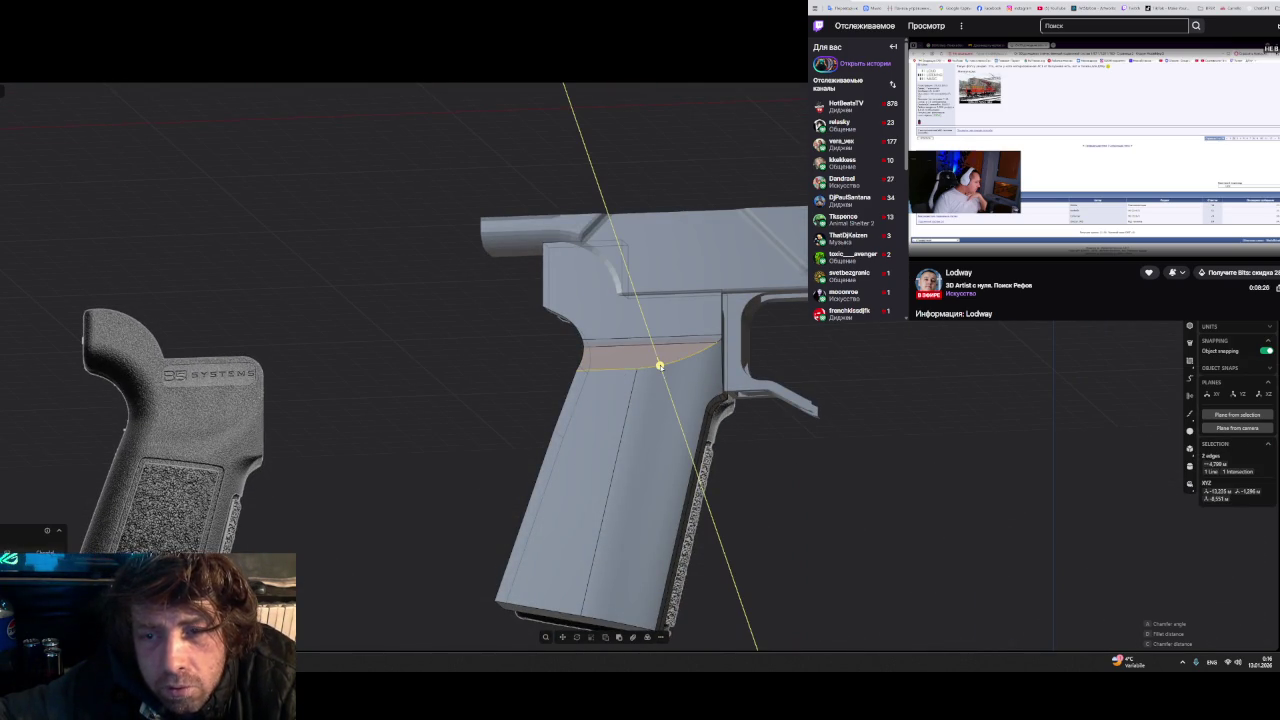
key(f)
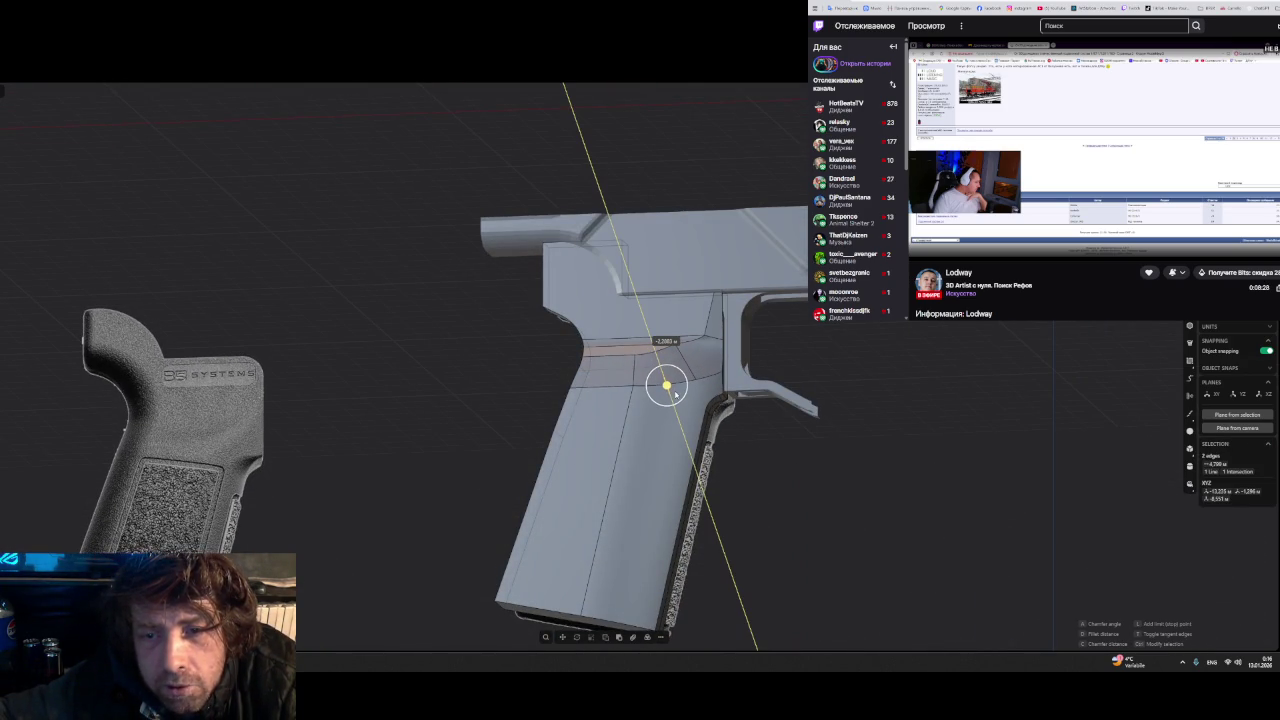
drag(675, 392, 655, 336)
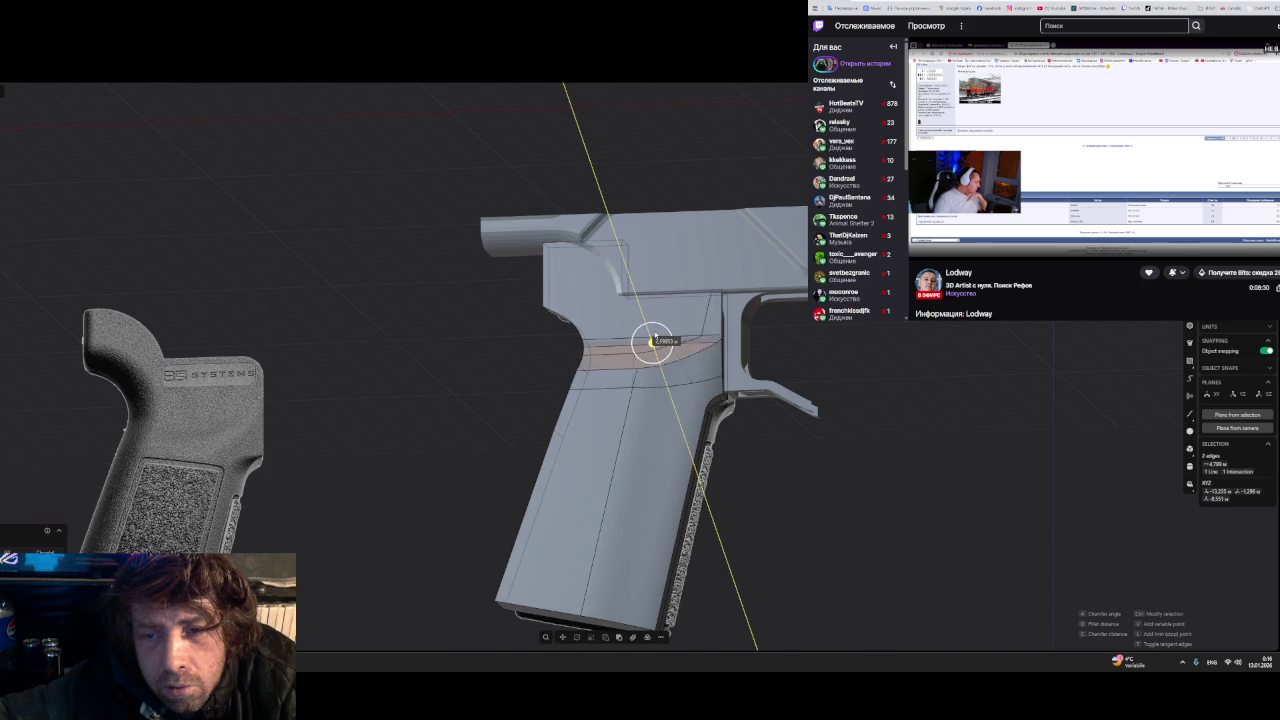
drag(654, 348, 657, 354)
click(849, 353)
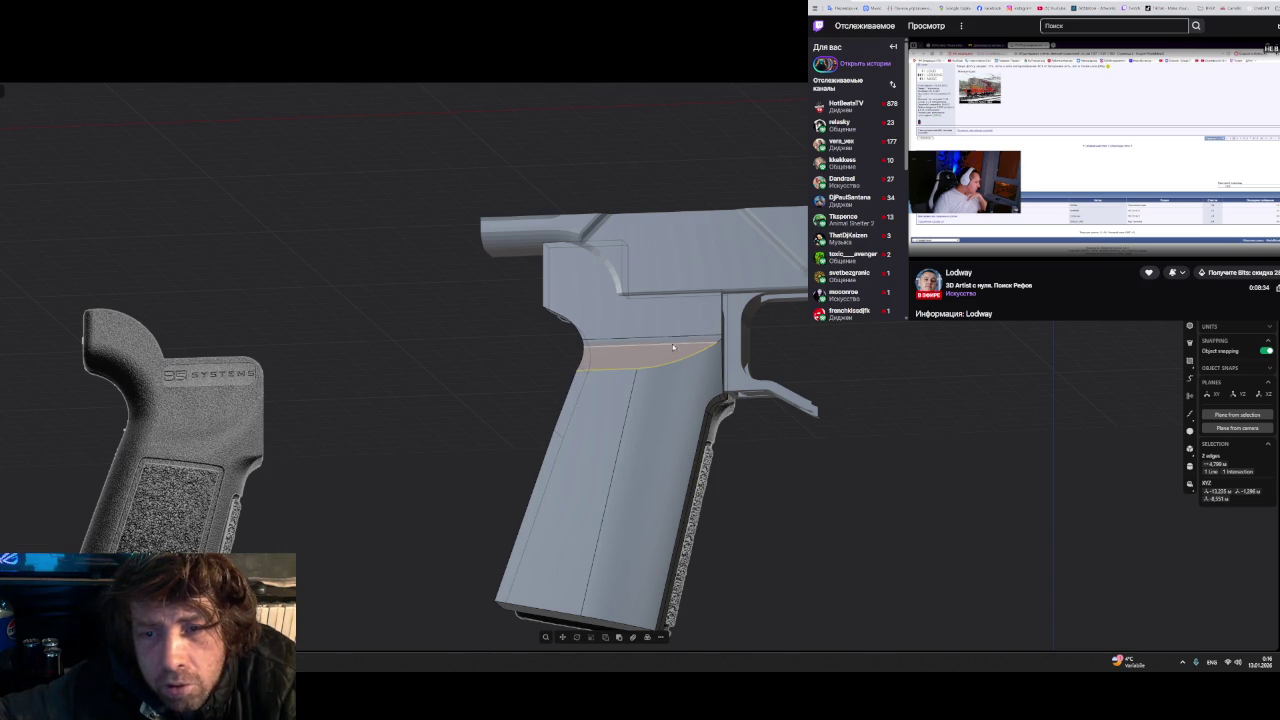
key(Escape)
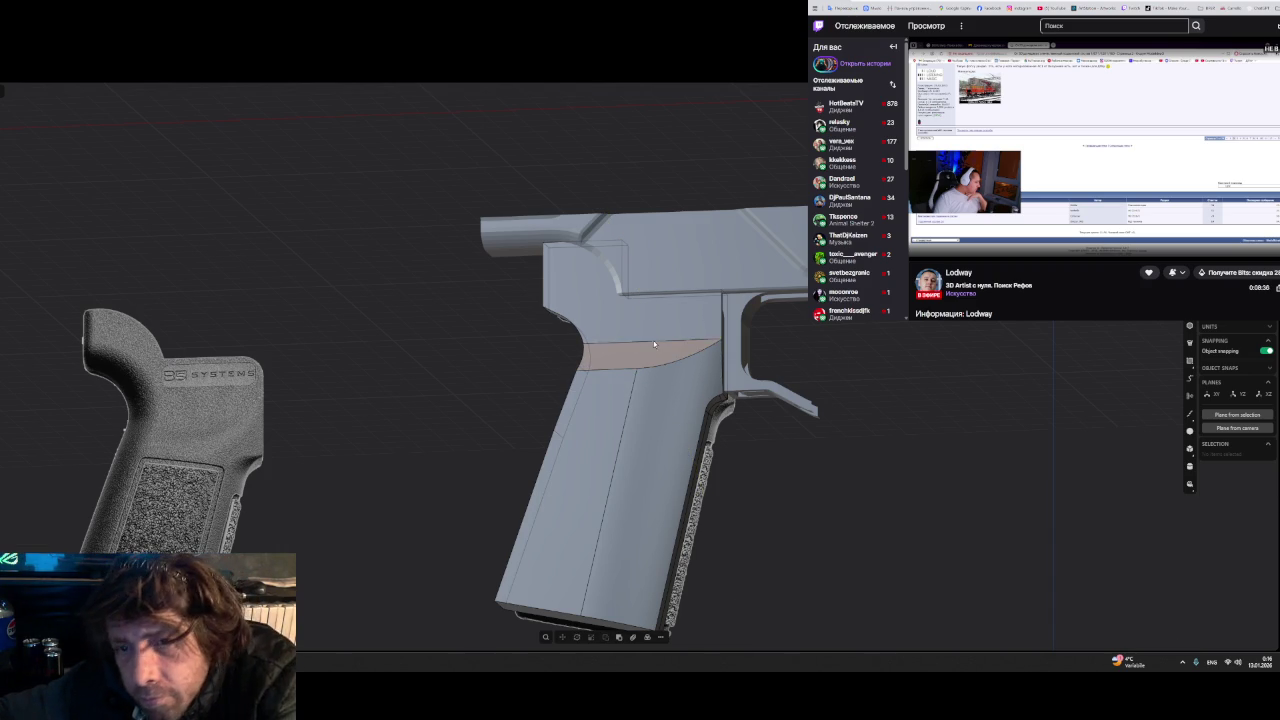
- Fillet the edge below the new fillet at about 0.34 and confirm
click(599, 373)
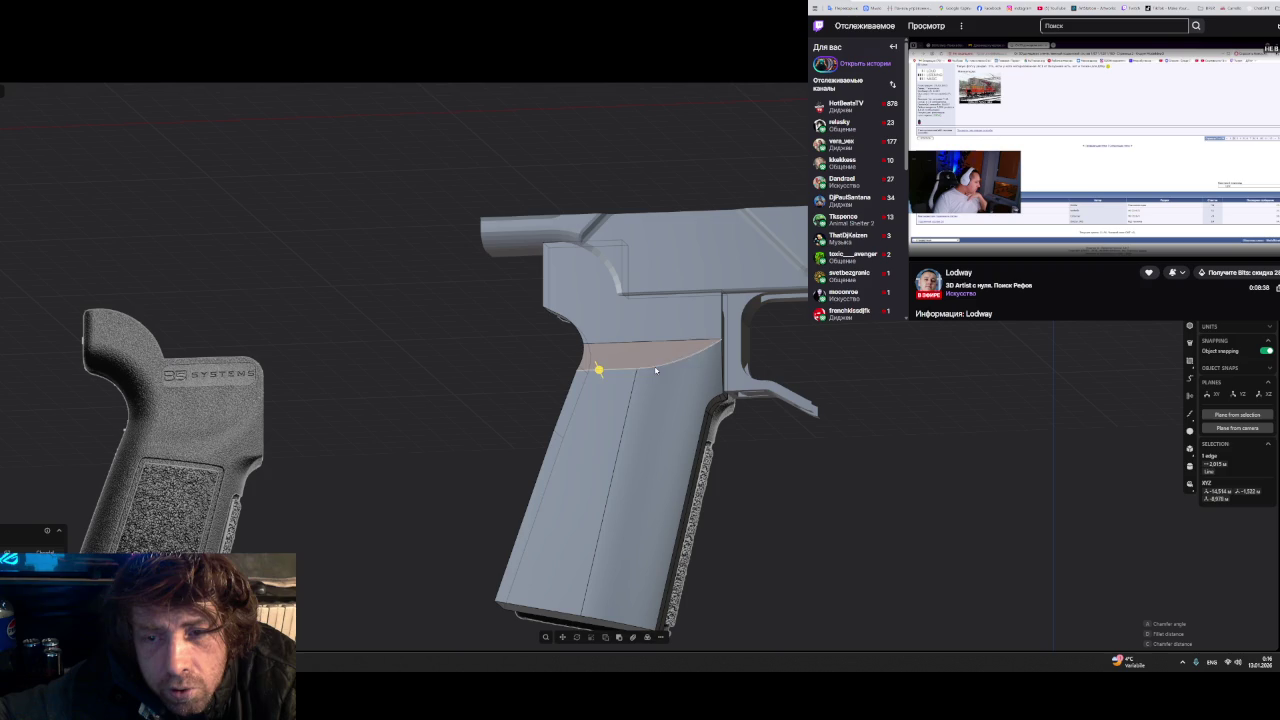
key(f)
drag(640, 377, 649, 361)
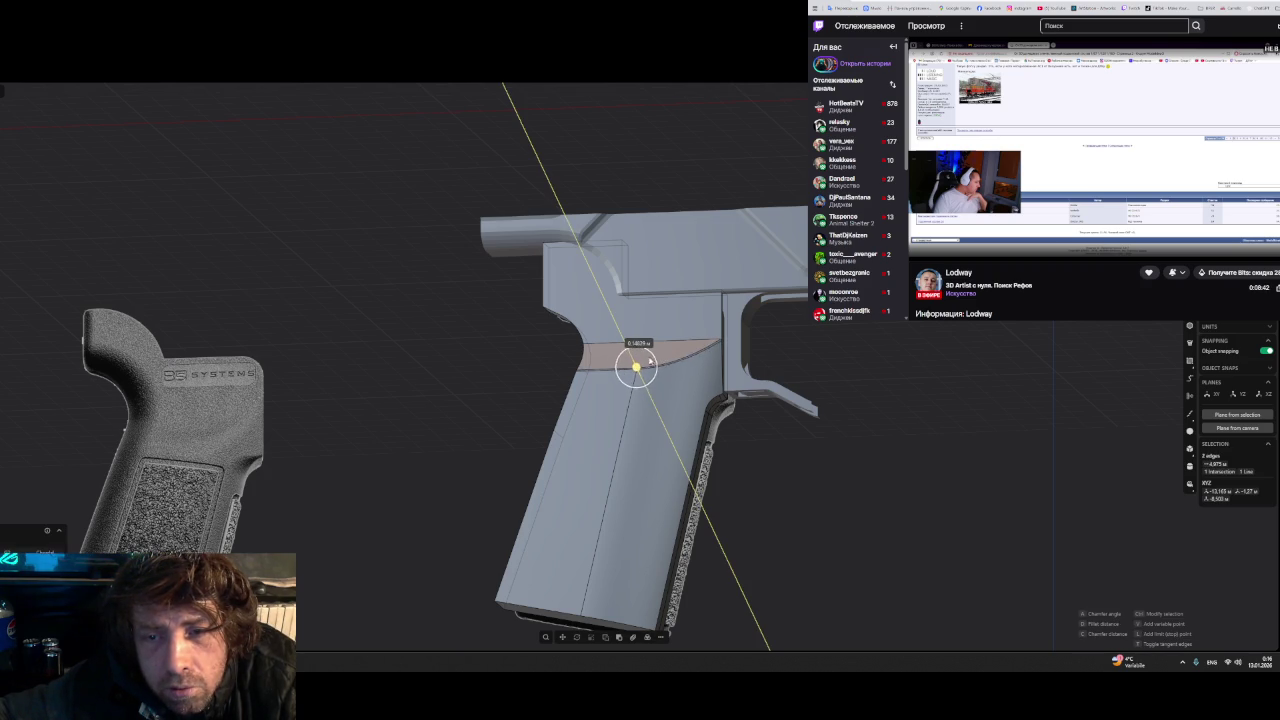
mouse_move(633, 358)
middle_down()
mouse_move(828, 467)
mouse_move(700, 430)
middle_up()
scroll(652, 417, up, 3)
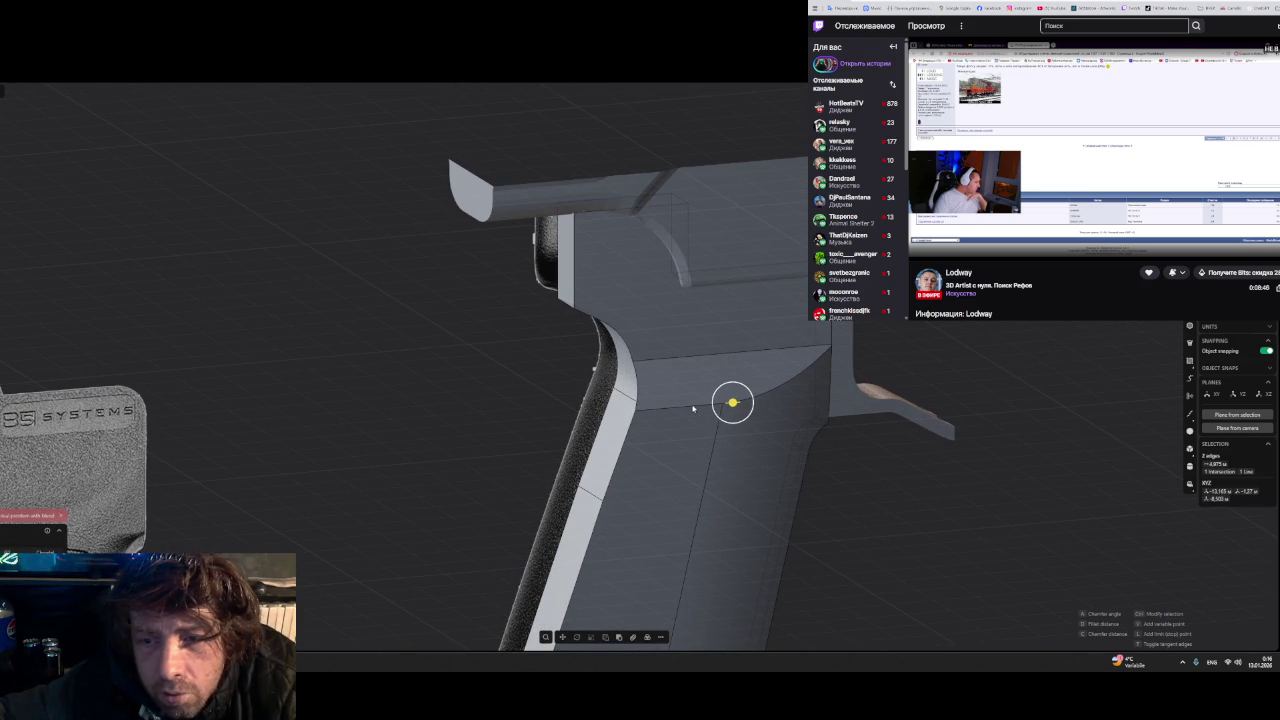
key(Return)
- Resize the fillet on the grip's top edge
click(765, 397)
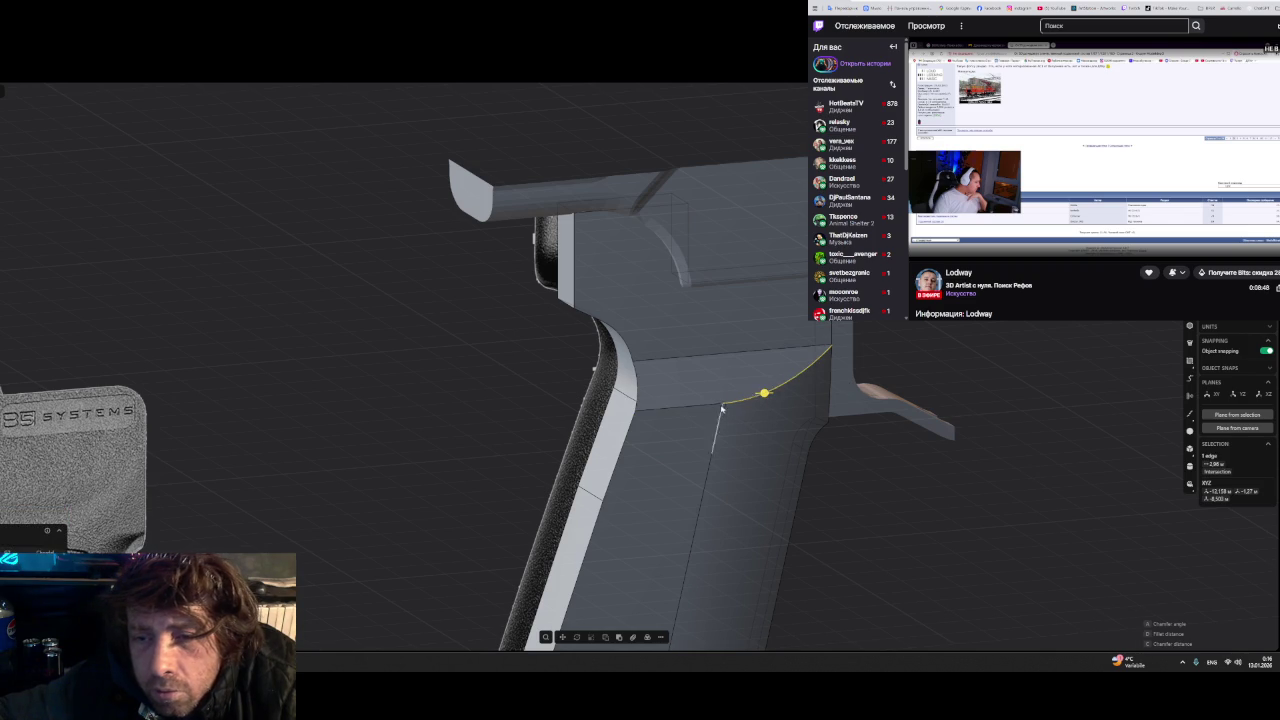
drag(702, 405, 814, 449)
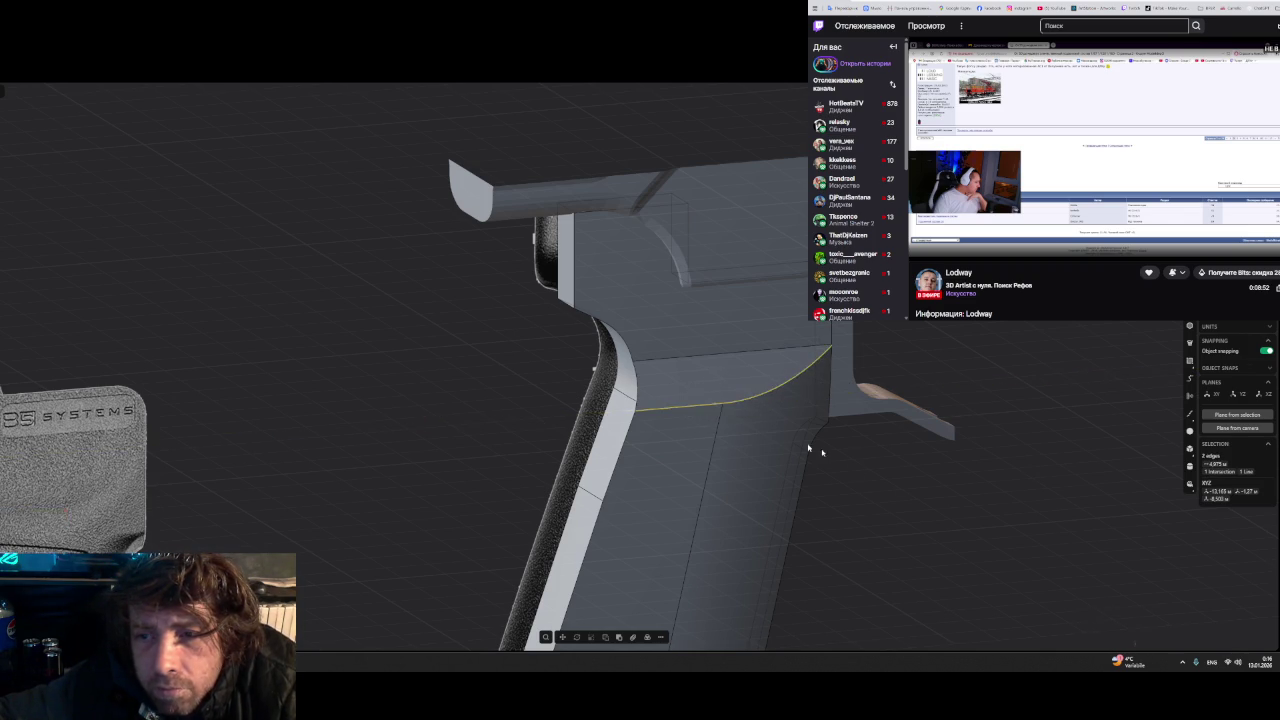
middle_drag(814, 449, 746, 314)
click(746, 314)
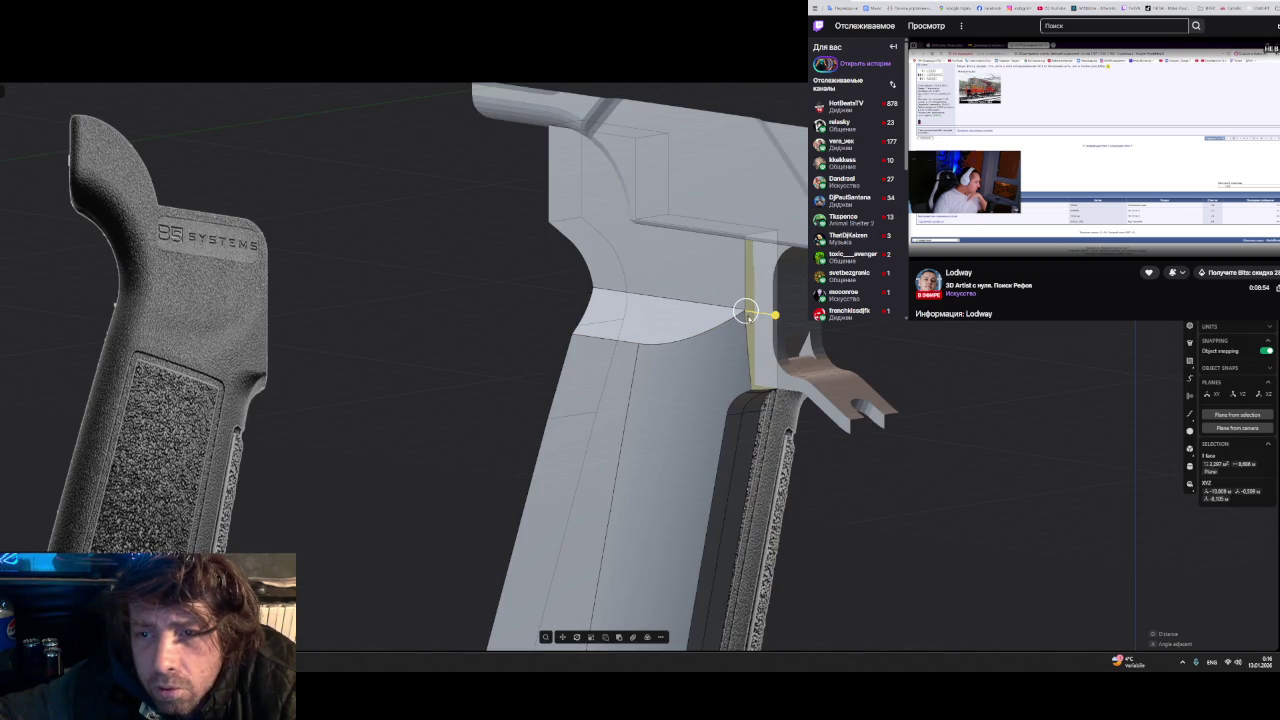
- Push away the thin vertical slab beside the trigger guard and offset its face slightly inward
drag(748, 311, 896, 323)
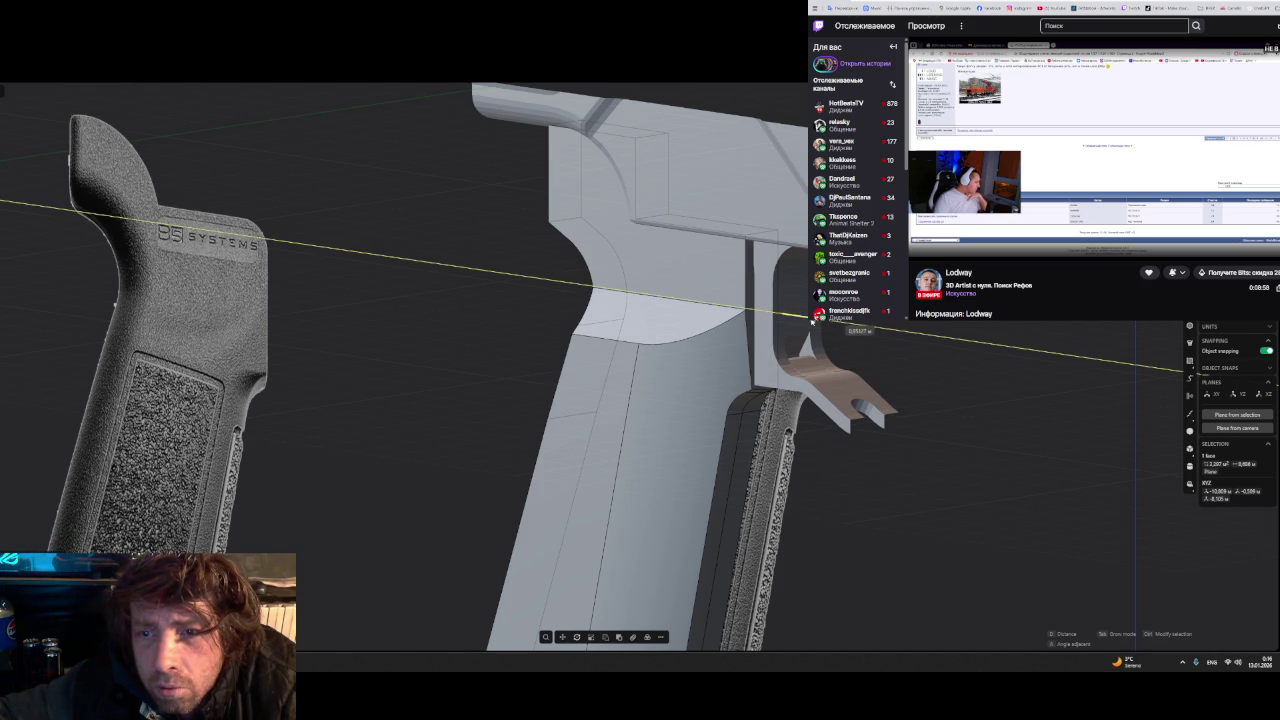
click(688, 338)
key(f)
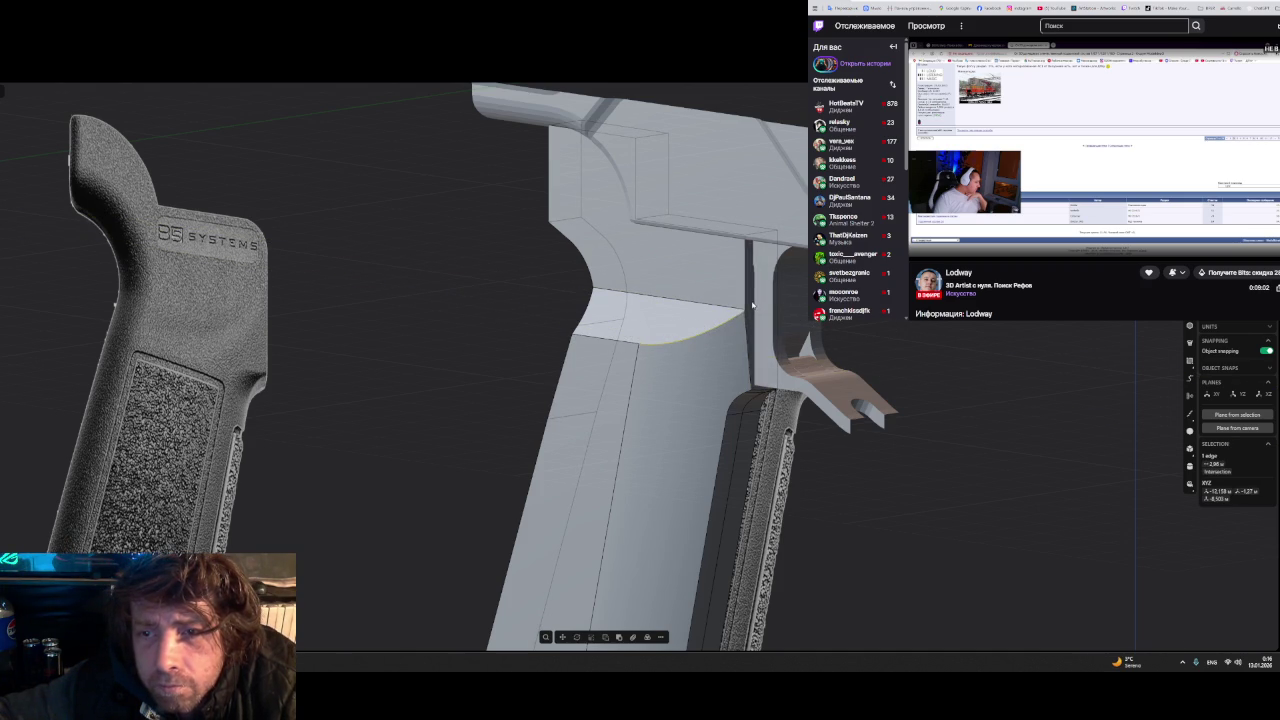
click(752, 305)
drag(786, 306, 771, 371)
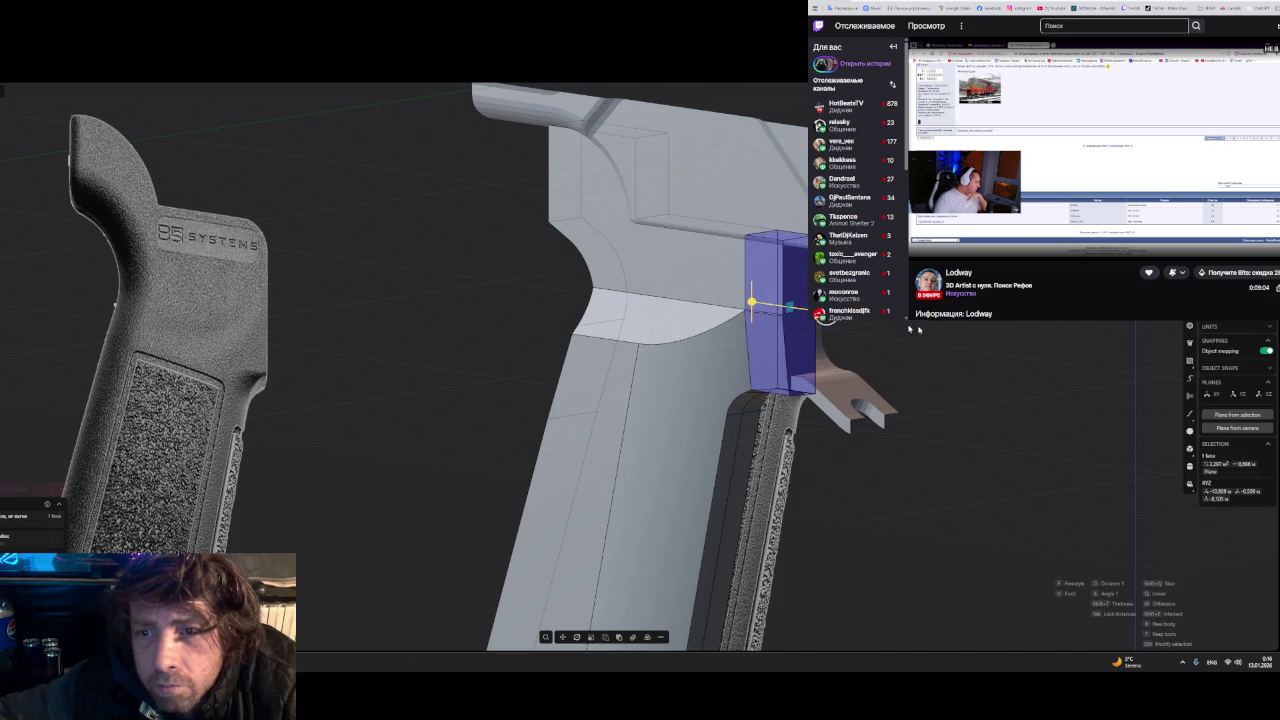
click(759, 353)
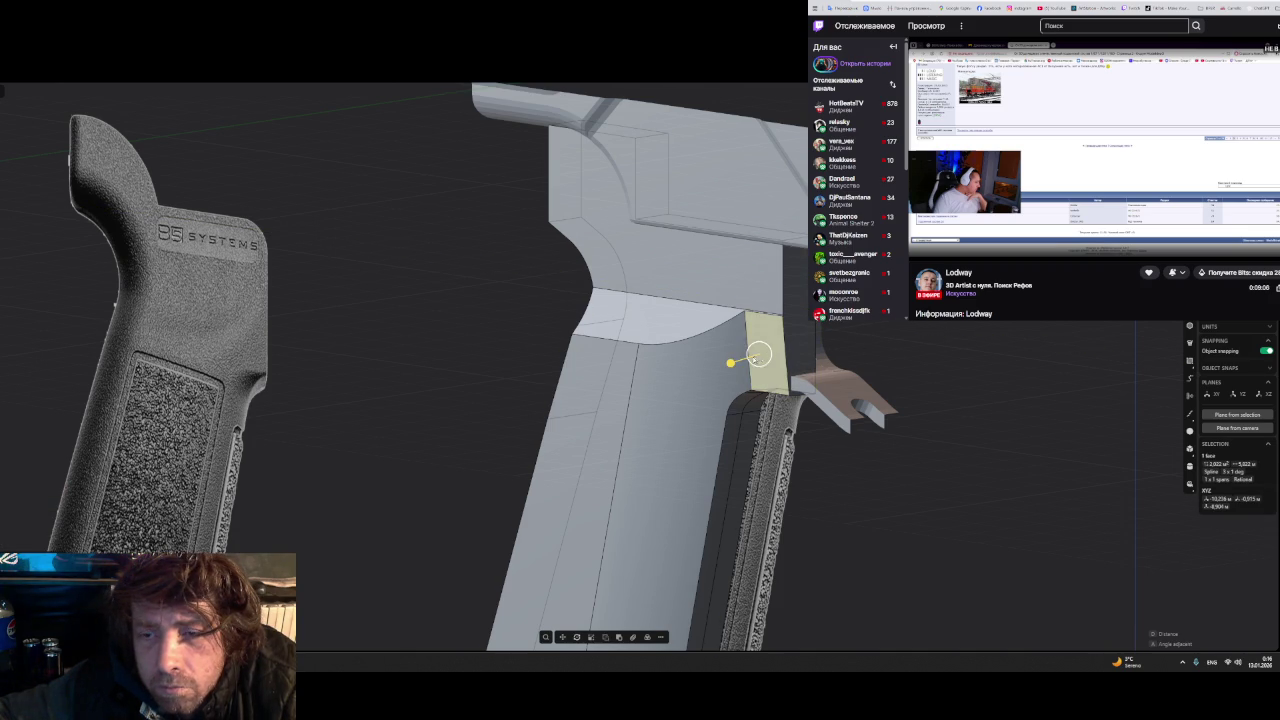
drag(731, 363, 734, 360)
- Drag a fillet along the curved edge chain at the grip top, leaving it uncommitted
click(679, 342)
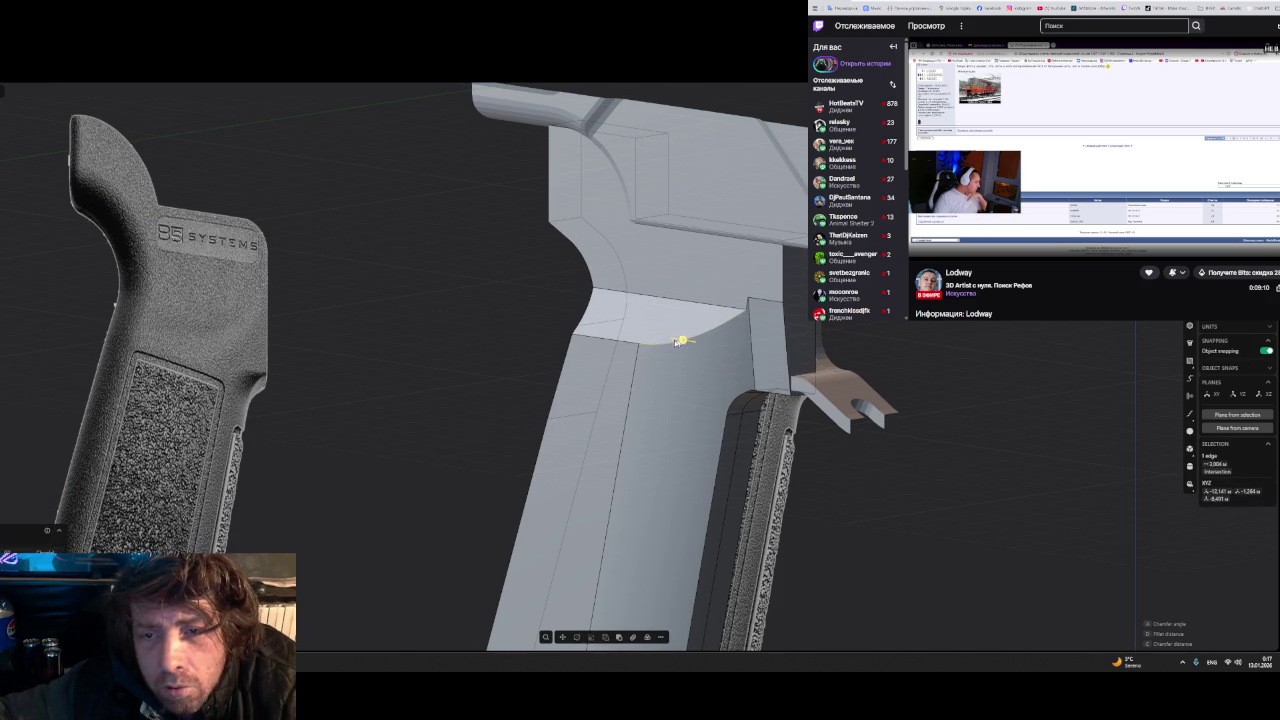
mouse_move(748, 312)
mouse_down()
mouse_move(794, 355)
mouse_move(722, 312)
mouse_up()
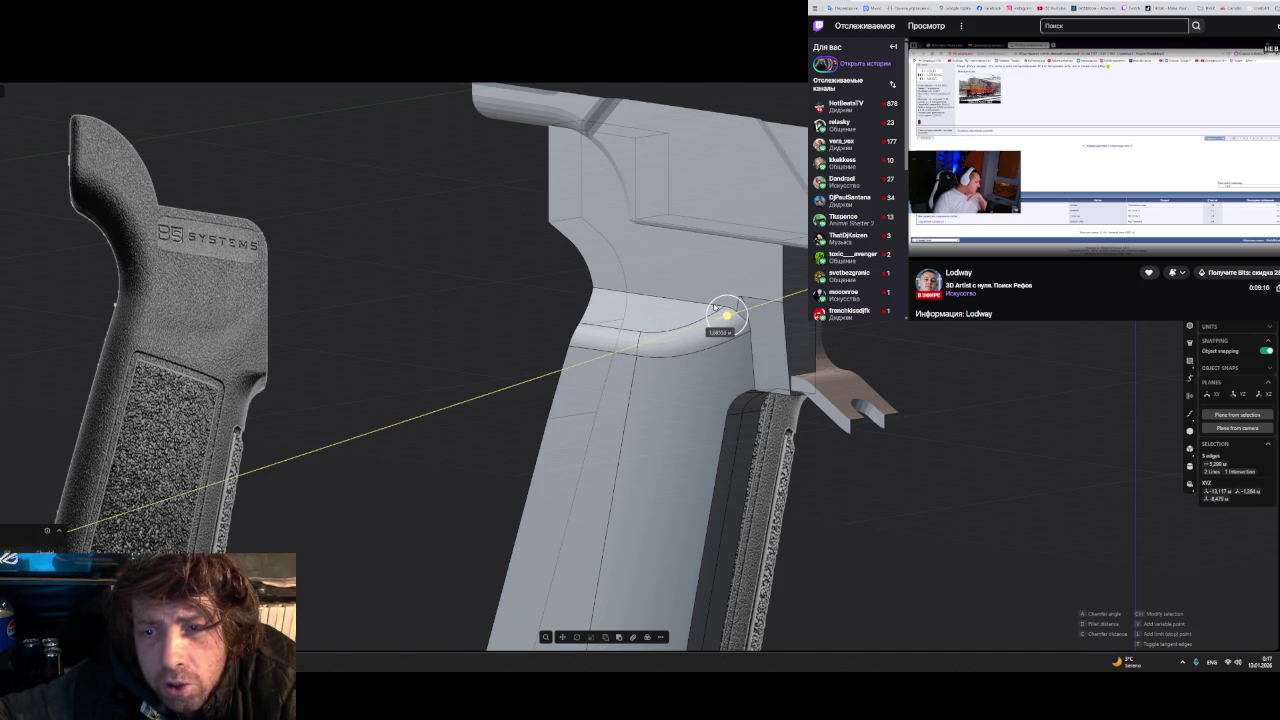
drag(725, 316, 646, 366)
middle_drag(646, 366, 771, 366)
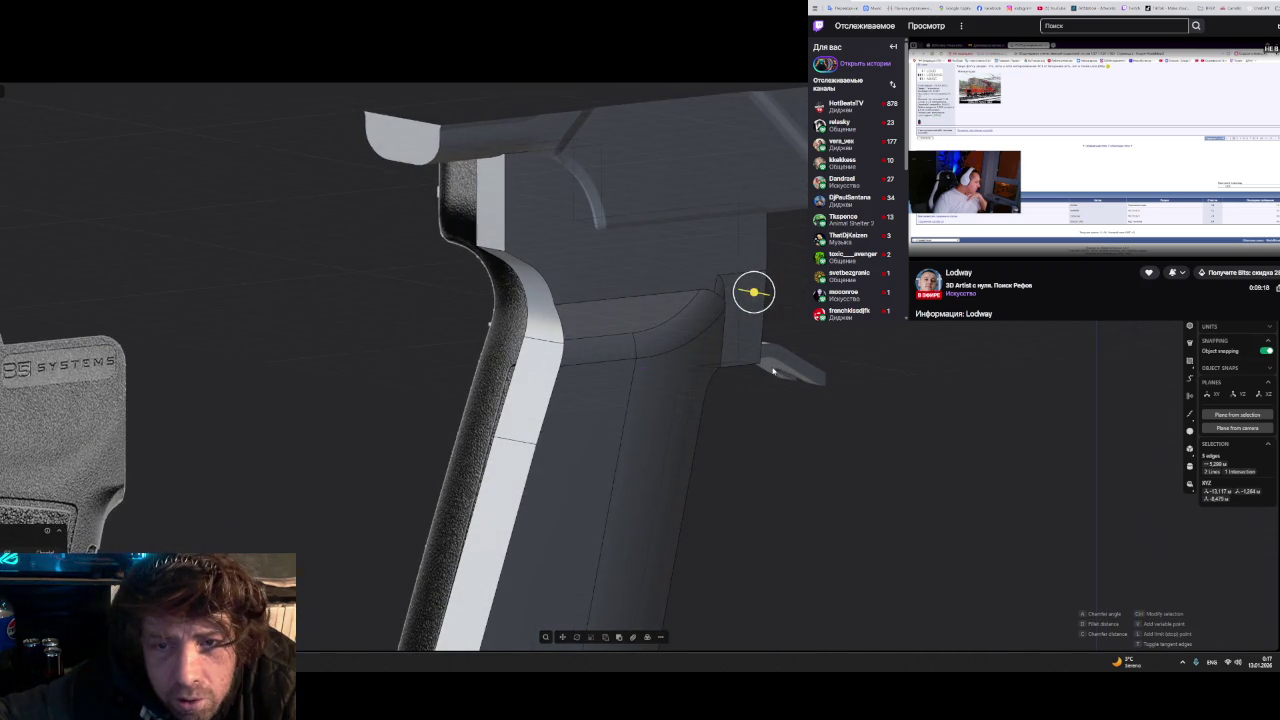
scroll(571, 327, up, 2)
scroll(571, 327, up, 2)
scroll(571, 327, up, 2)
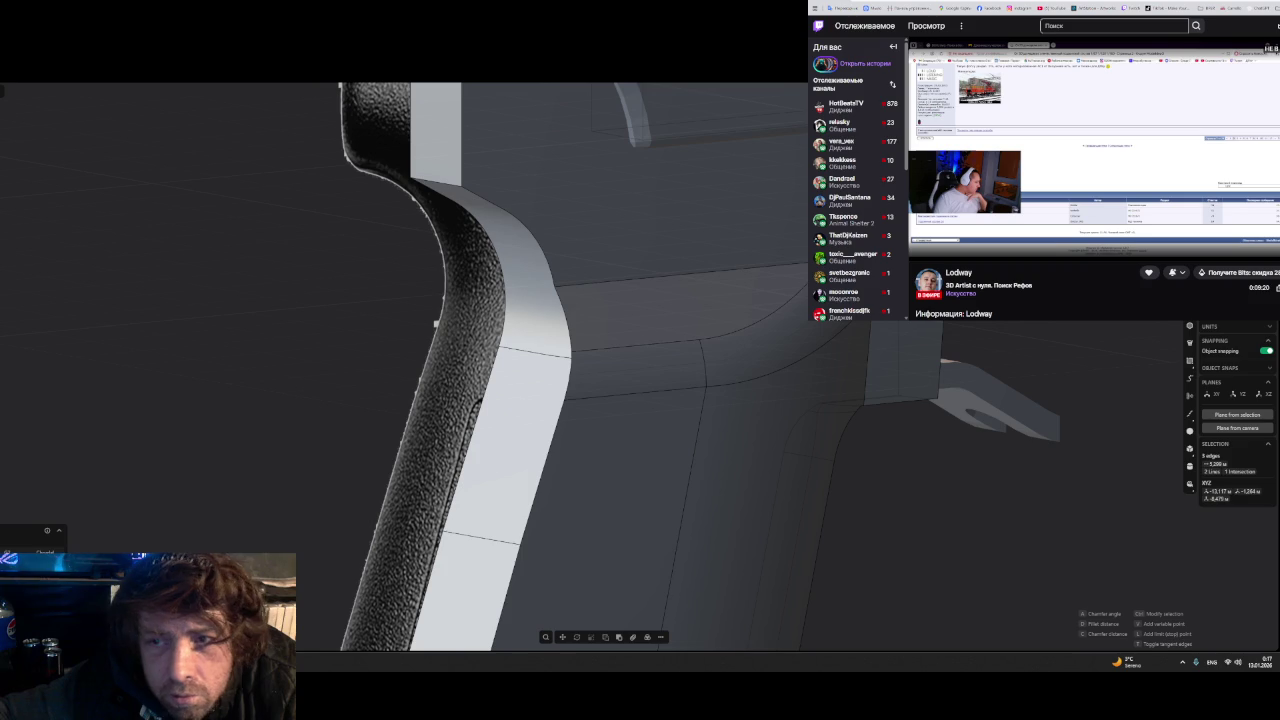
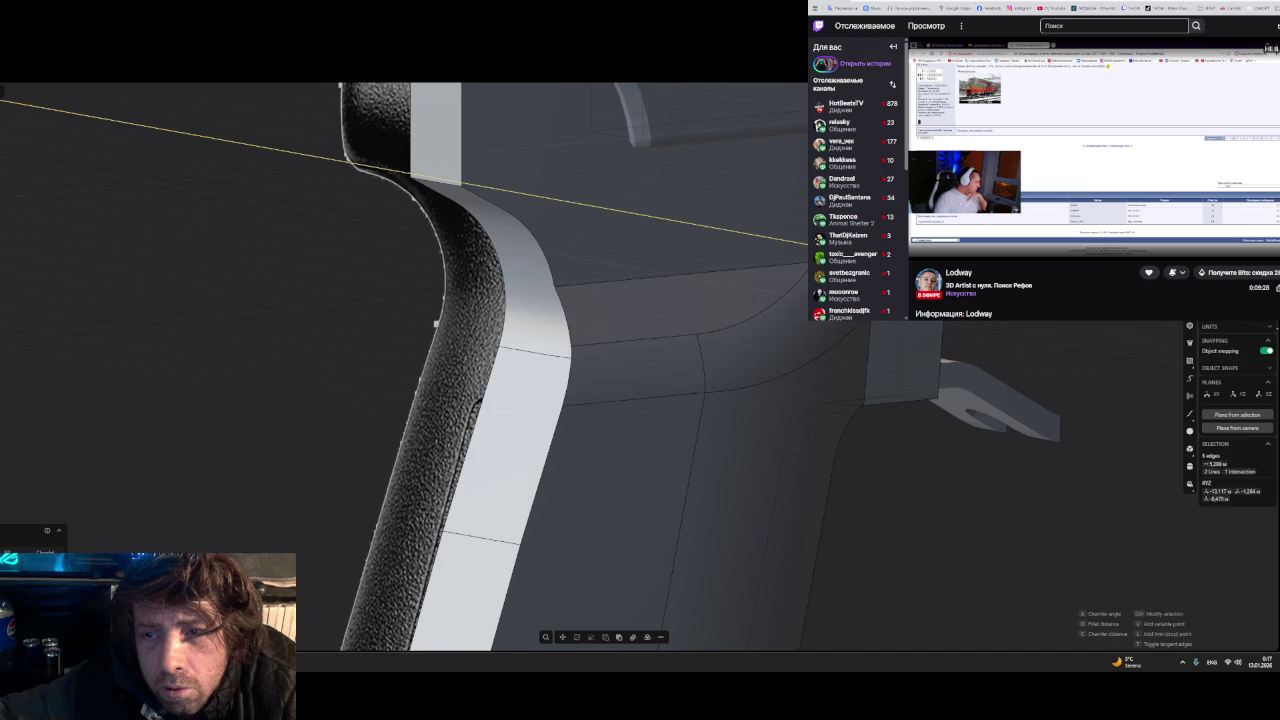
- Inspect the grip junction on the current model, trying selections of the grip solid and junction faces
mouse_move(436, 323)
middle_down()
mouse_move(874, 420)
mouse_move(800, 420)
mouse_move(763, 453)
mouse_move(742, 430)
mouse_move(694, 423)
middle_up()
scroll(694, 423, up, 2)
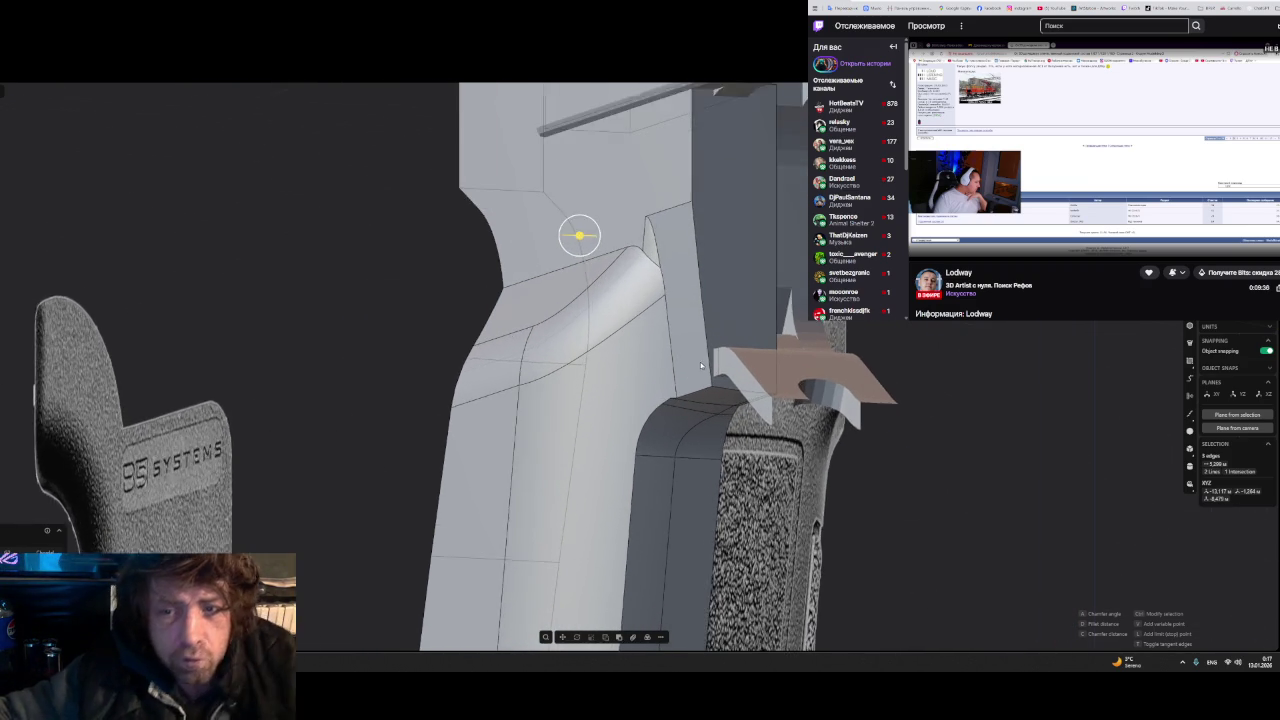
scroll(694, 423, up, 2)
mouse_move(697, 363)
middle_down()
mouse_move(676, 365)
mouse_move(785, 276)
mouse_move(662, 372)
mouse_move(750, 363)
mouse_move(727, 388)
mouse_move(735, 366)
middle_up()
scroll(662, 372, up, 2)
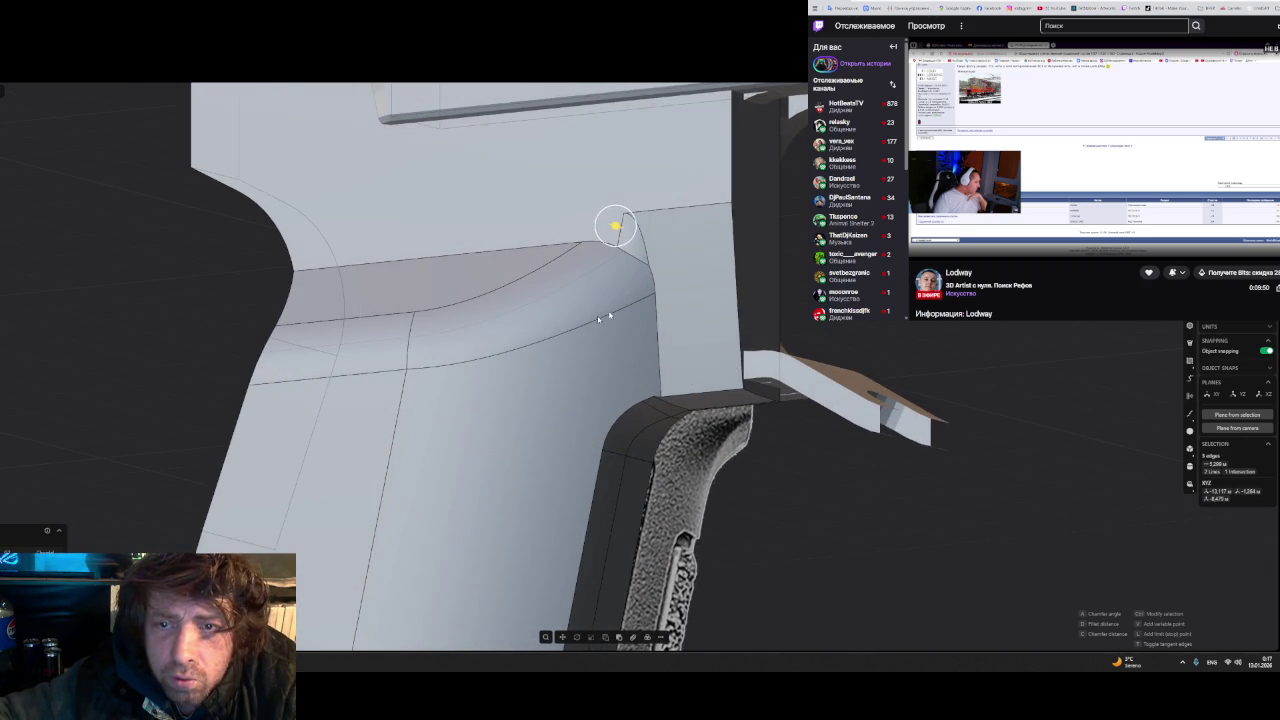
double_click(615, 226)
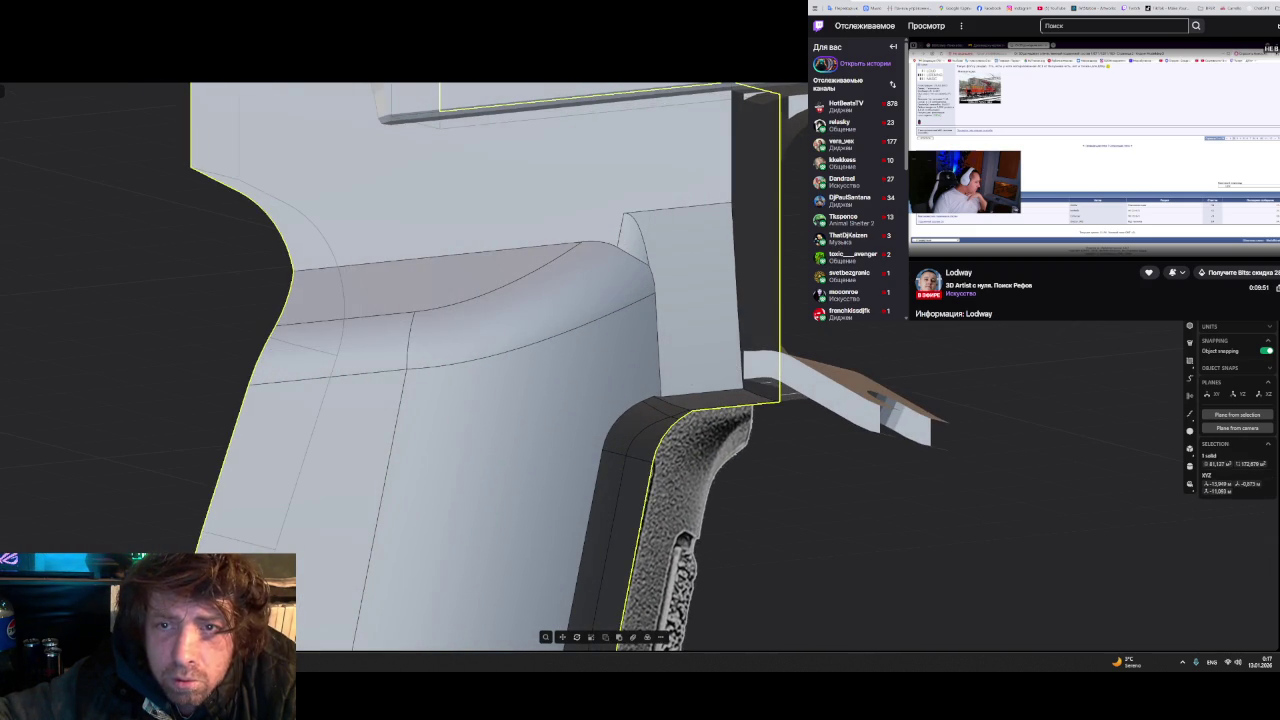
click(637, 234)
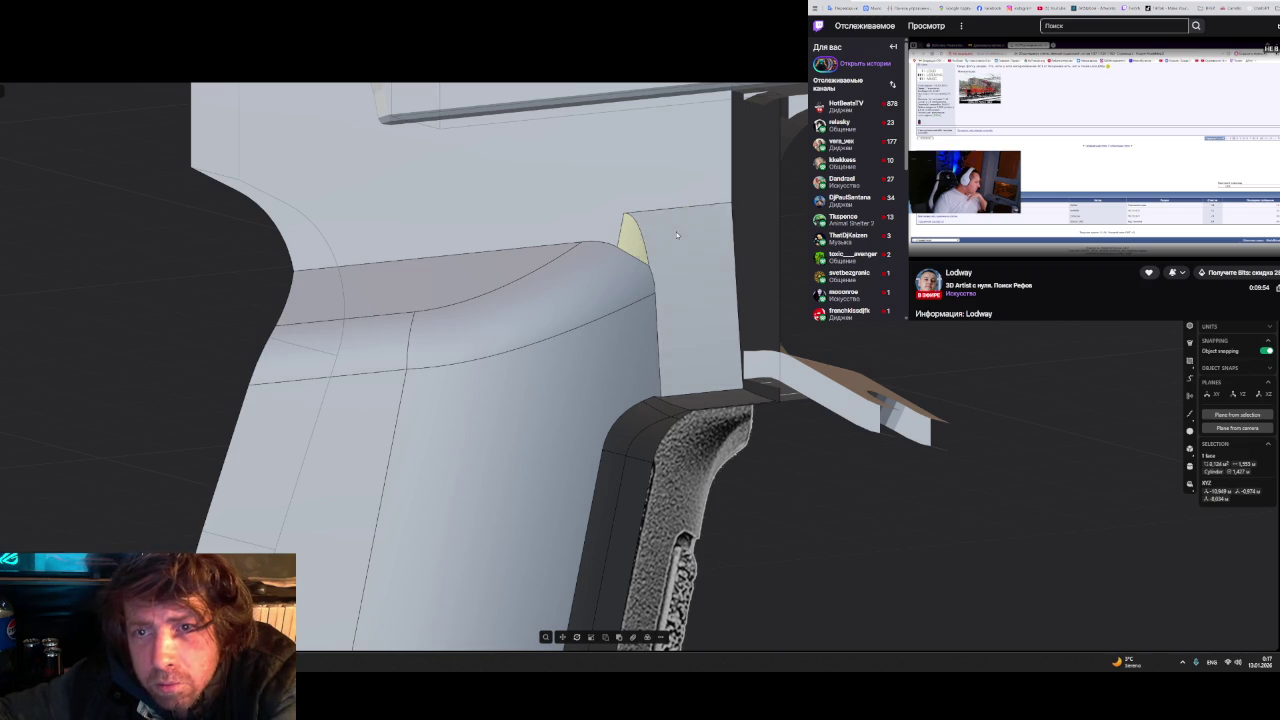
click(620, 241)
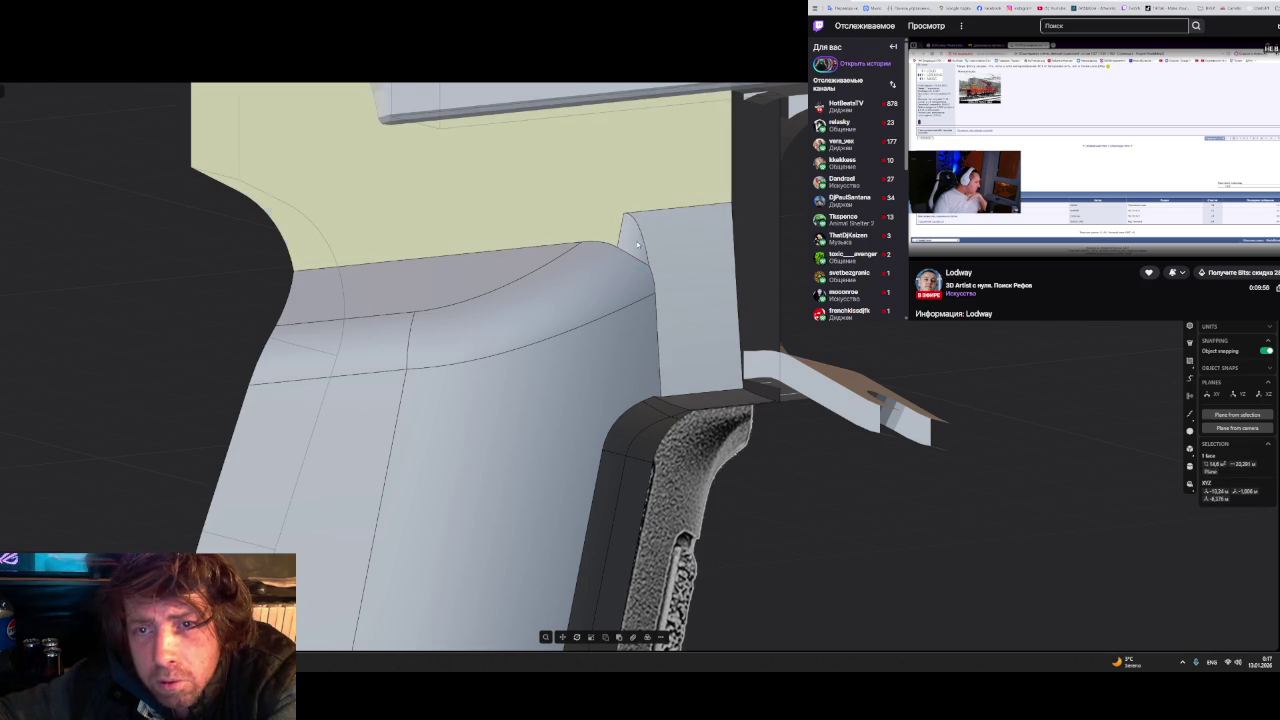
click(637, 243)
mouse_move(581, 294)
middle_down()
mouse_move(595, 295)
mouse_move(532, 314)
mouse_move(500, 303)
mouse_move(523, 303)
middle_up()
scroll(523, 303, up, 3)
middle_drag(608, 251, 629, 246)
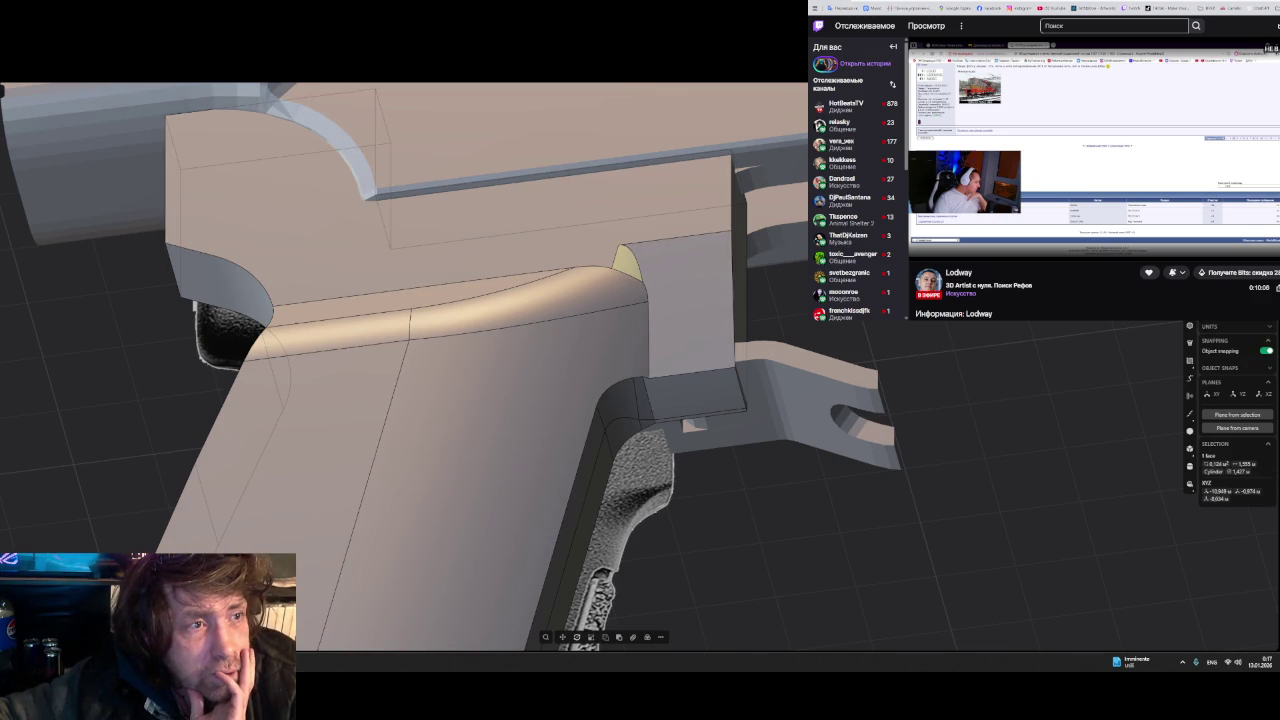
- Open another saved gun model from the recent .plasticity files
click(2, 90)
key(ctrl+o)
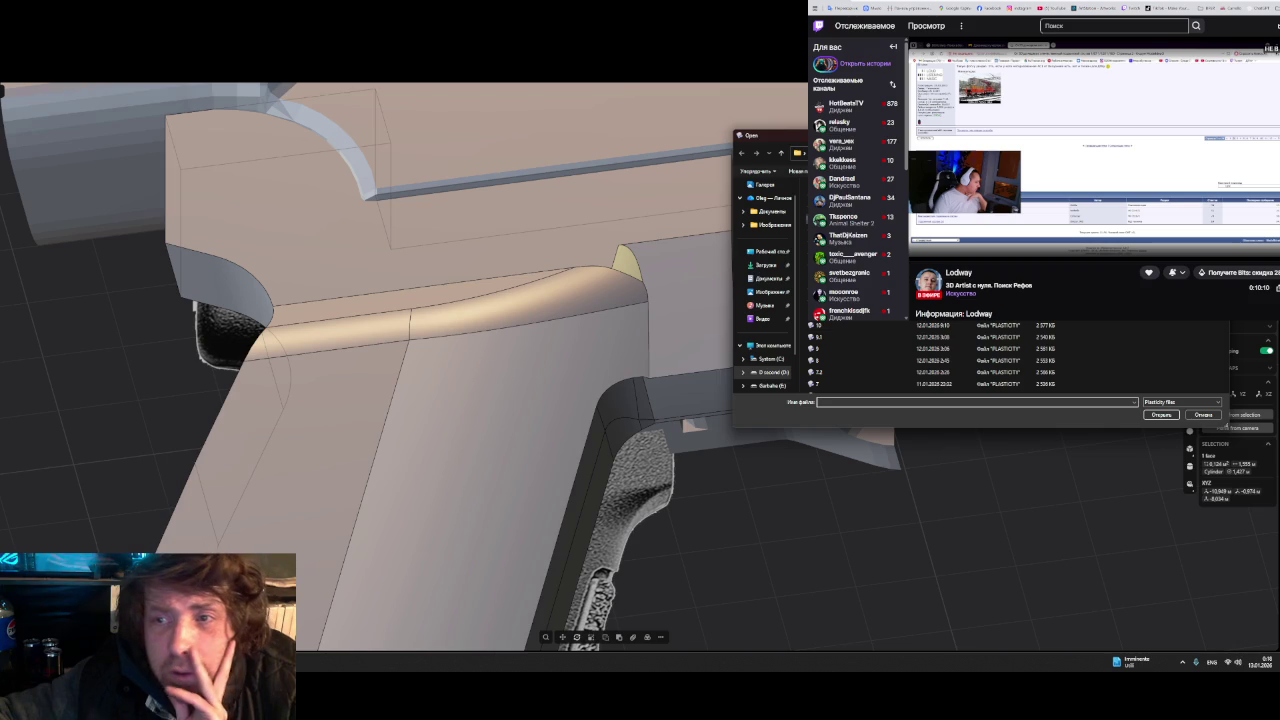
text(12.3)
key(Return)
- In side view, delete the split junction faces to heal them, then select the curved edge chain
mouse_move(528, 277)
middle_down()
mouse_move(566, 277)
mouse_move(608, 400)
middle_up()
key(3)
scroll(509, 391, up, 2)
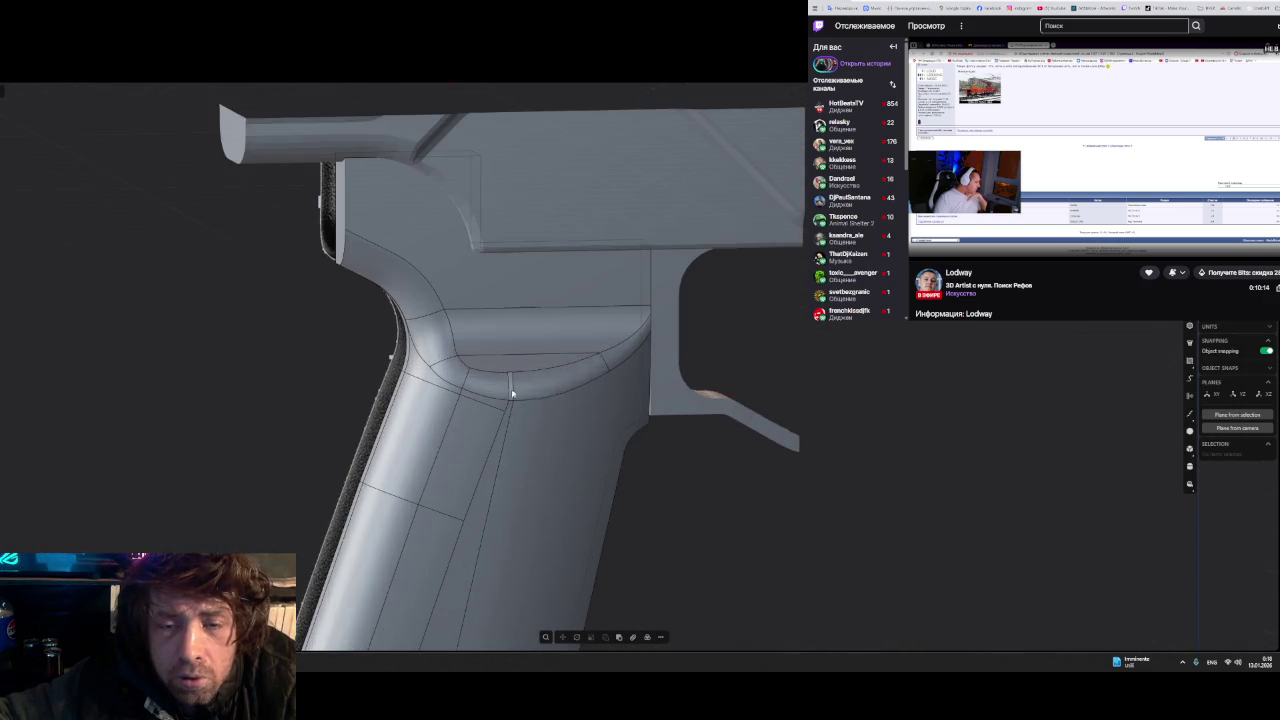
scroll(515, 393, up, 2)
scroll(515, 393, up, 1)
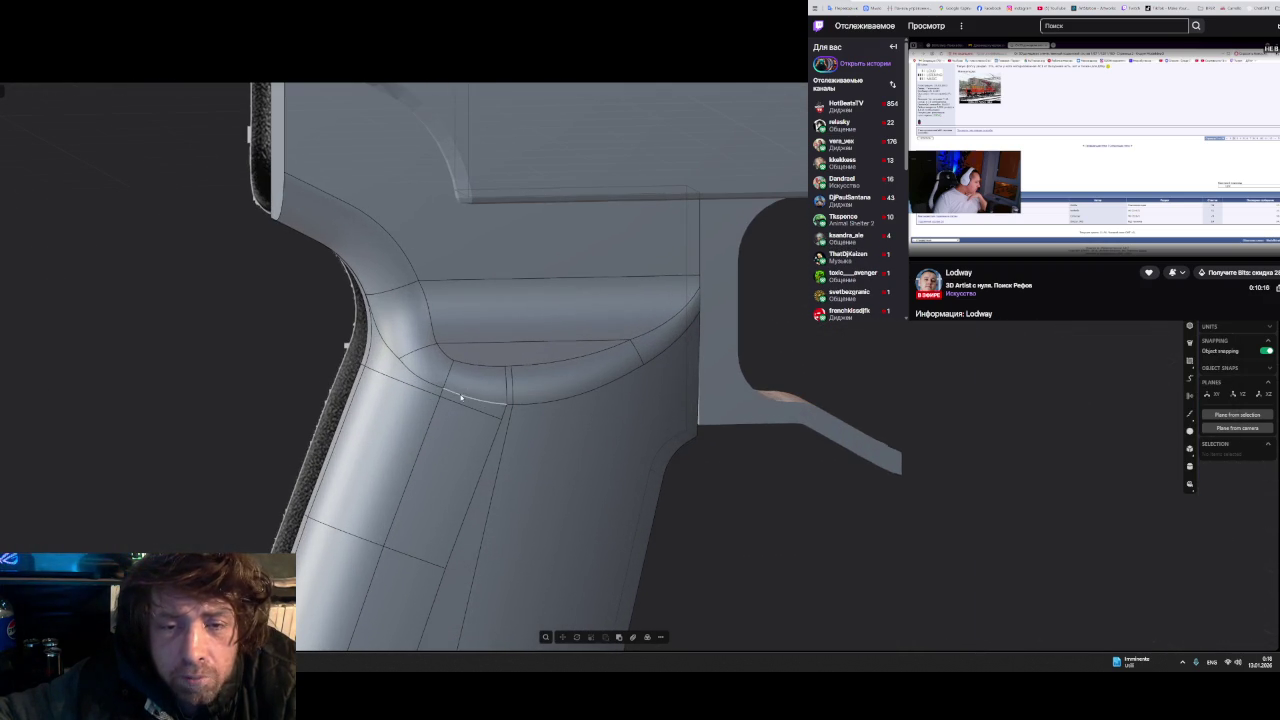
click(461, 398)
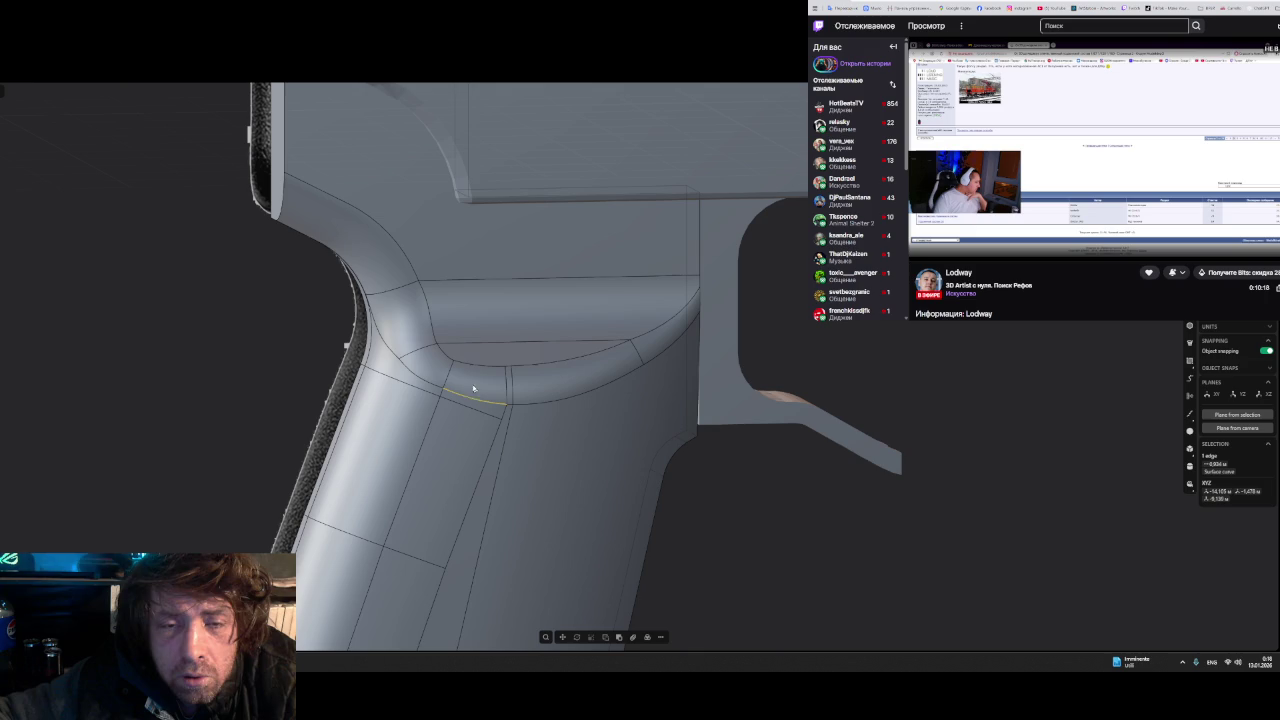
mouse_move(550, 382)
middle_down()
mouse_move(543, 400)
mouse_move(543, 366)
mouse_move(560, 354)
mouse_move(559, 394)
middle_up()
mouse_move(350, 232)
mouse_down()
mouse_move(505, 393)
mouse_move(625, 342)
mouse_up()
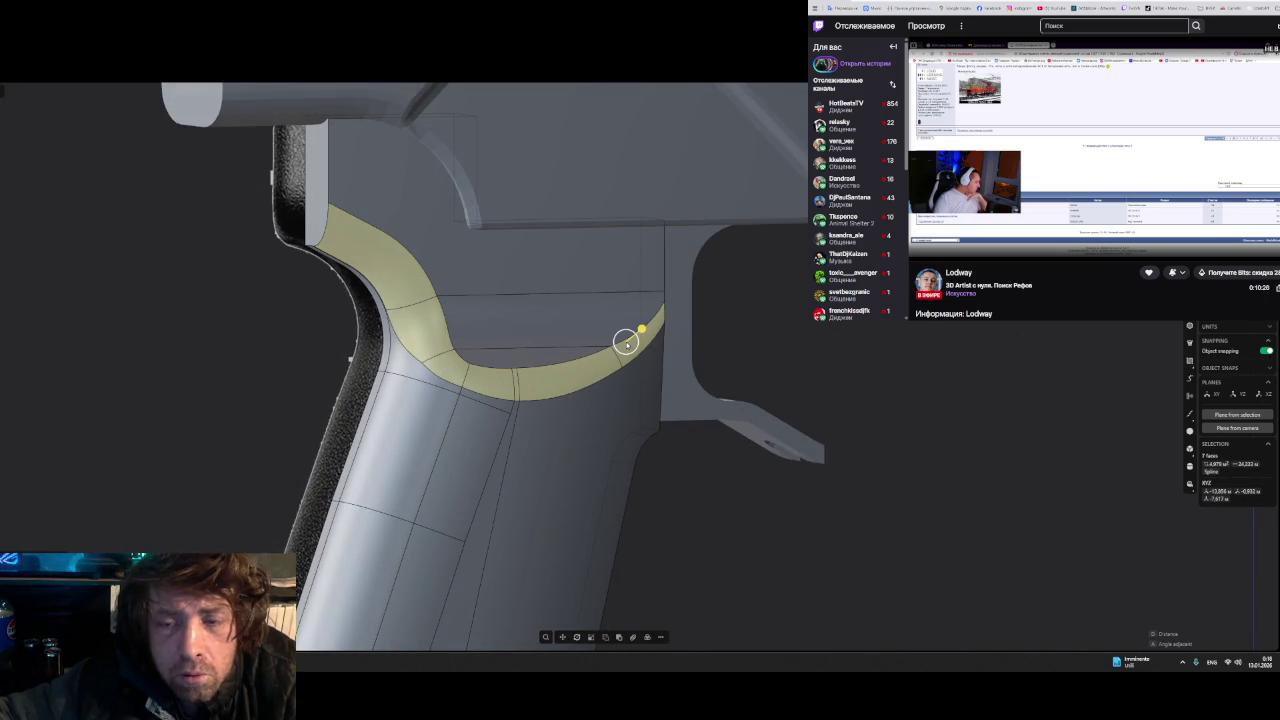
key(Delete)
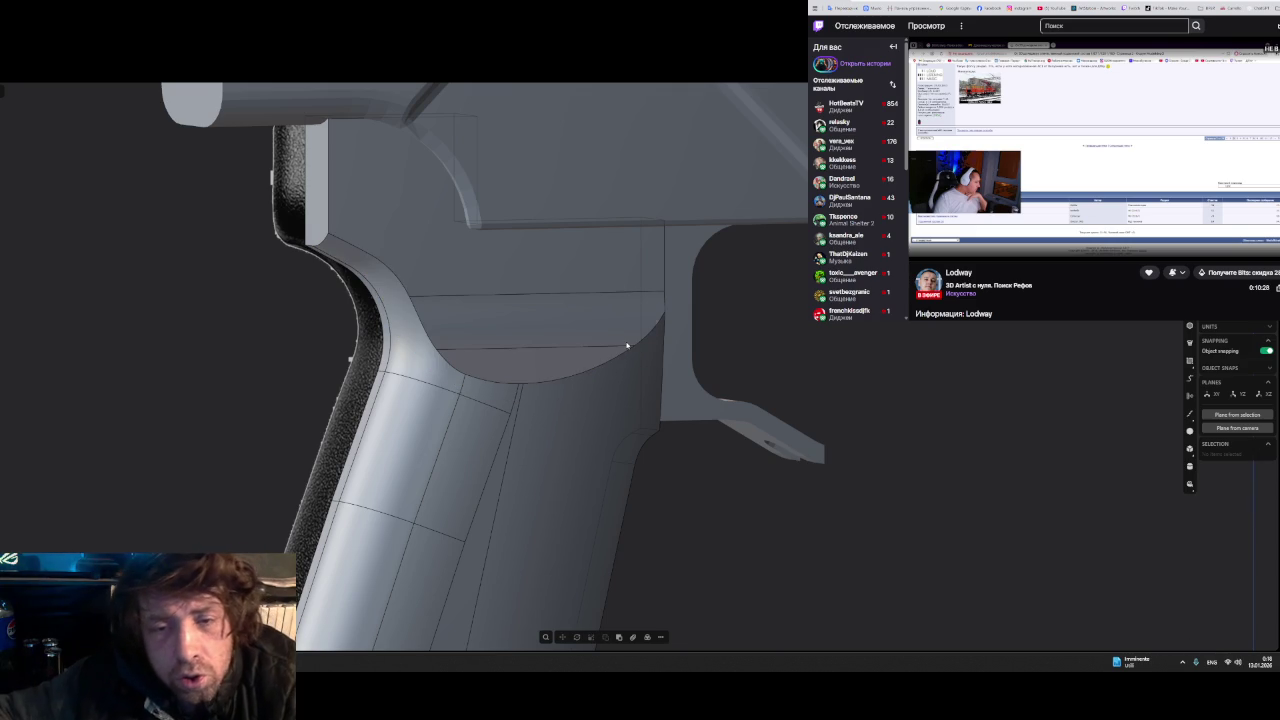
mouse_move(565, 355)
middle_down()
mouse_move(554, 354)
mouse_move(606, 351)
mouse_move(558, 341)
middle_up()
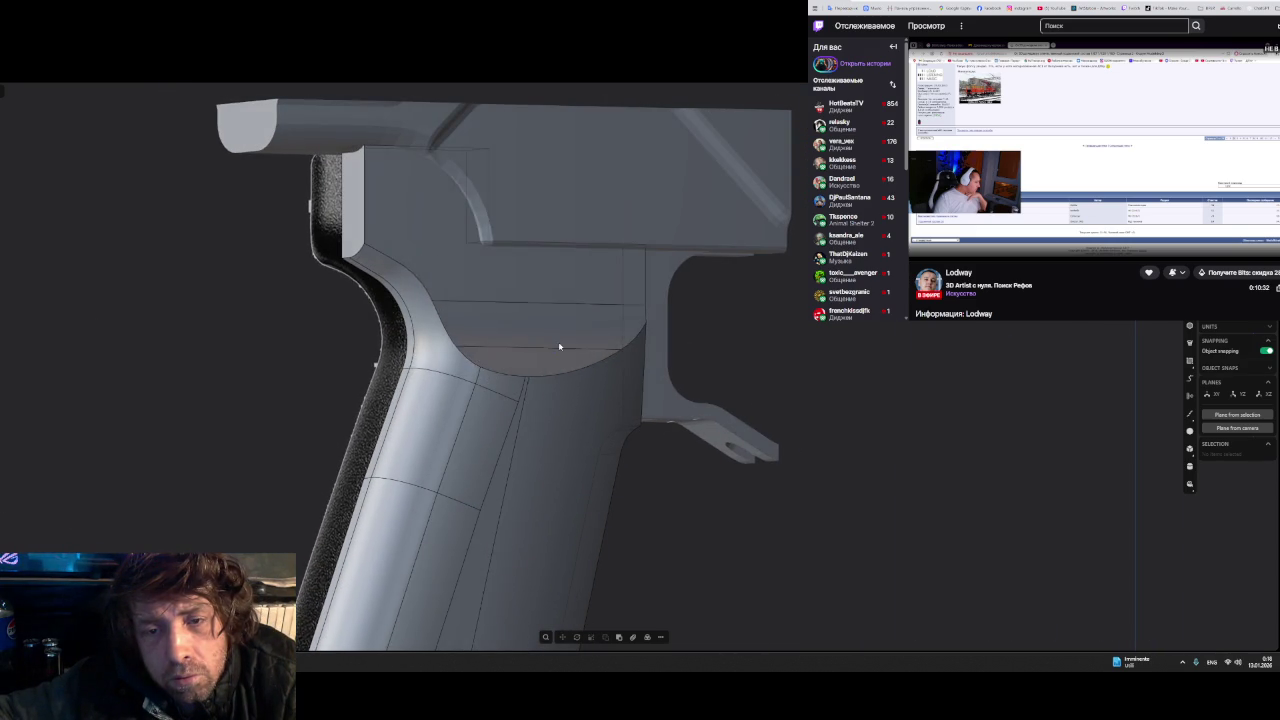
click(471, 362)
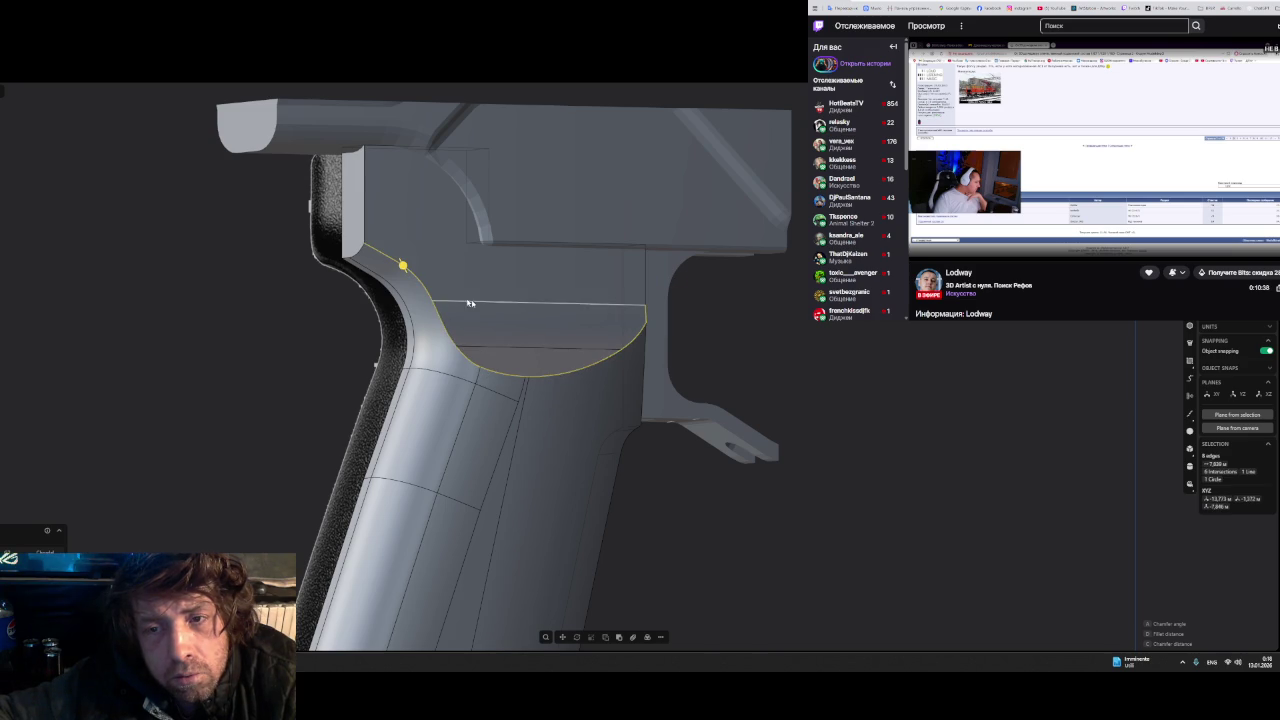
- Fillet seven junction edges at a distance of about -0.66
middle_drag(608, 369, 465, 290)
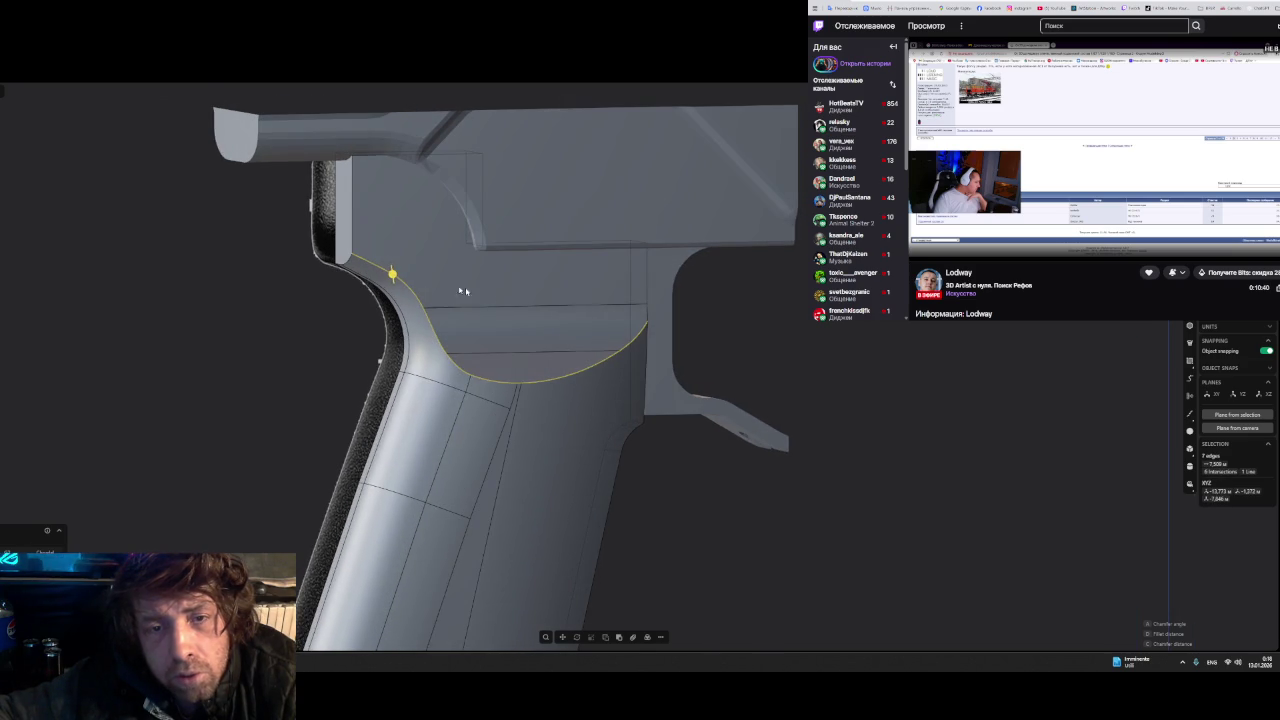
drag(392, 274, 403, 262)
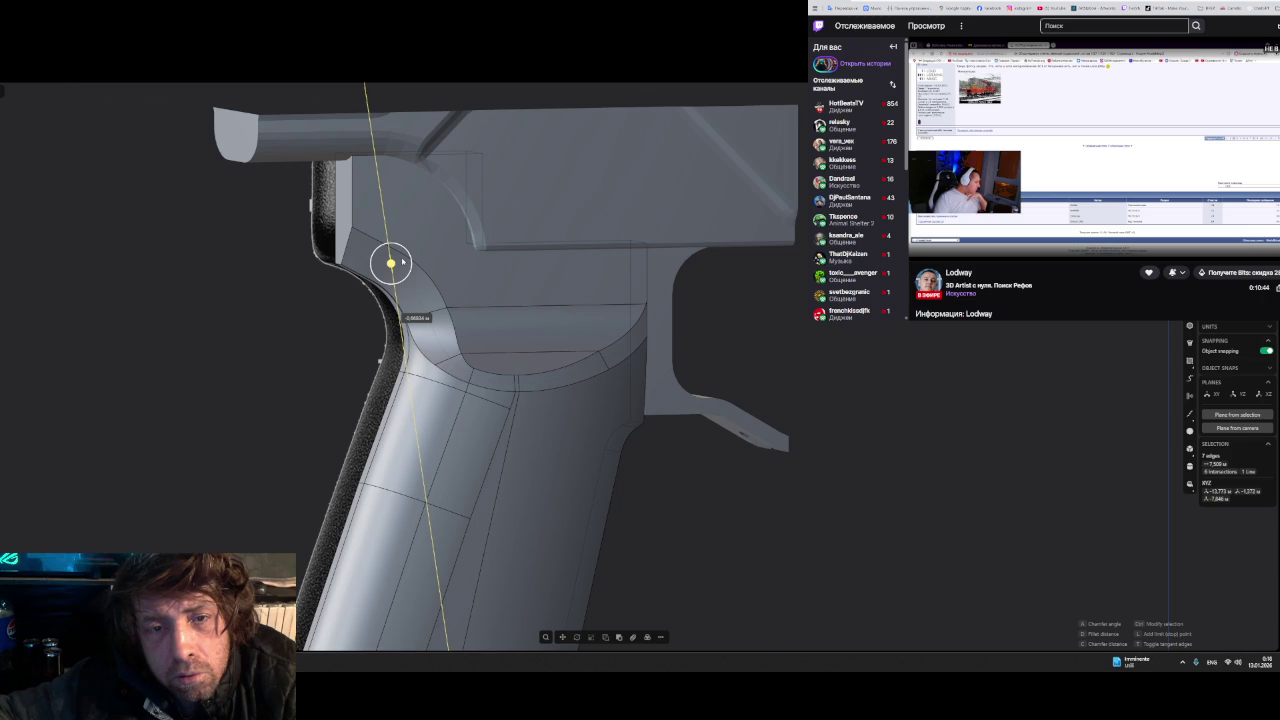
drag(403, 262, 407, 264)
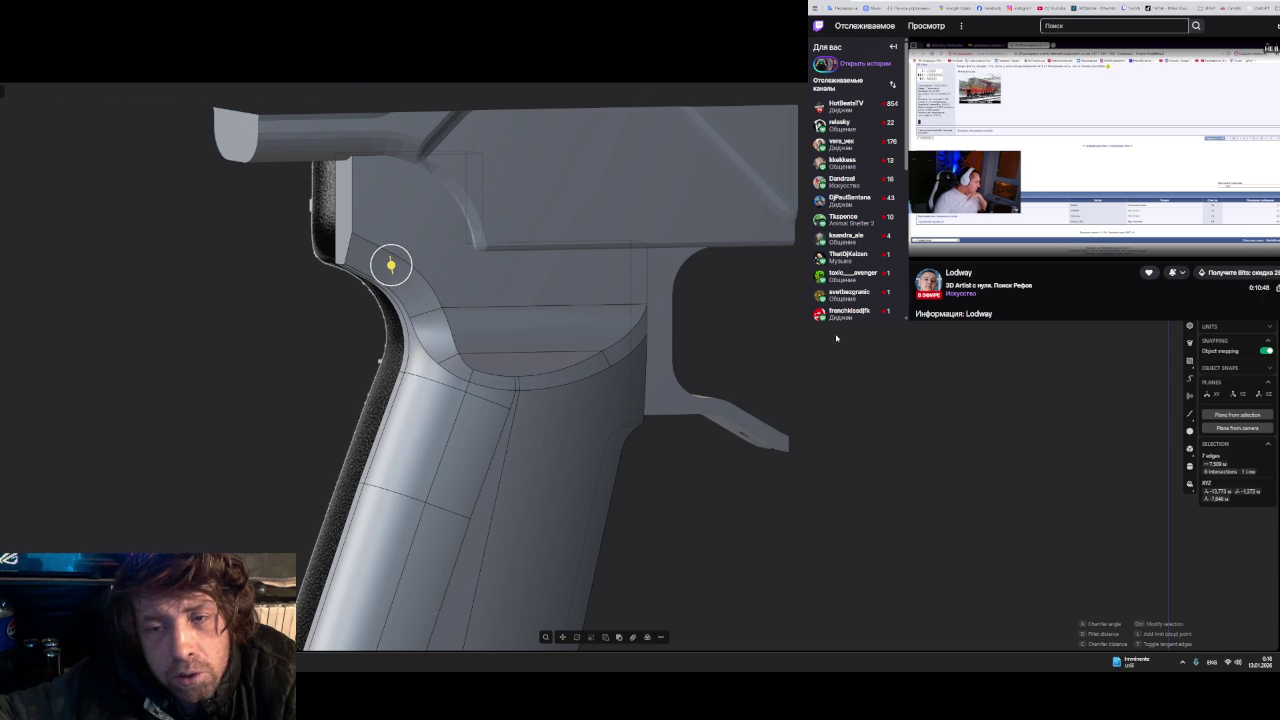
key(Return)
scroll(433, 339, up, 1)
scroll(433, 339, up, 1)
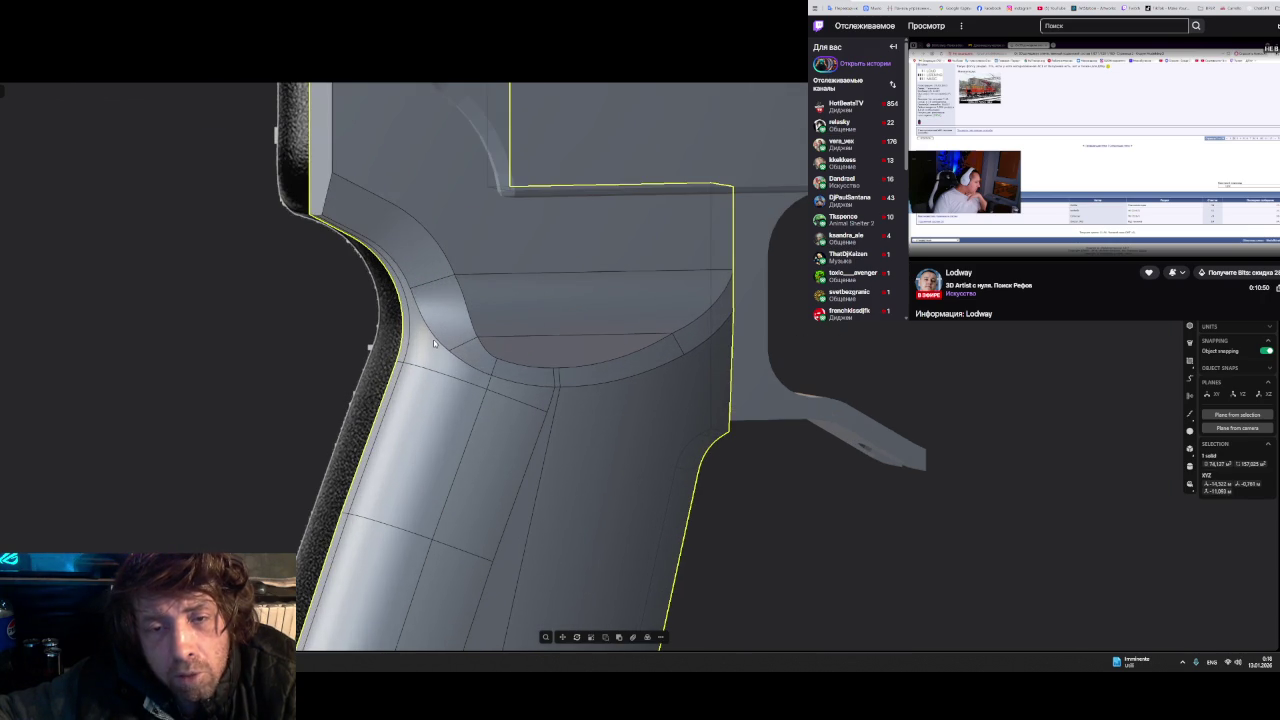
- Try filleting the tangent arc chain and a single edge, cancelling both attempts
double_click(437, 340)
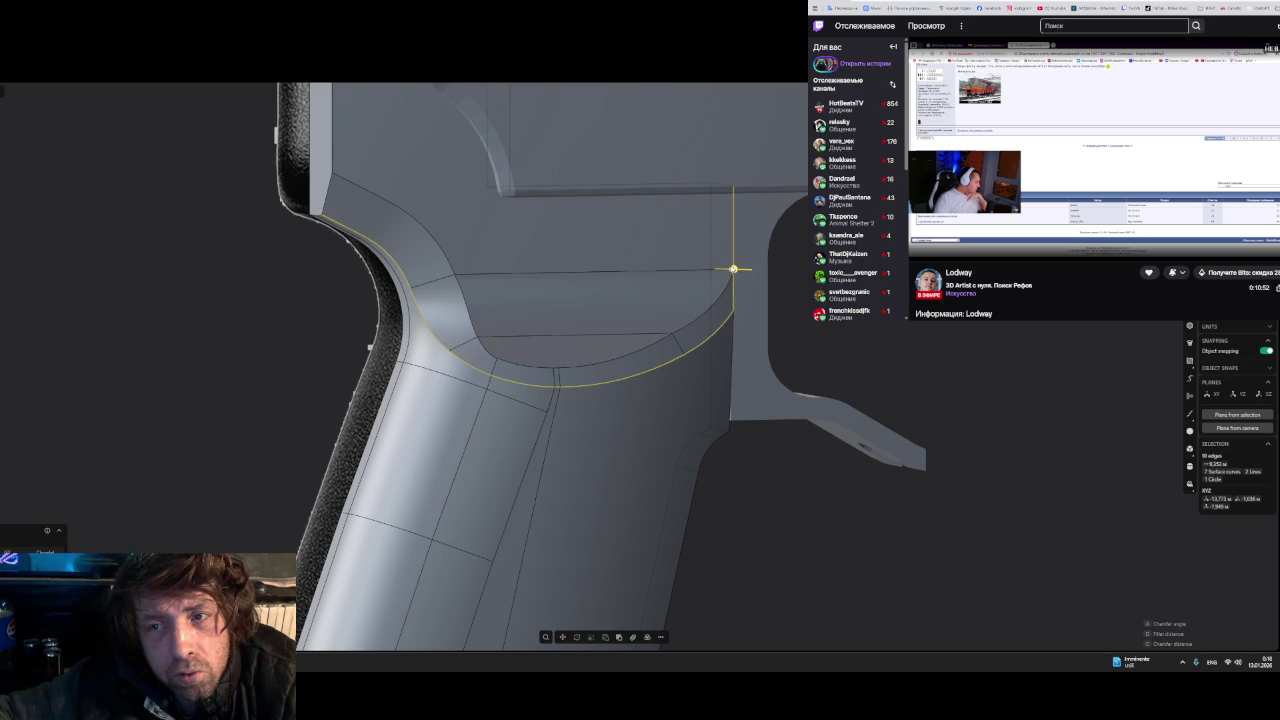
key(f)
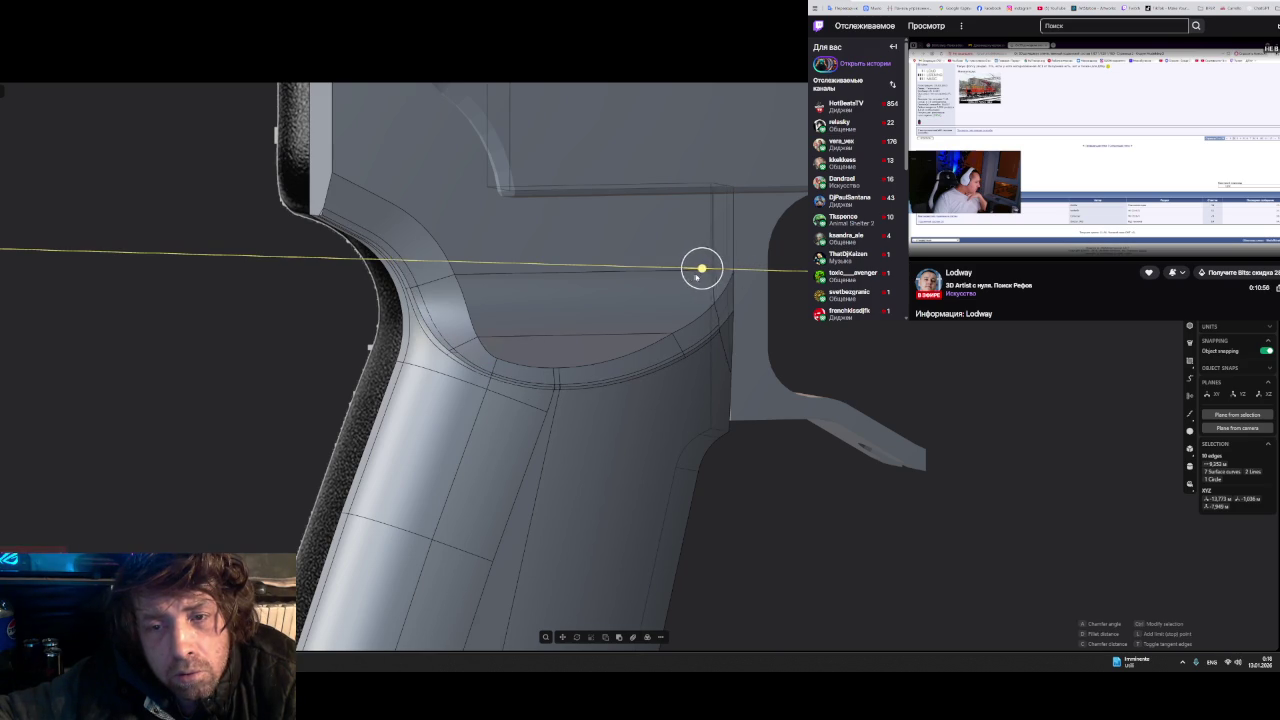
key(Escape)
mouse_move(594, 346)
middle_down()
mouse_move(577, 382)
mouse_move(597, 370)
middle_up()
click(590, 364)
key(f)
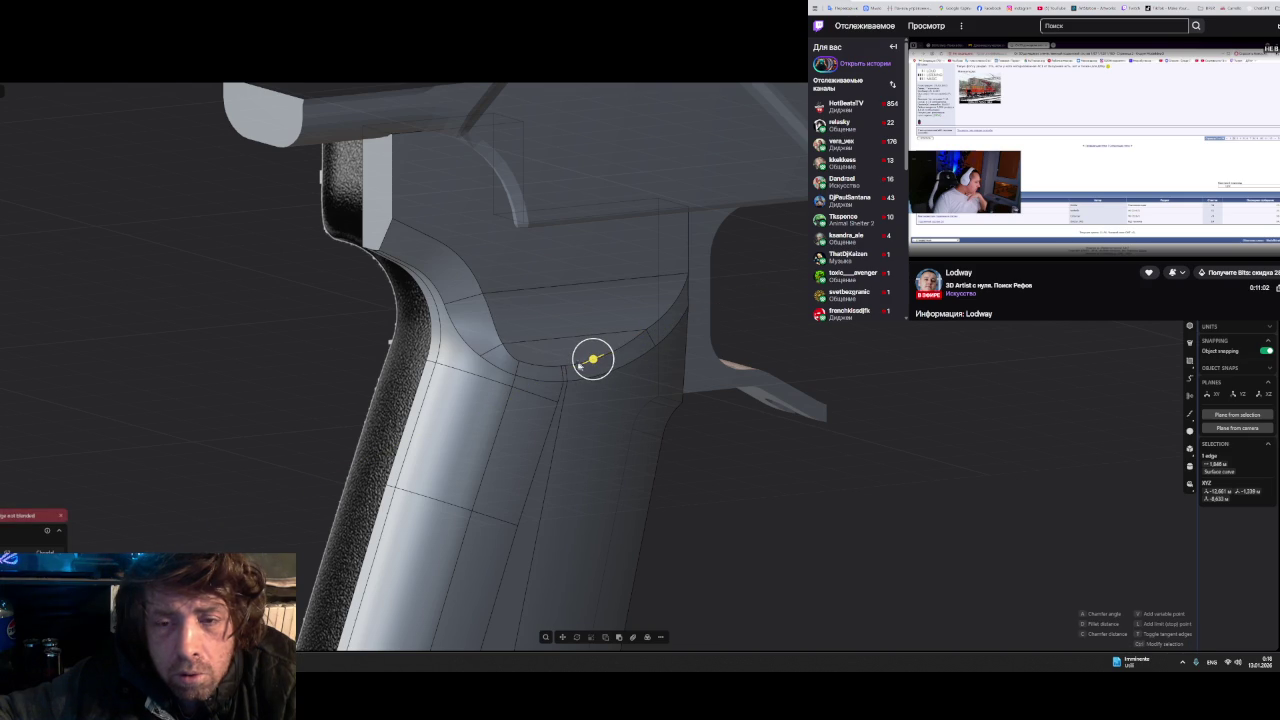
key(Escape)
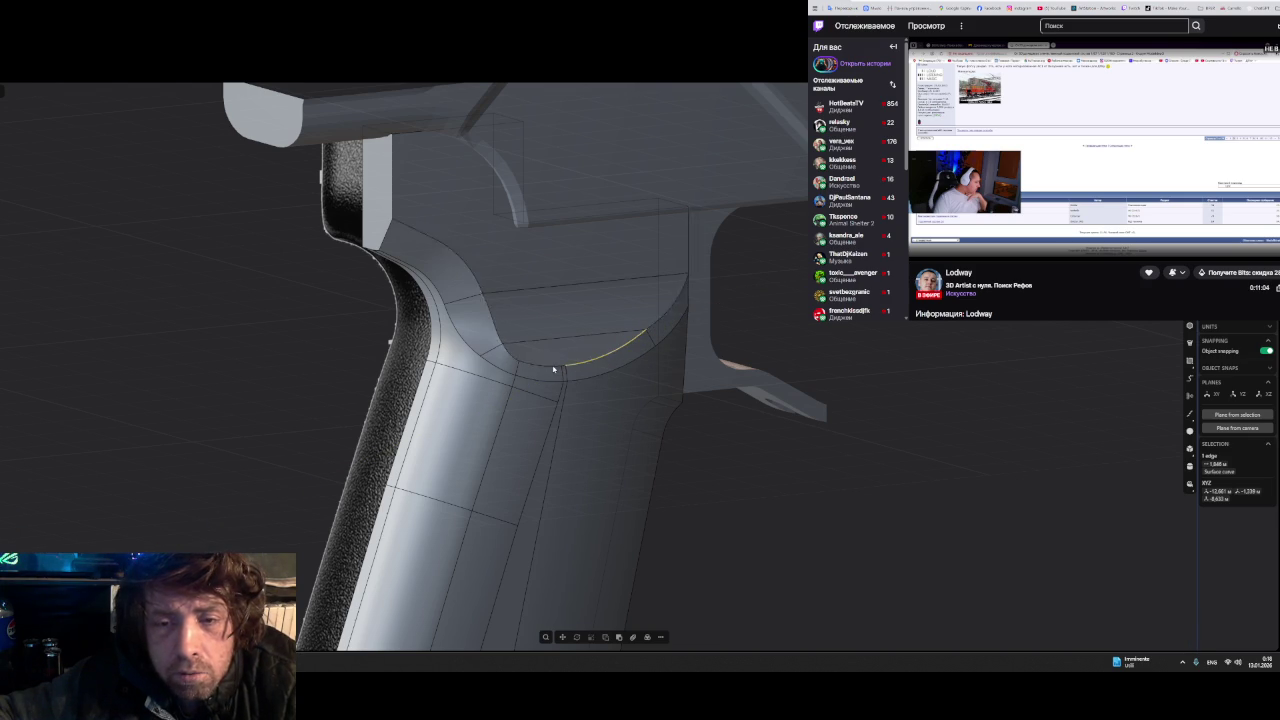
- Fillet the full tangent edge chain at the grip corner and commit it
double_click(578, 366)
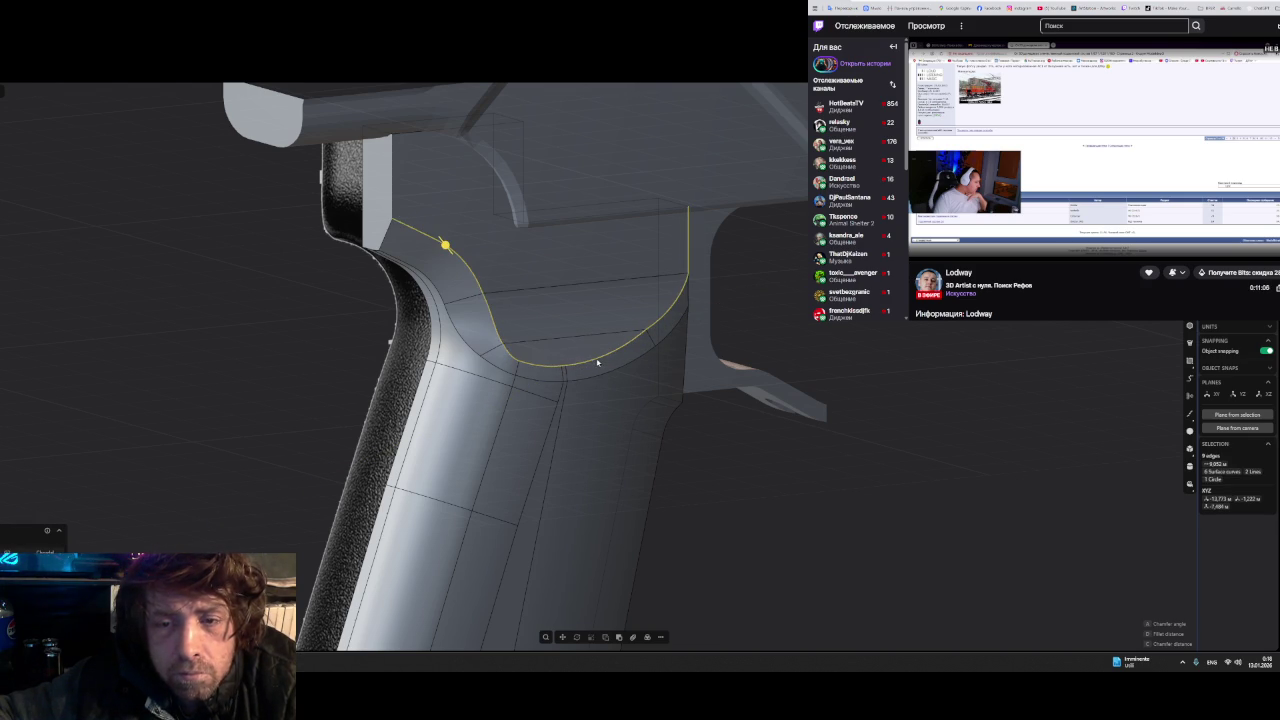
key(f)
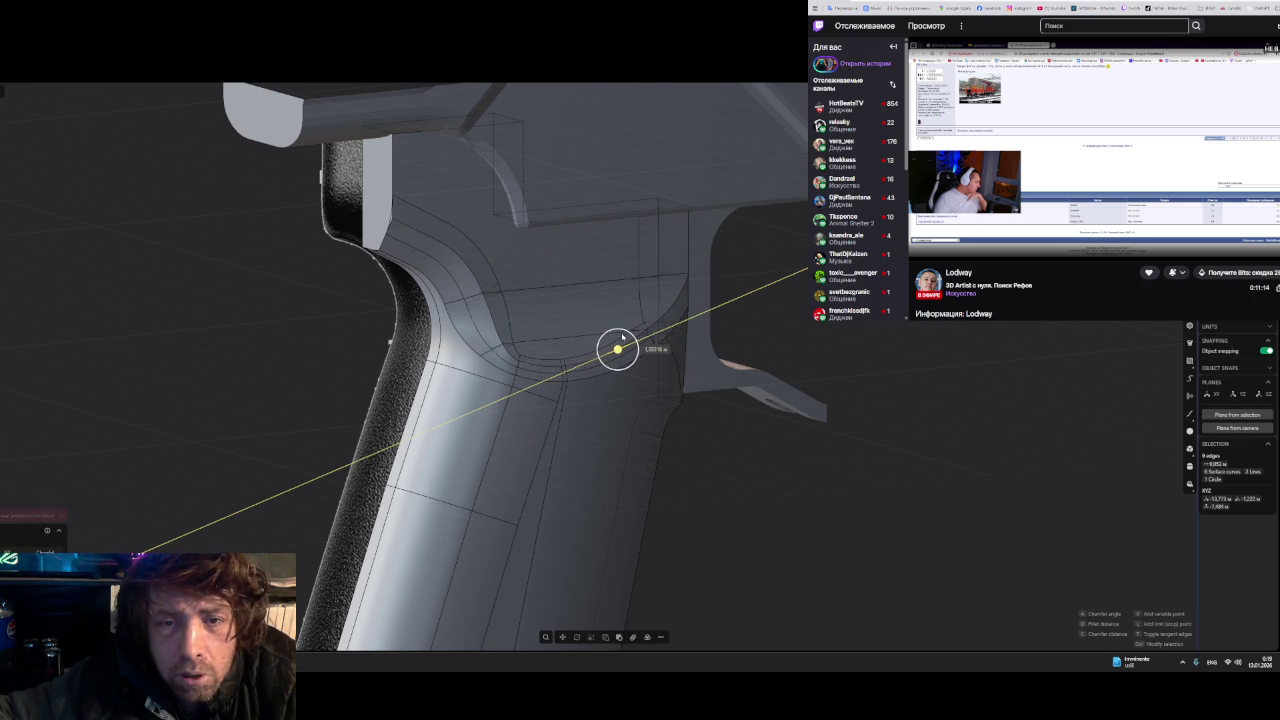
click(615, 337)
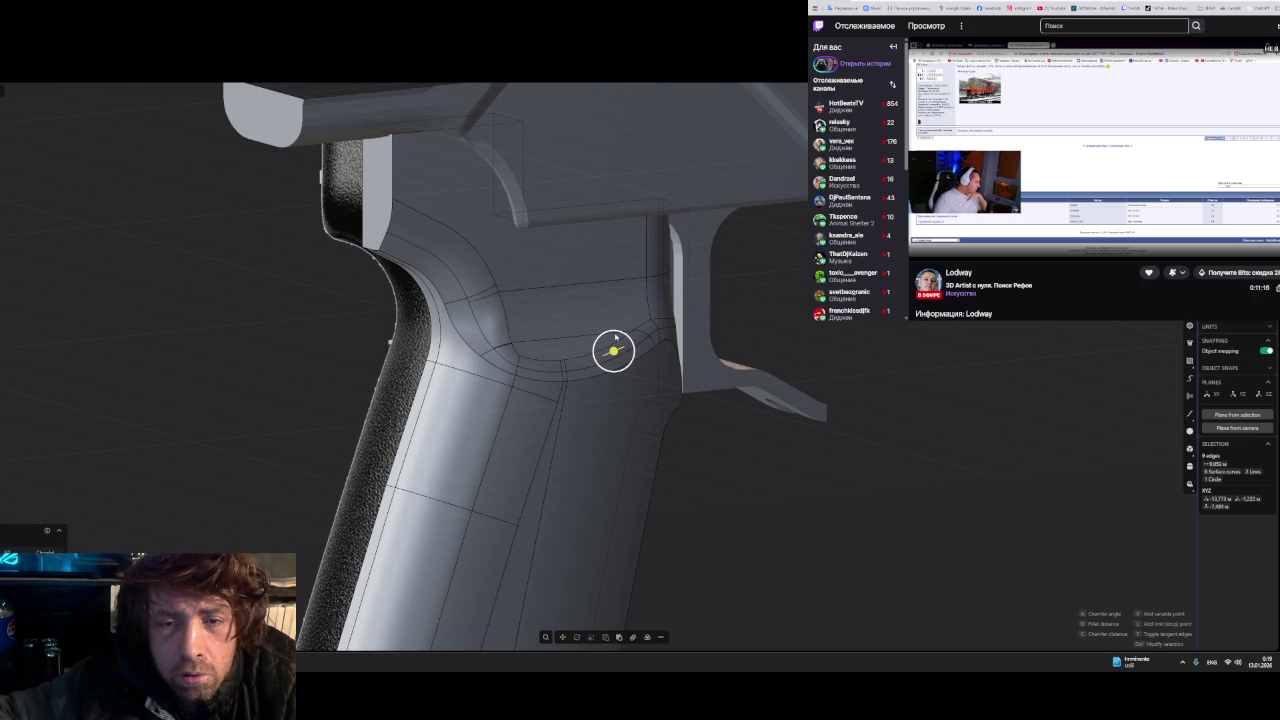
mouse_move(735, 442)
middle_down()
mouse_move(524, 348)
mouse_move(614, 363)
middle_up()
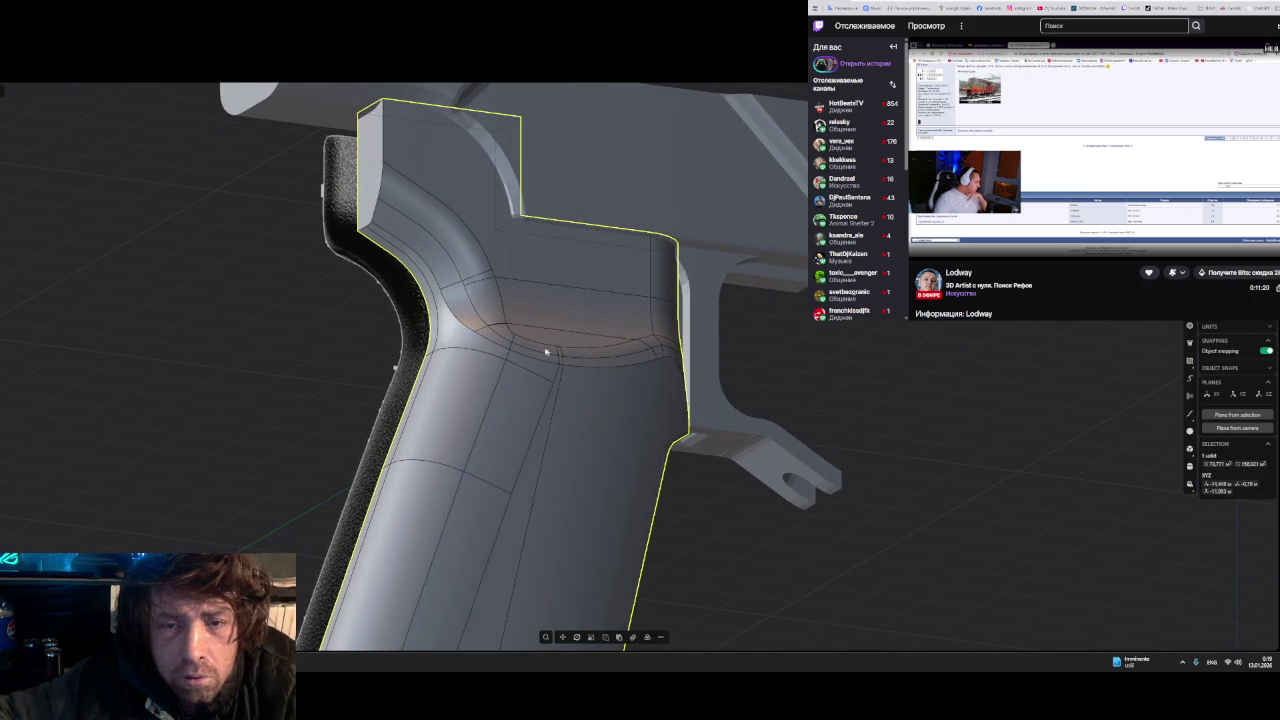
- Fillet the grip junction edge chain, dragging the radius to its final size
double_click(496, 347)
key(f)
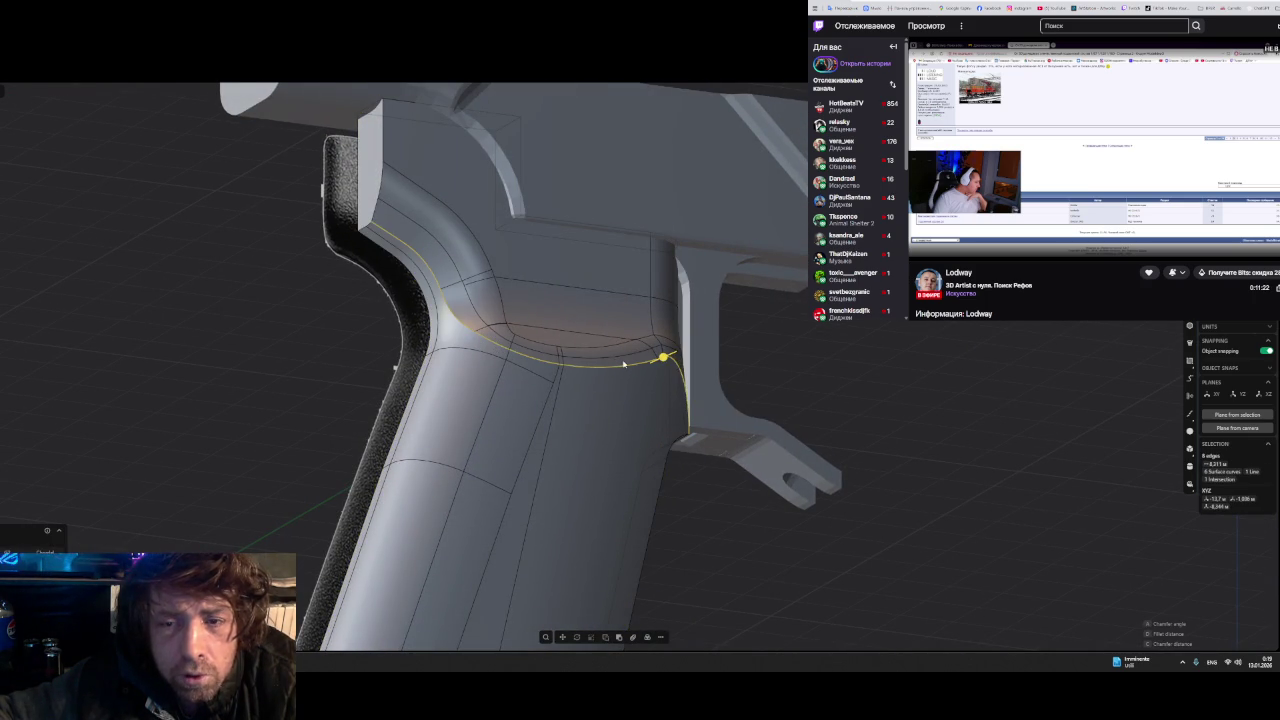
mouse_move(660, 358)
mouse_down()
mouse_move(613, 371)
mouse_move(711, 336)
mouse_move(747, 342)
mouse_up()
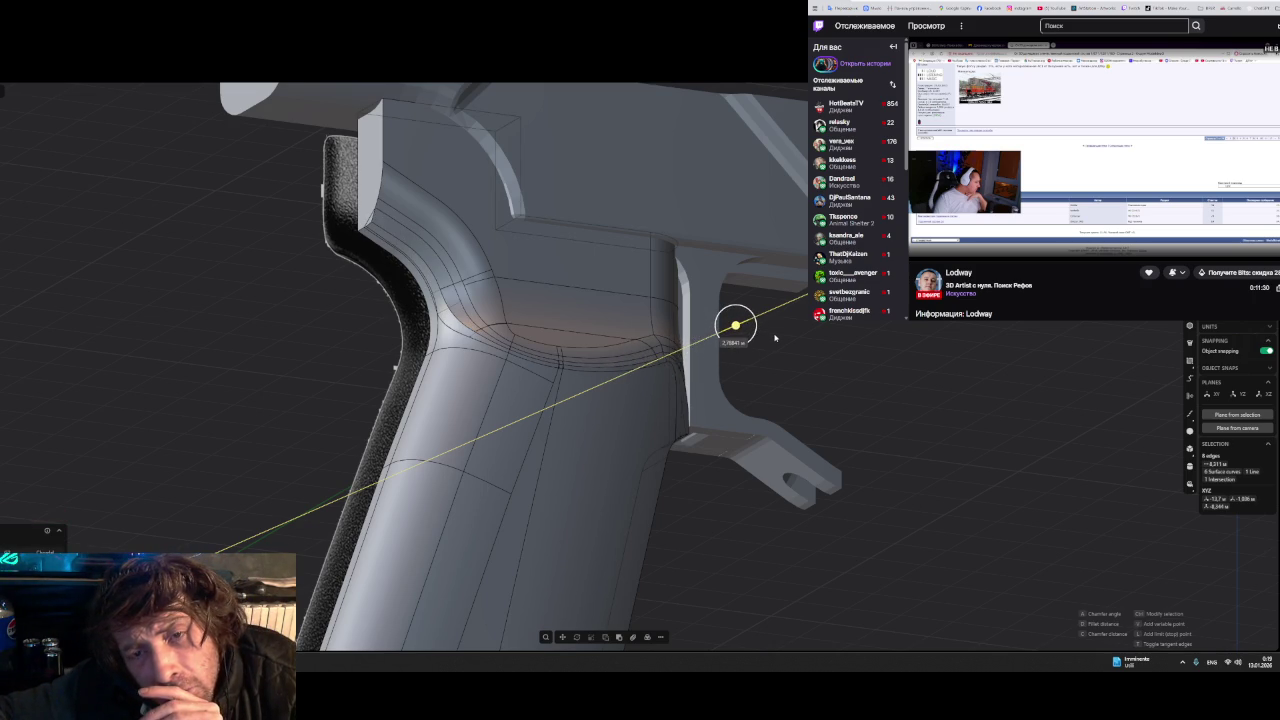
mouse_move(809, 328)
mouse_down()
mouse_move(657, 355)
mouse_move(787, 338)
mouse_move(622, 376)
mouse_move(634, 371)
mouse_up()
mouse_move(800, 354)
middle_down()
mouse_move(586, 374)
mouse_move(549, 423)
mouse_move(620, 387)
middle_up()
key(f)
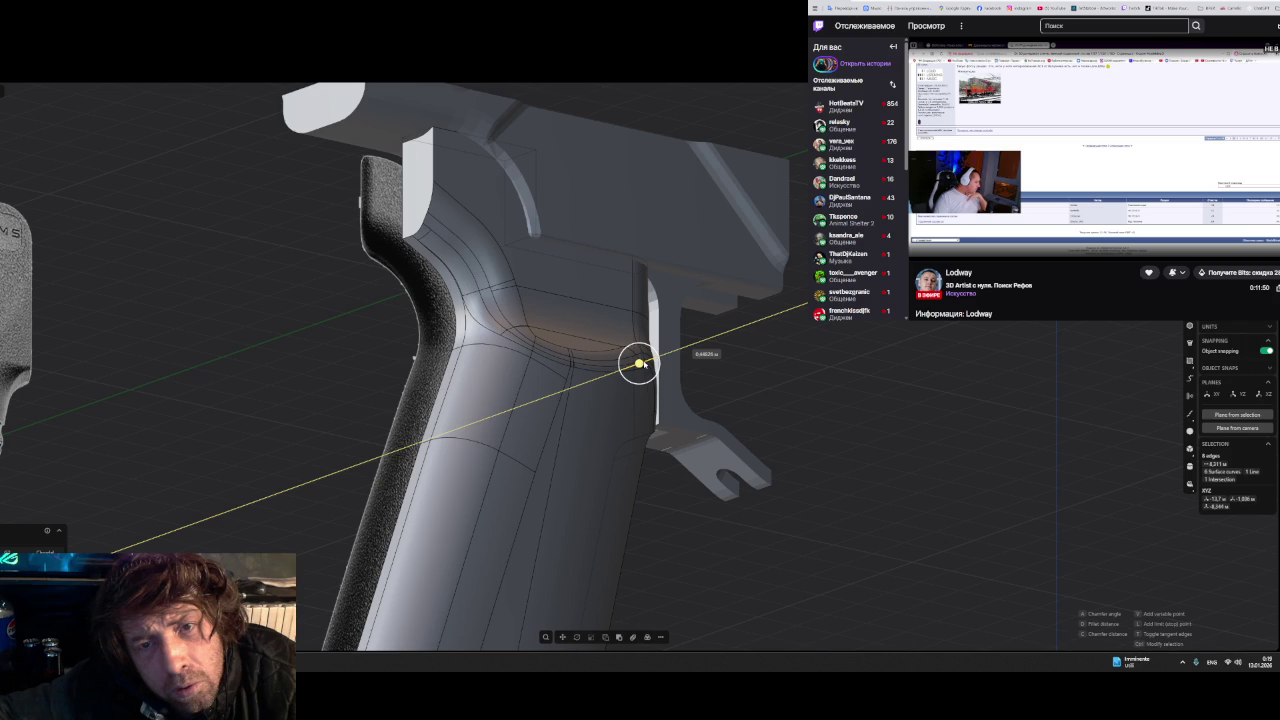
key(Return)
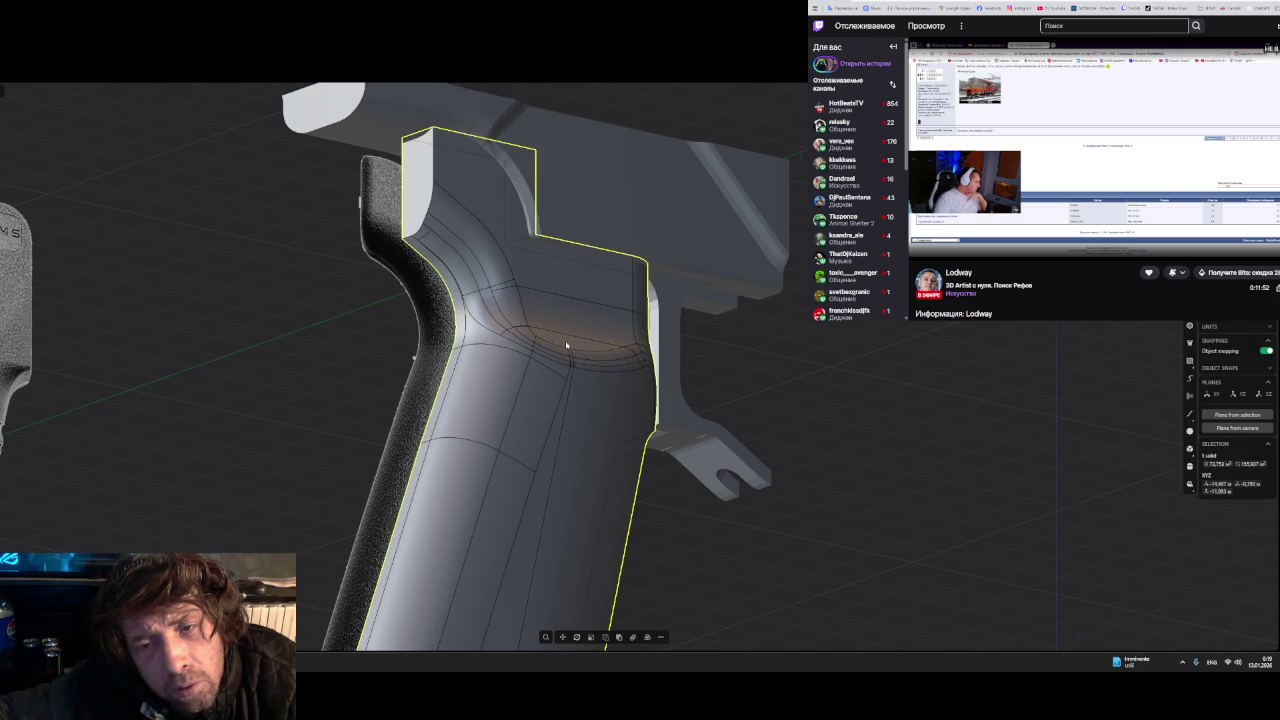
- Inspect the filleted area and narrow the selection to two fillet faces at the junction
scroll(566, 345, up, 2)
scroll(571, 357, up, 2)
scroll(571, 362, up, 2)
scroll(540, 360, up, 3)
mouse_move(502, 355)
middle_down()
mouse_move(443, 371)
mouse_move(443, 386)
mouse_move(548, 380)
middle_up()
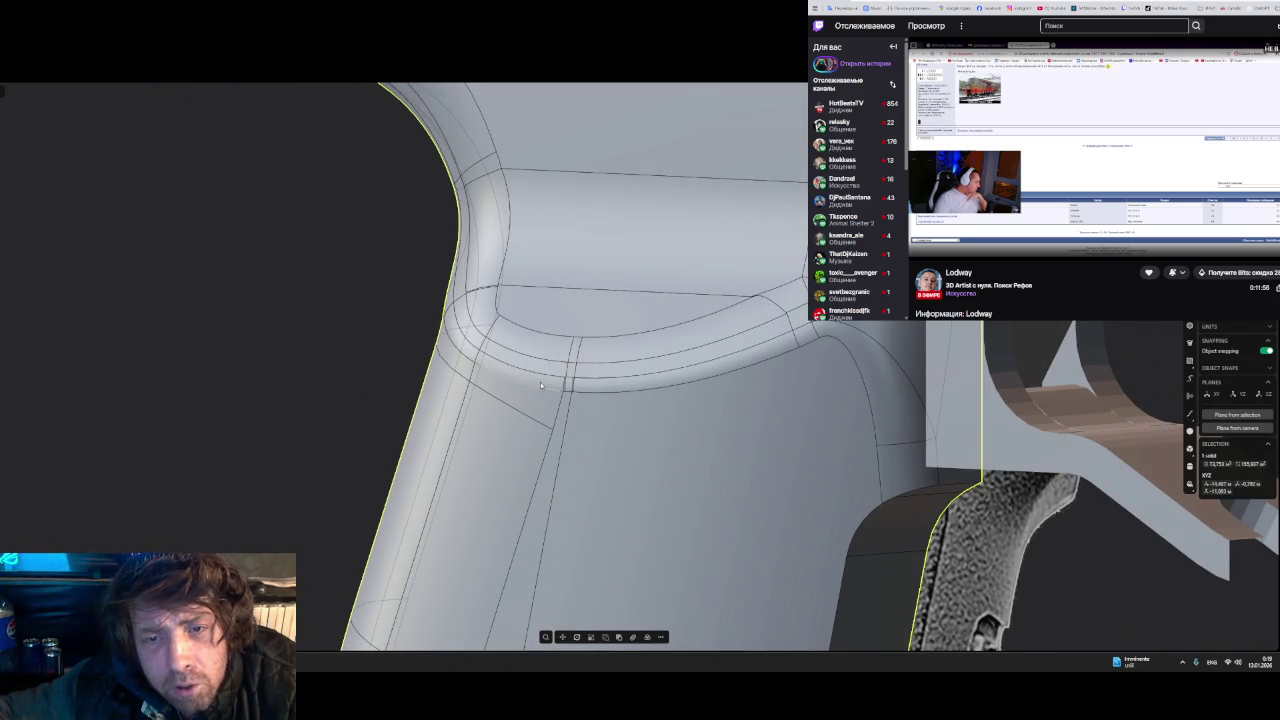
click(540, 385)
key(f)
click(543, 352)
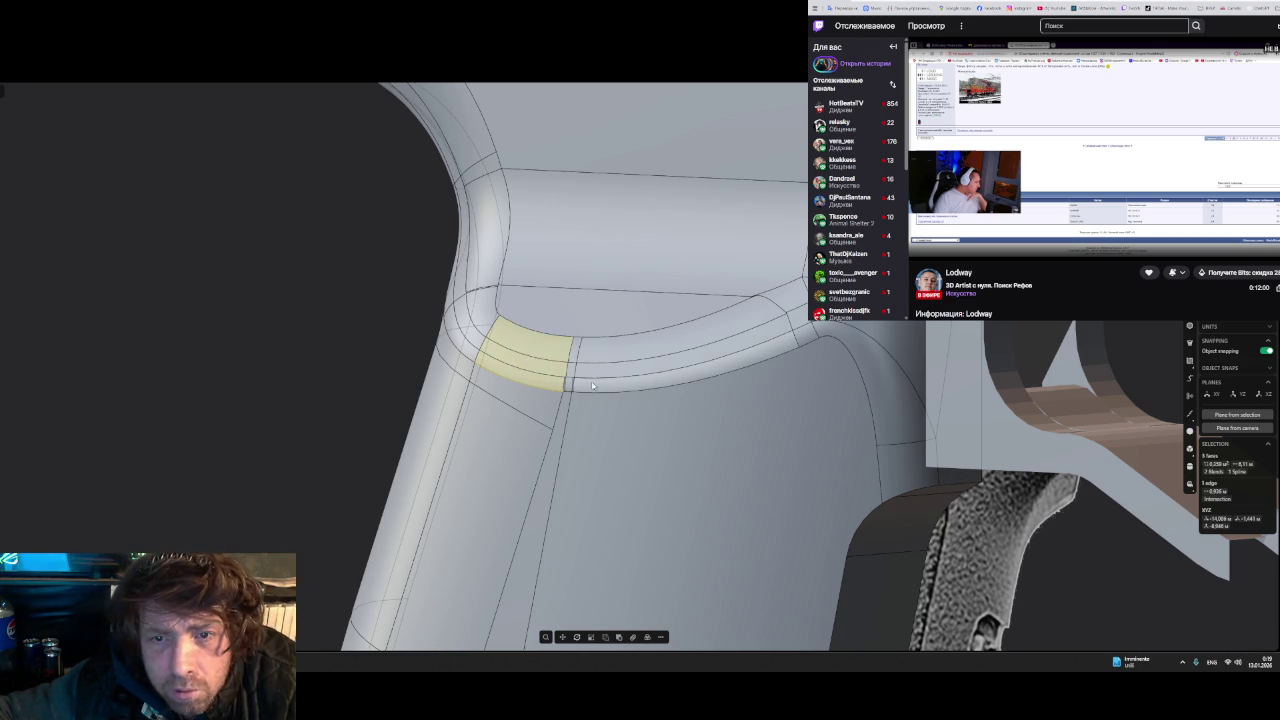
scroll(562, 393, up, 2)
middle_drag(562, 393, 530, 352)
click(530, 352)
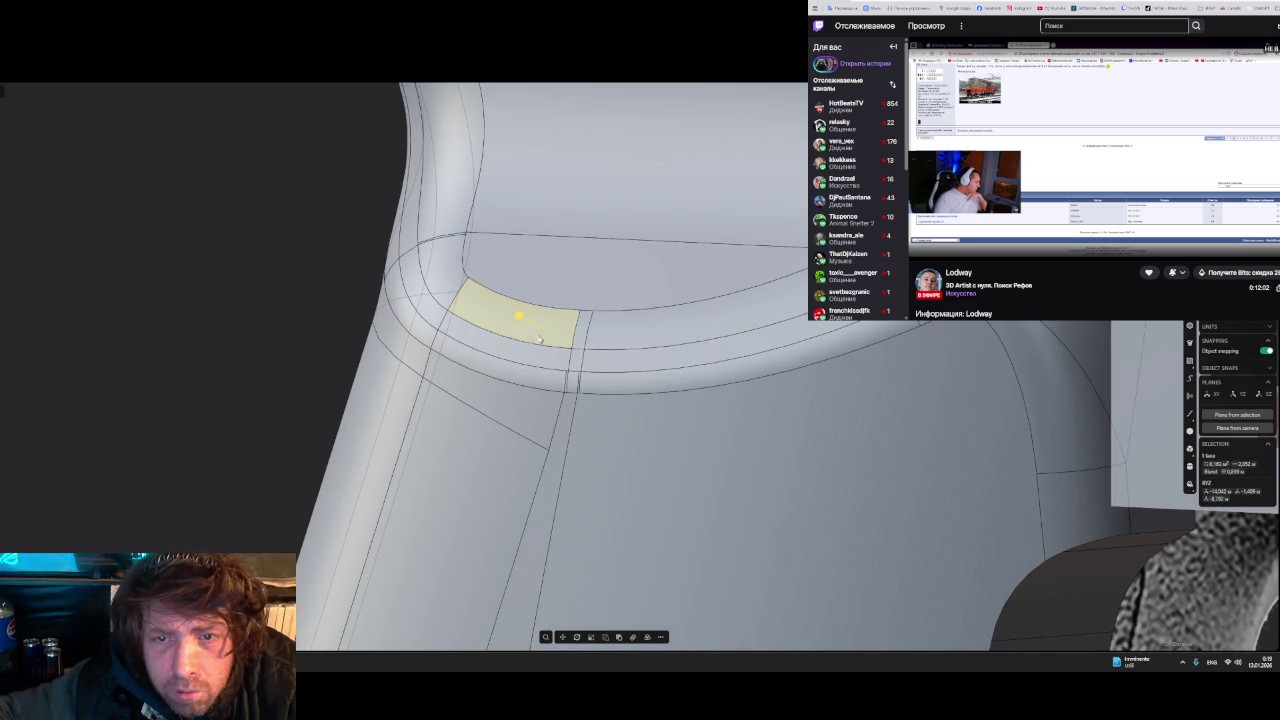
- Review the grip from other angles, select a junction face, and start the model export
mouse_move(531, 373)
middle_down()
mouse_move(598, 362)
mouse_move(664, 372)
mouse_move(597, 422)
middle_up()
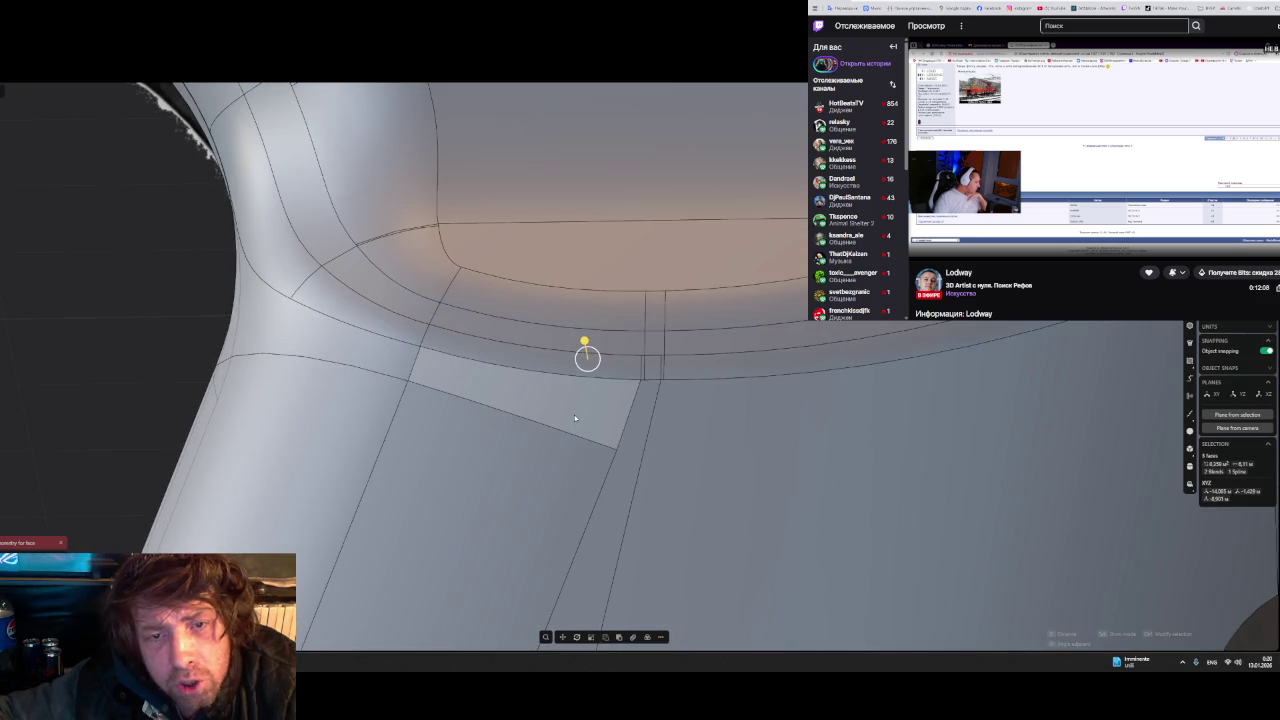
mouse_move(575, 418)
middle_down()
mouse_move(560, 406)
mouse_move(743, 443)
mouse_move(577, 466)
mouse_move(614, 486)
mouse_move(484, 470)
mouse_move(568, 480)
mouse_move(623, 460)
mouse_move(677, 463)
mouse_move(643, 466)
mouse_move(648, 477)
mouse_move(654, 446)
mouse_move(629, 457)
mouse_move(943, 374)
middle_up()
scroll(646, 449, down, 2)
scroll(649, 451, down, 2)
scroll(648, 449, down, 2)
click(484, 447)
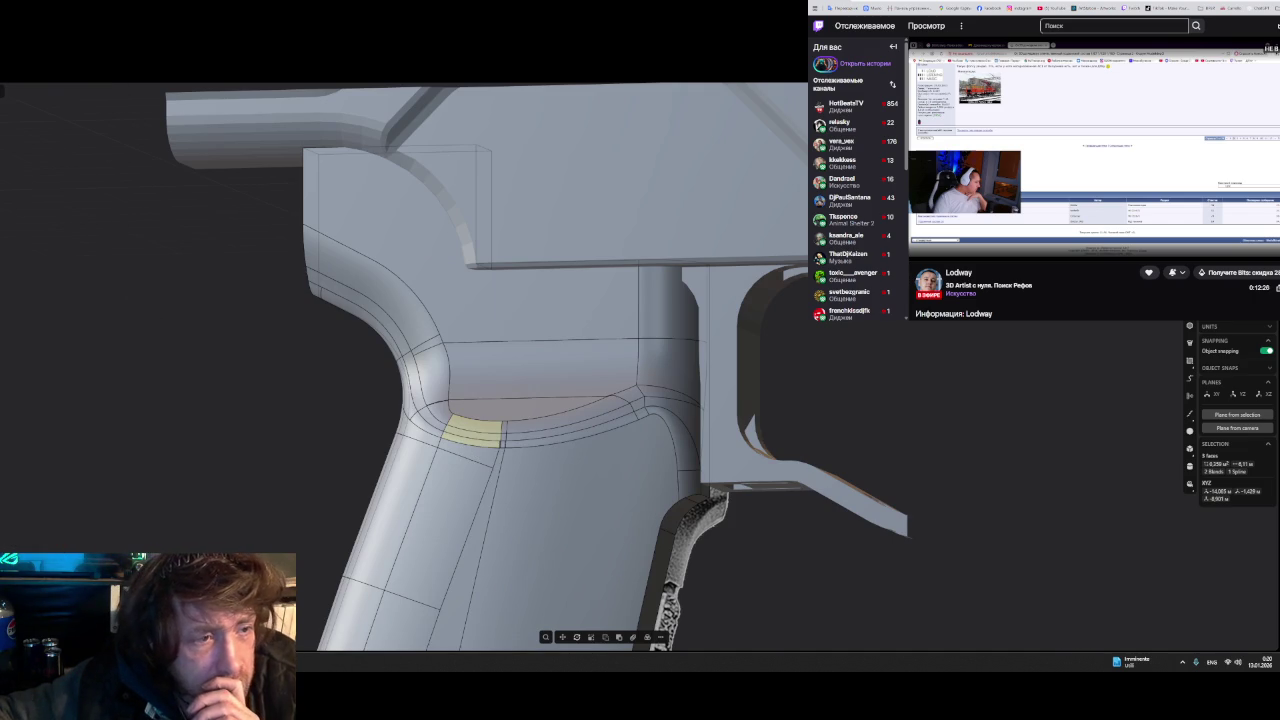
key(ctrl+shift+e)
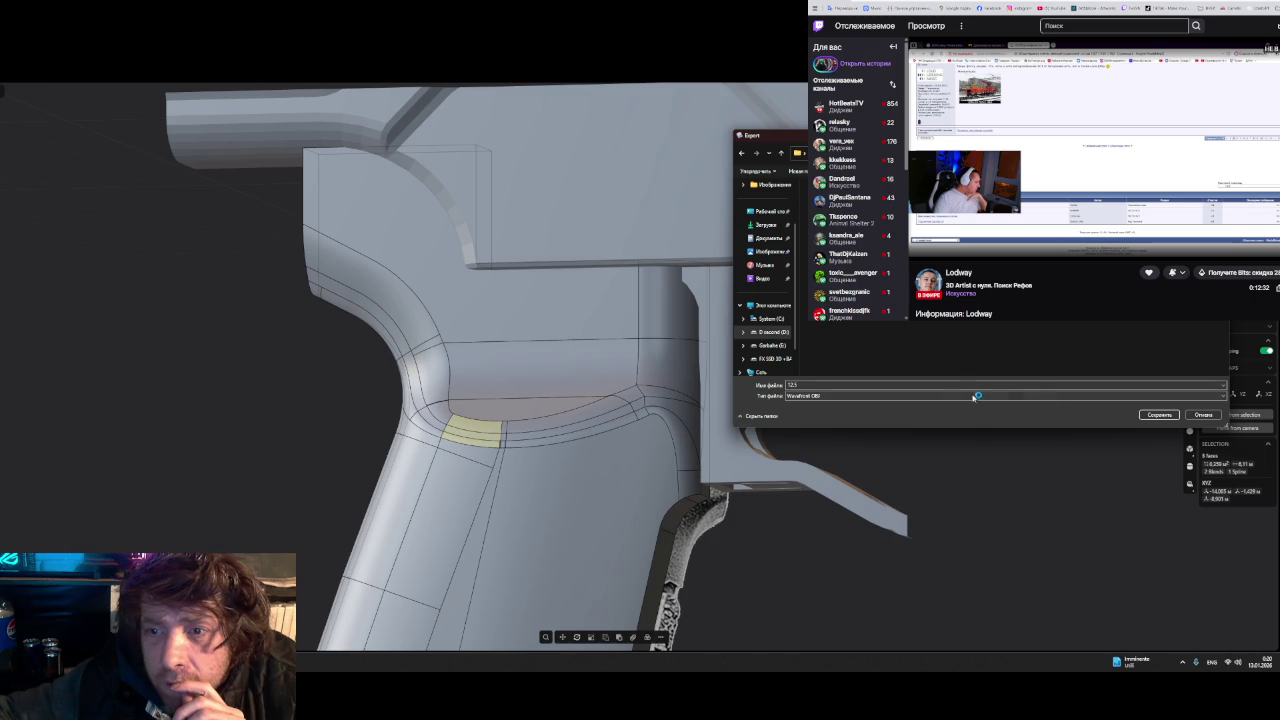
- Save the export as Wavefront OBJ file 123 and switch to ZBrush
click(1158, 416)
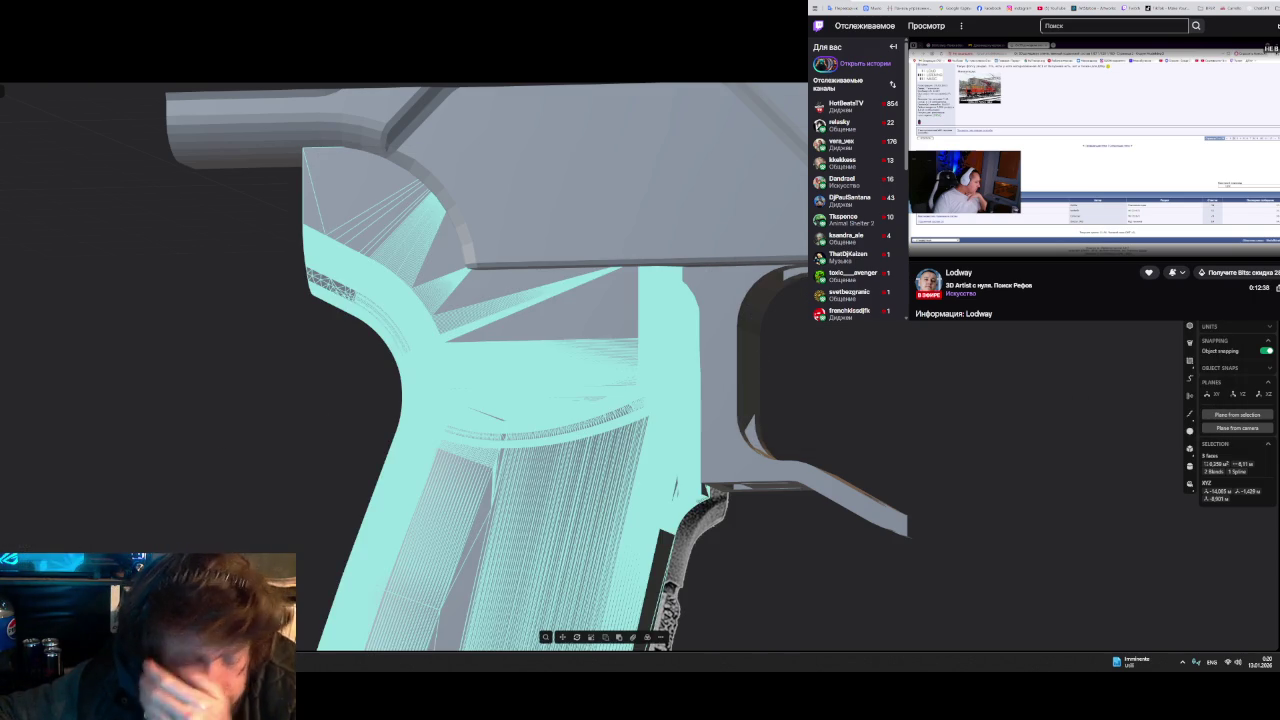
key(alt+Tab)
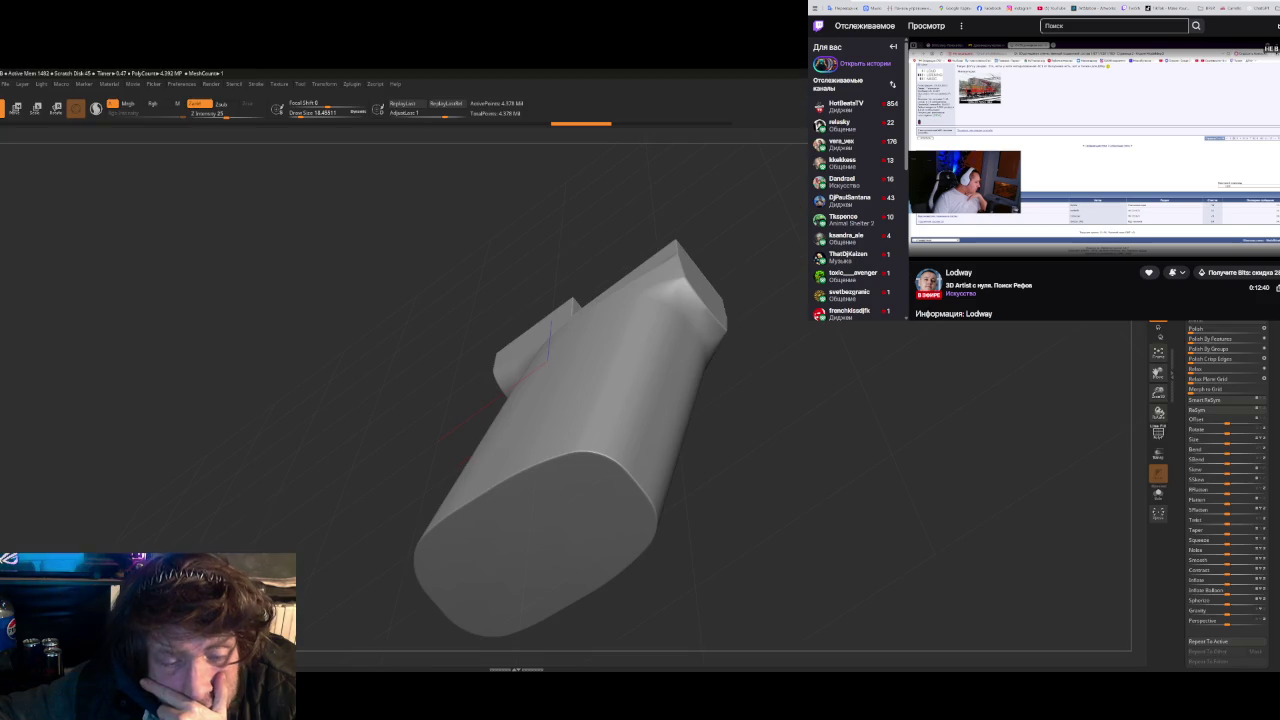
- Load the newest grip OBJ into ZBrush and rotate it to examine the blended junction
scroll(1225, 480, up, 2)
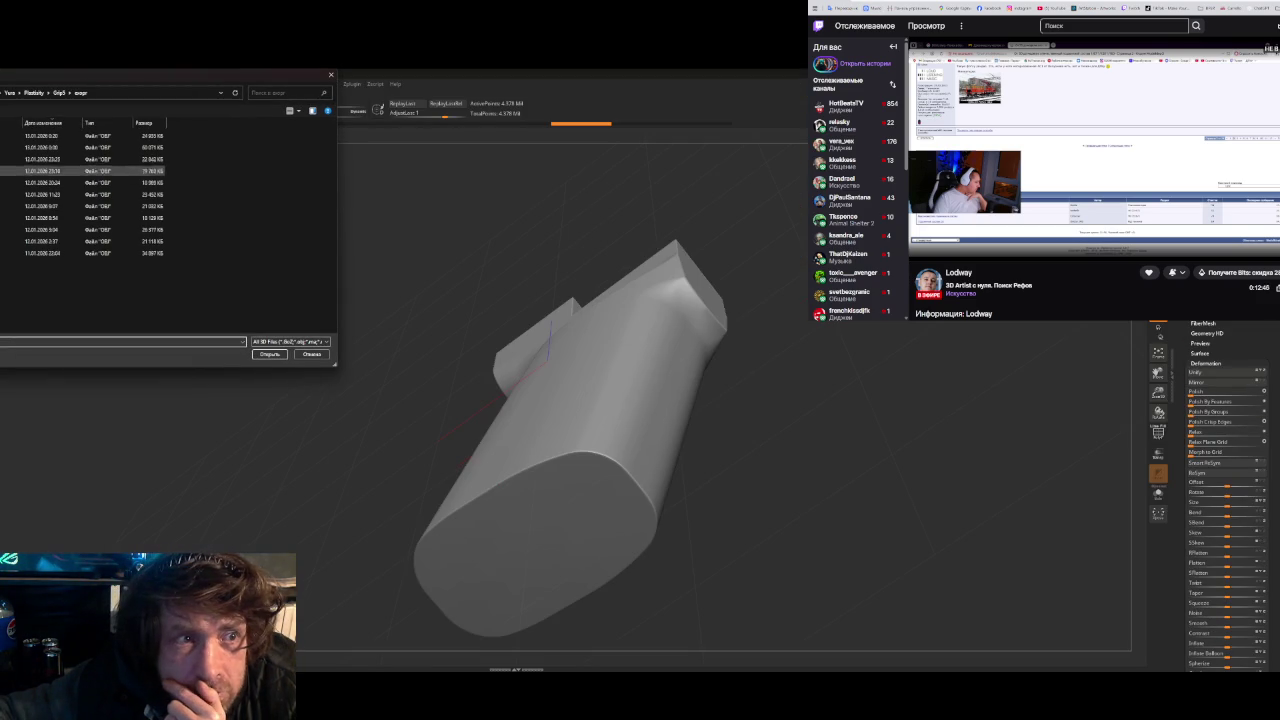
key(Return)
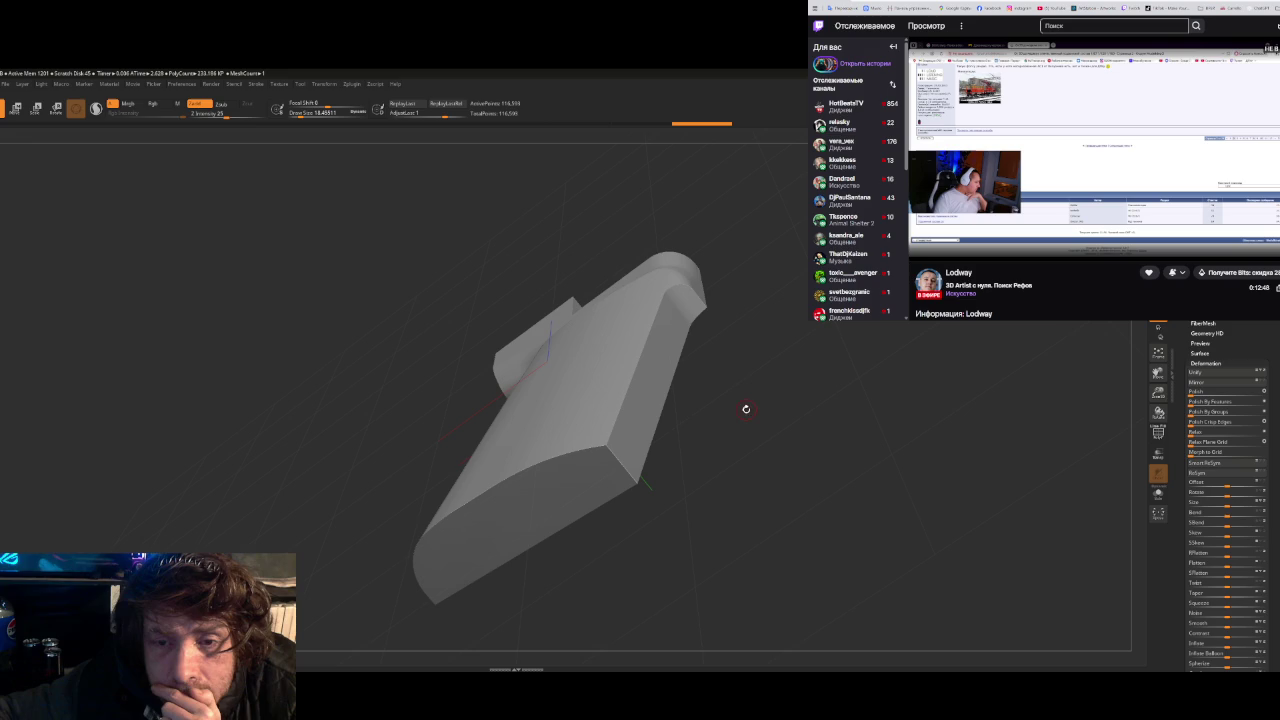
mouse_move(737, 350)
mouse_down()
mouse_move(743, 338)
mouse_move(749, 497)
mouse_move(674, 366)
mouse_move(697, 429)
mouse_move(711, 389)
mouse_move(660, 409)
mouse_move(709, 391)
mouse_move(694, 423)
mouse_move(686, 403)
mouse_up()
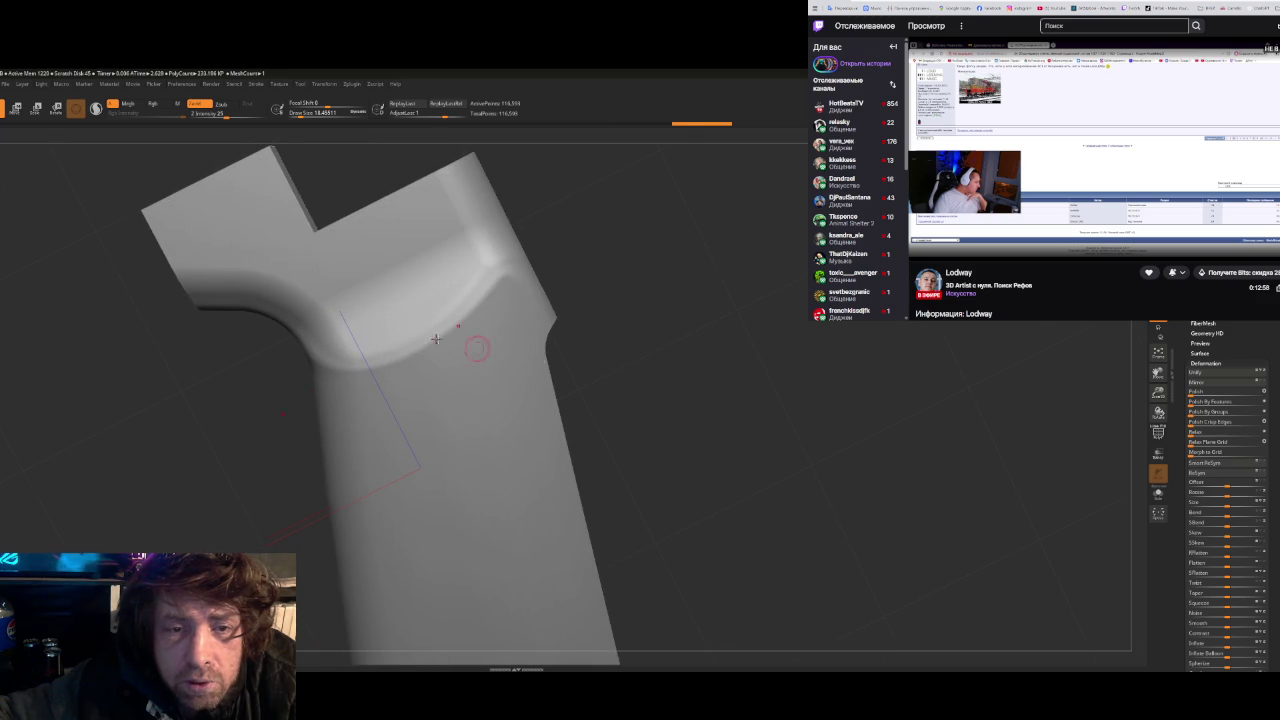
mouse_move(348, 304)
right_down()
mouse_move(371, 323)
mouse_move(371, 280)
mouse_move(390, 290)
mouse_move(360, 334)
mouse_move(365, 358)
right_up()
mouse_move(409, 321)
right_down()
mouse_move(414, 305)
mouse_move(457, 457)
mouse_move(490, 392)
mouse_move(466, 391)
mouse_move(466, 411)
mouse_move(494, 409)
mouse_move(481, 406)
right_up()
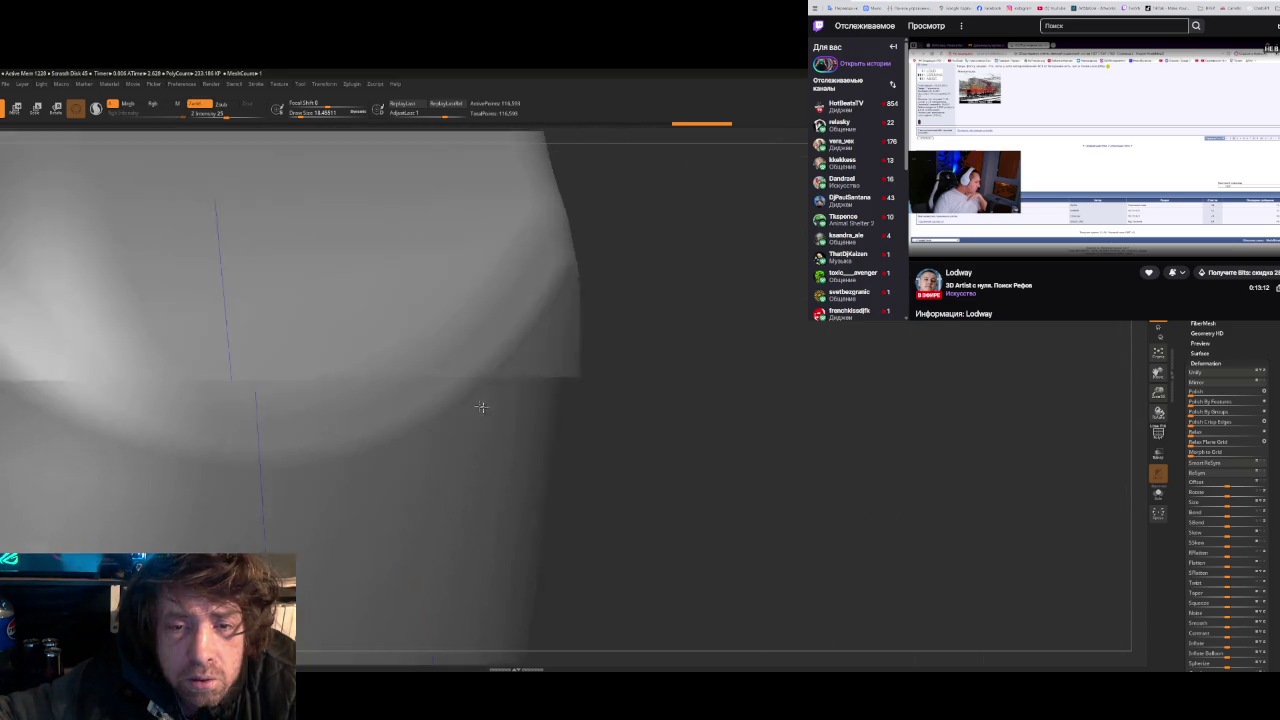
key(alt+Tab)
click(490, 426)
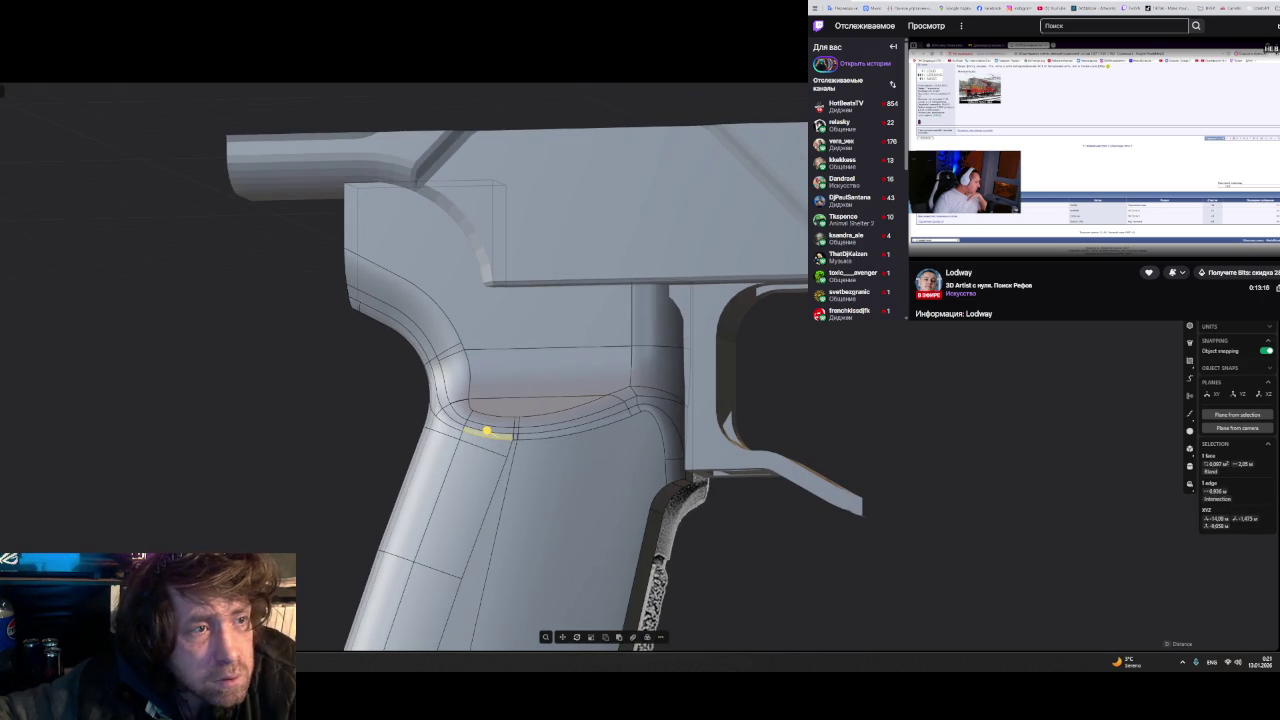
key(ctrl+n)
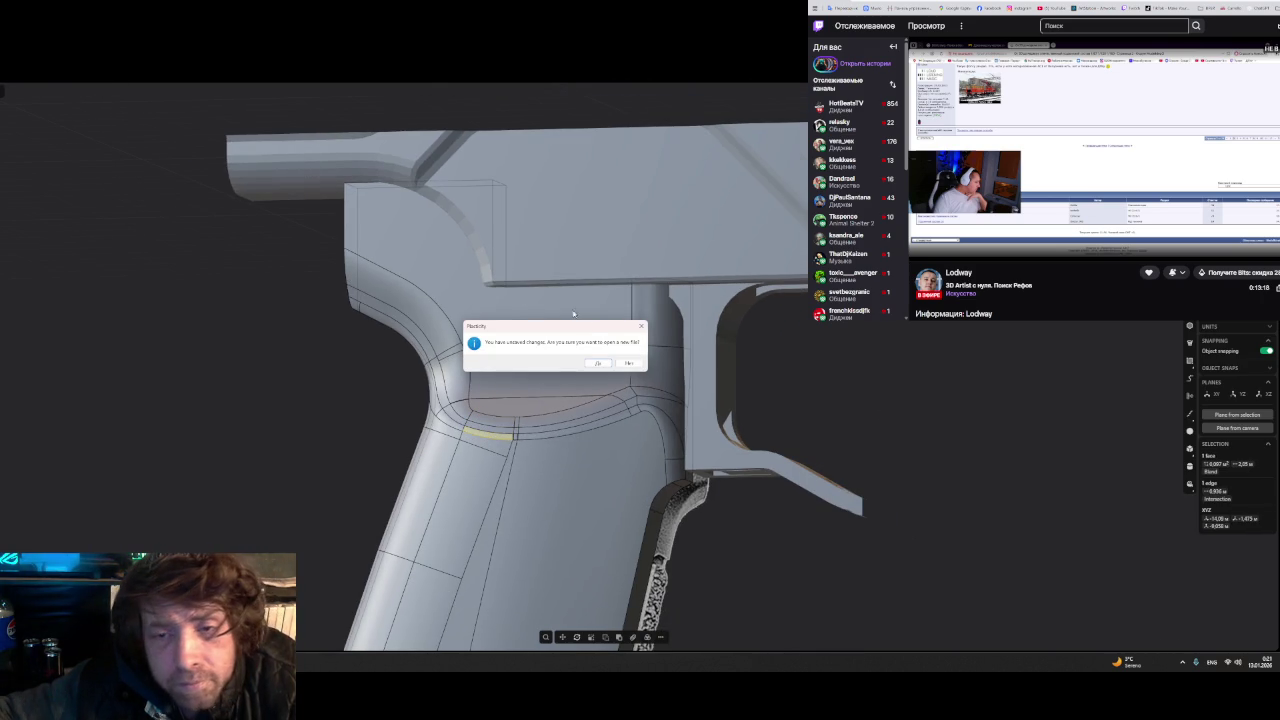
click(598, 363)
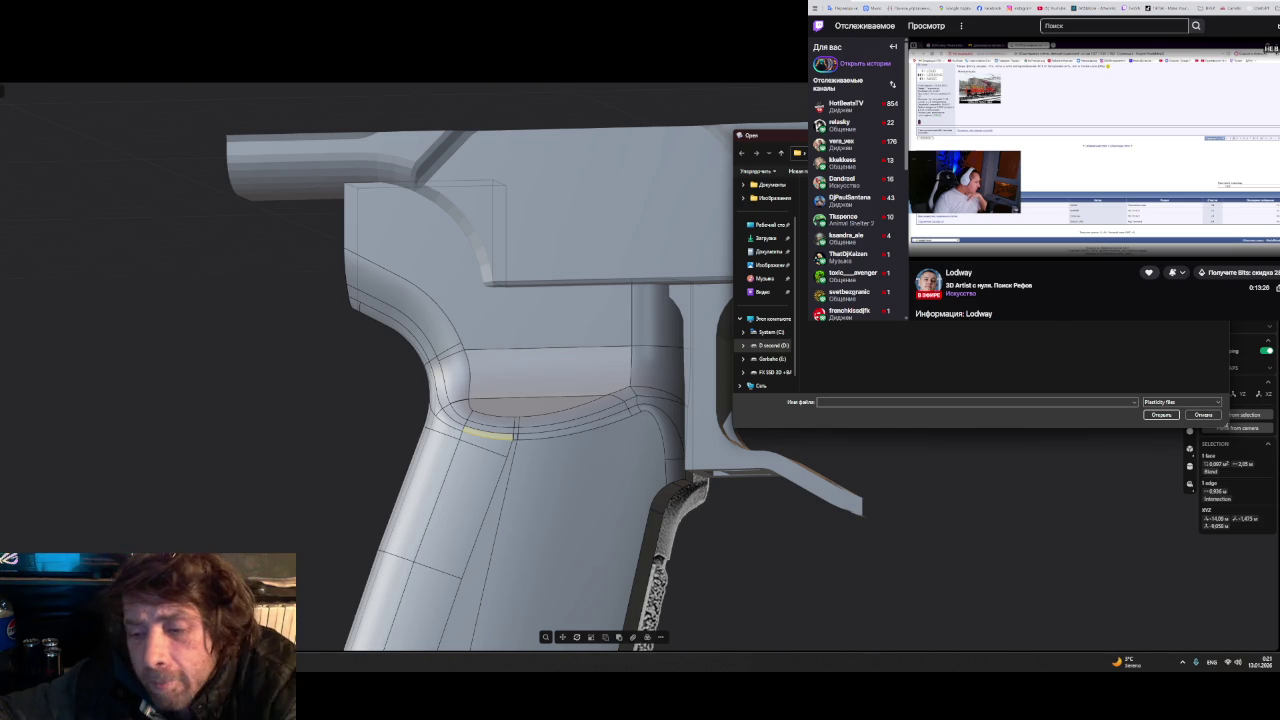
scroll(930, 358, up, 2)
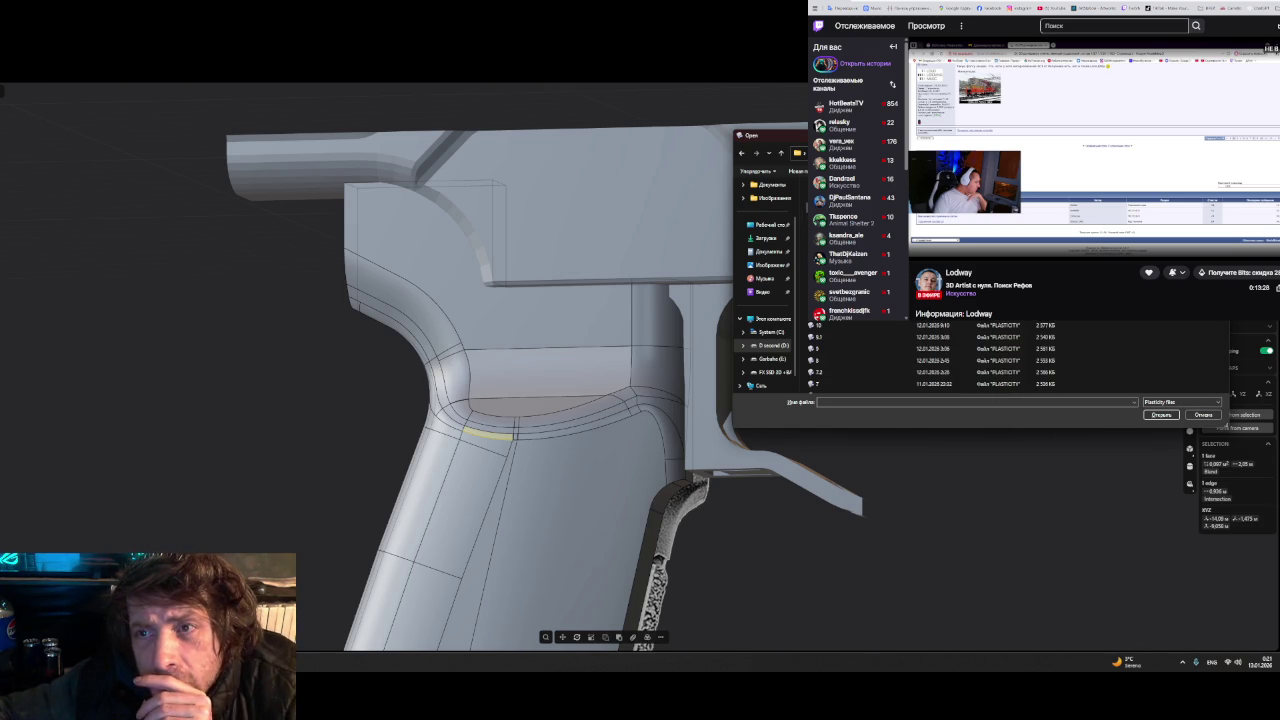
click(1203, 414)
middle_drag(1000, 330, 743, 237)
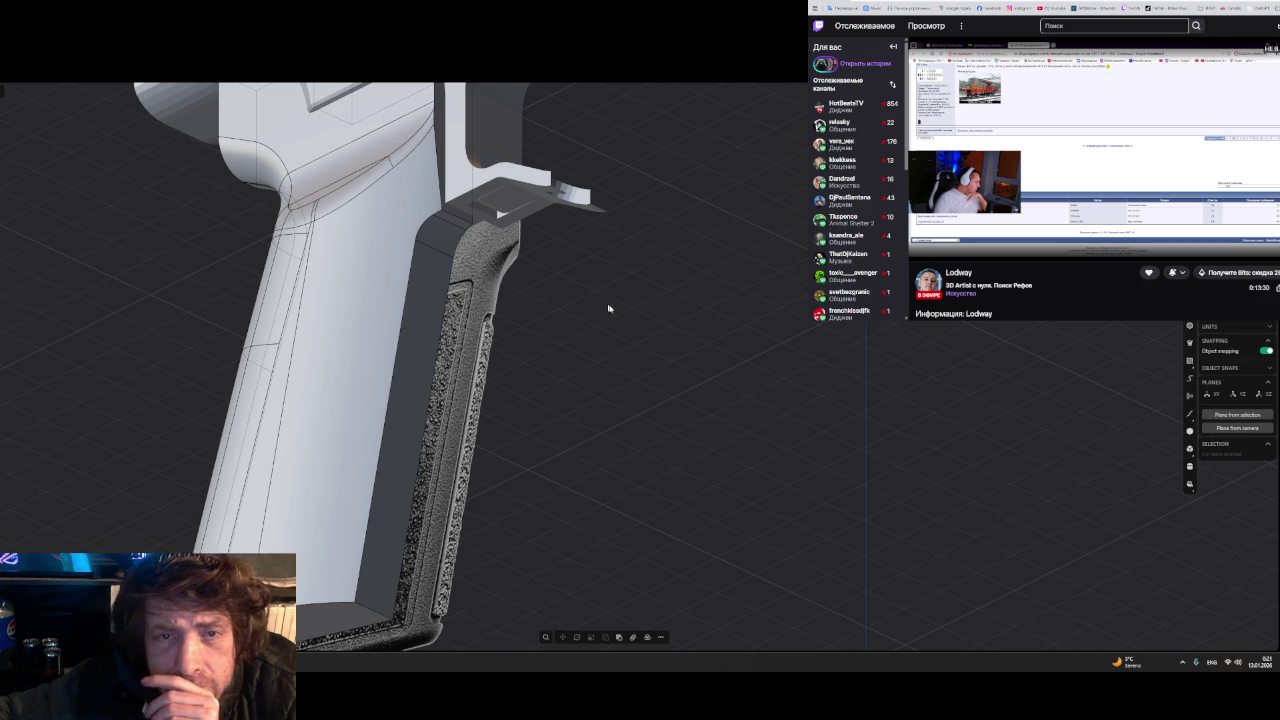
mouse_move(605, 285)
middle_down()
mouse_move(741, 470)
mouse_move(406, 374)
middle_up()
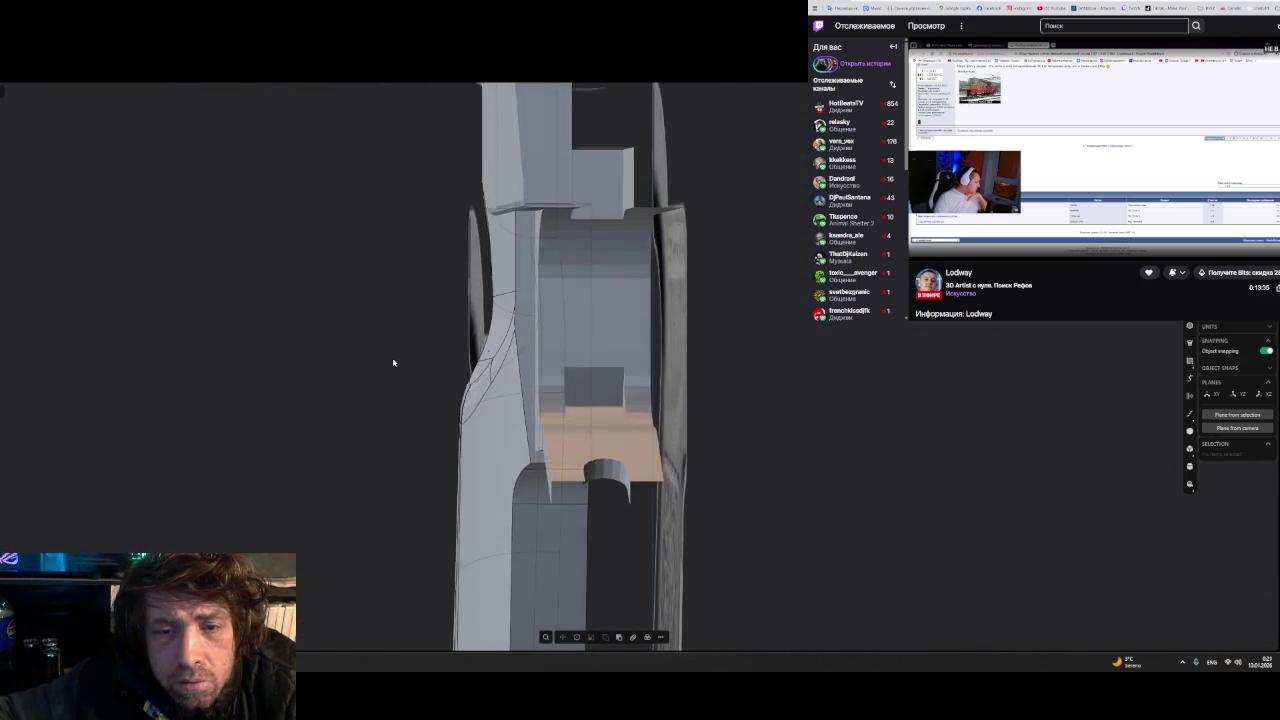
middle_drag(406, 374, 409, 354)
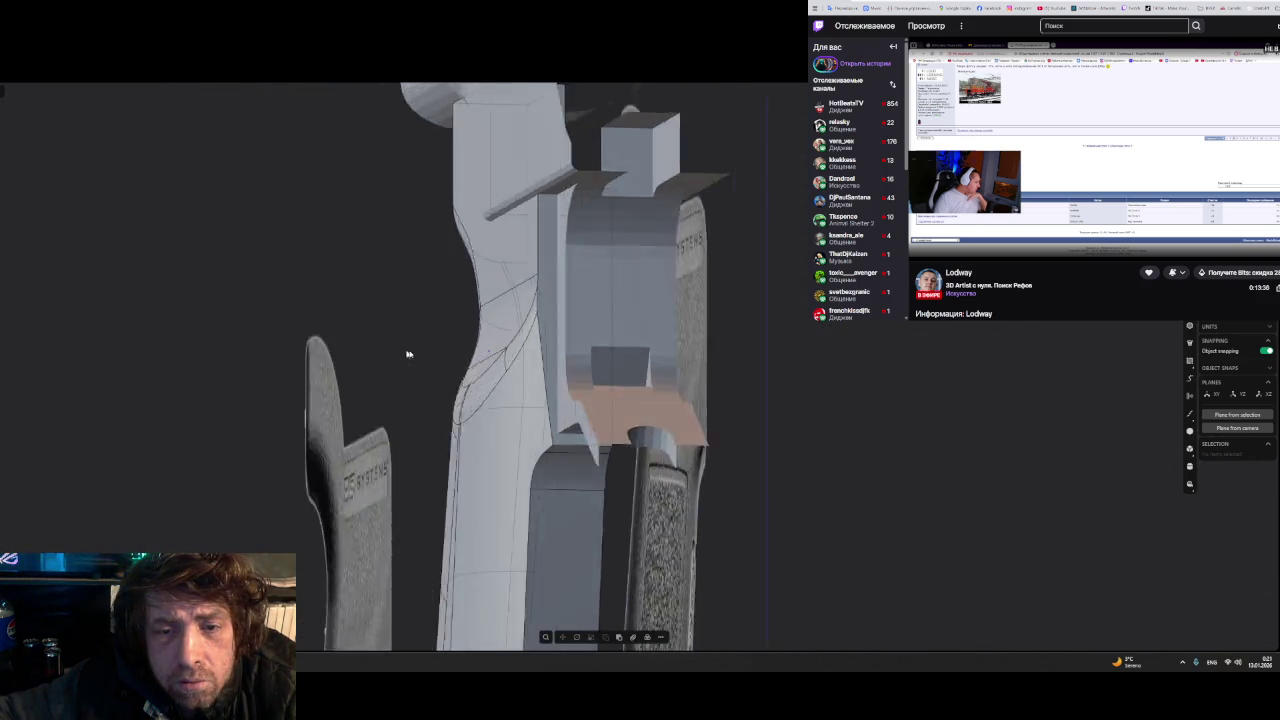
scroll(486, 362, up, 5)
mouse_move(486, 362)
middle_down()
mouse_move(531, 346)
mouse_move(519, 370)
mouse_move(608, 334)
mouse_move(500, 383)
middle_up()
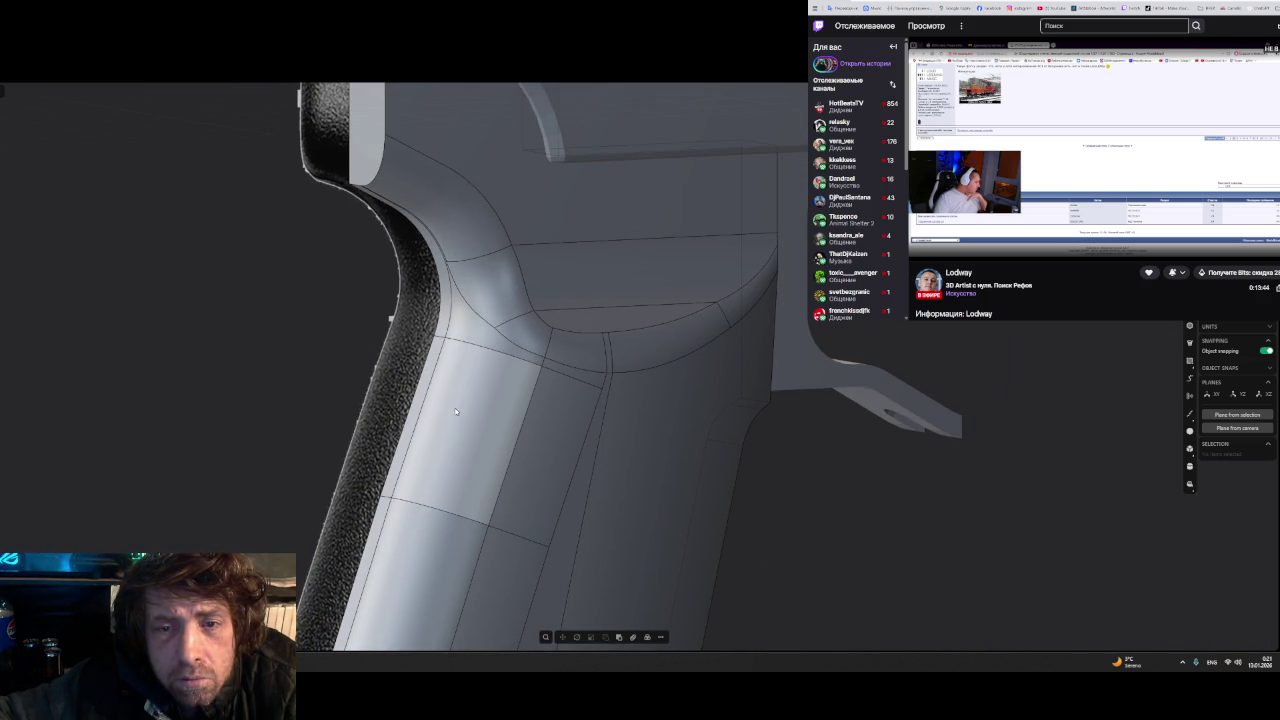
mouse_move(473, 330)
middle_down()
mouse_move(426, 317)
mouse_move(391, 349)
mouse_move(375, 332)
mouse_move(394, 320)
mouse_move(471, 363)
mouse_move(553, 381)
mouse_move(551, 363)
mouse_move(563, 386)
middle_up()
click(565, 390)
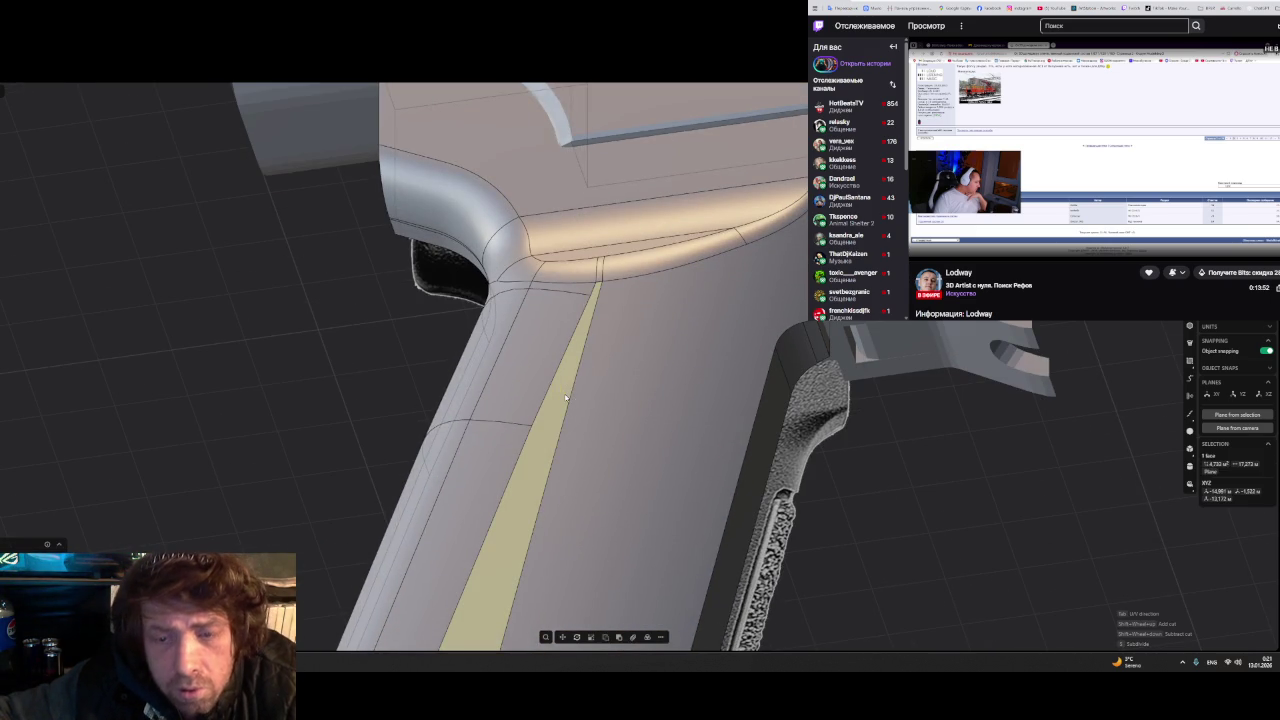
- Place cross cuts across the narrow strip face below the frame junction
key(ctrl+r)
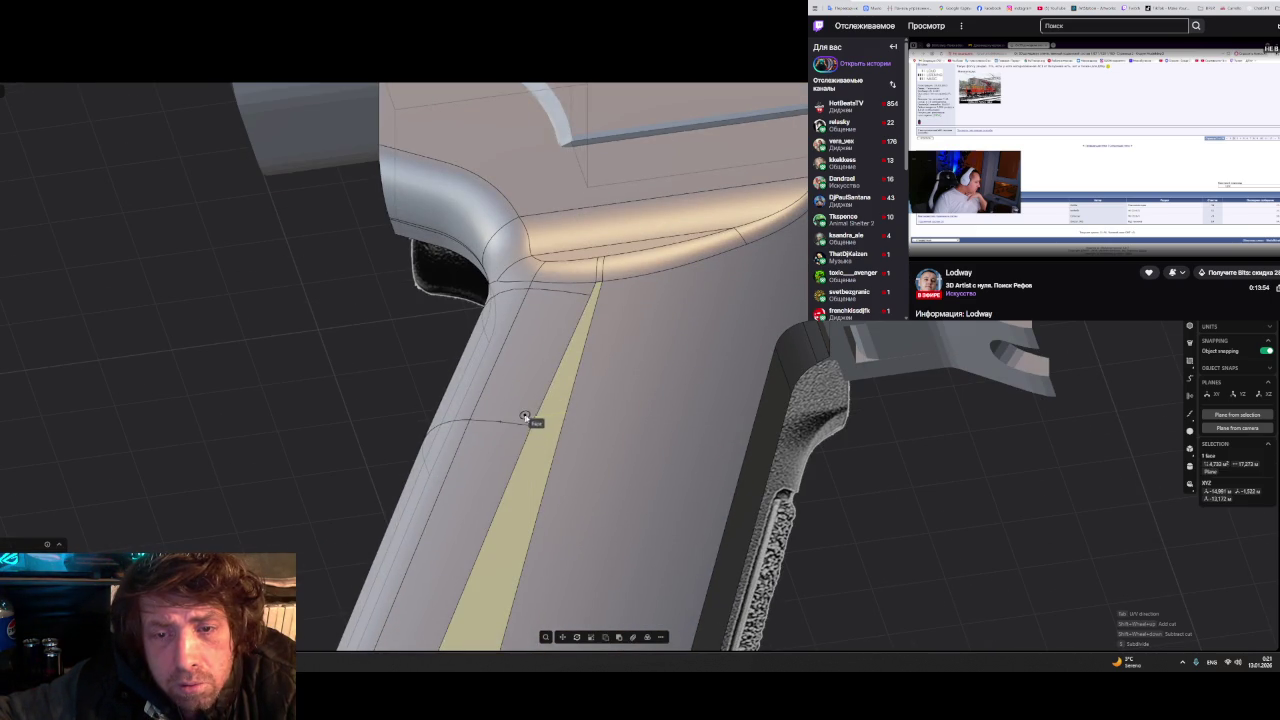
click(531, 425)
mouse_move(531, 425)
middle_down()
mouse_move(587, 400)
mouse_move(638, 402)
mouse_move(606, 466)
middle_up()
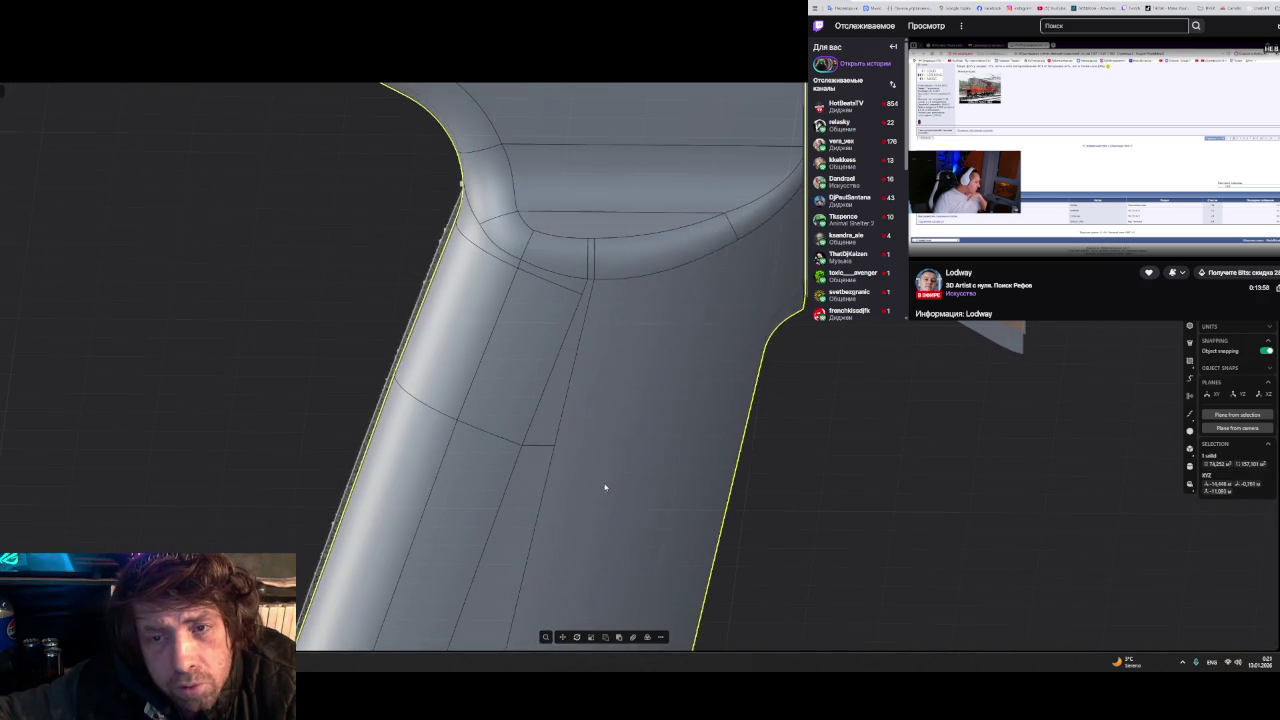
click(574, 325)
key(c)
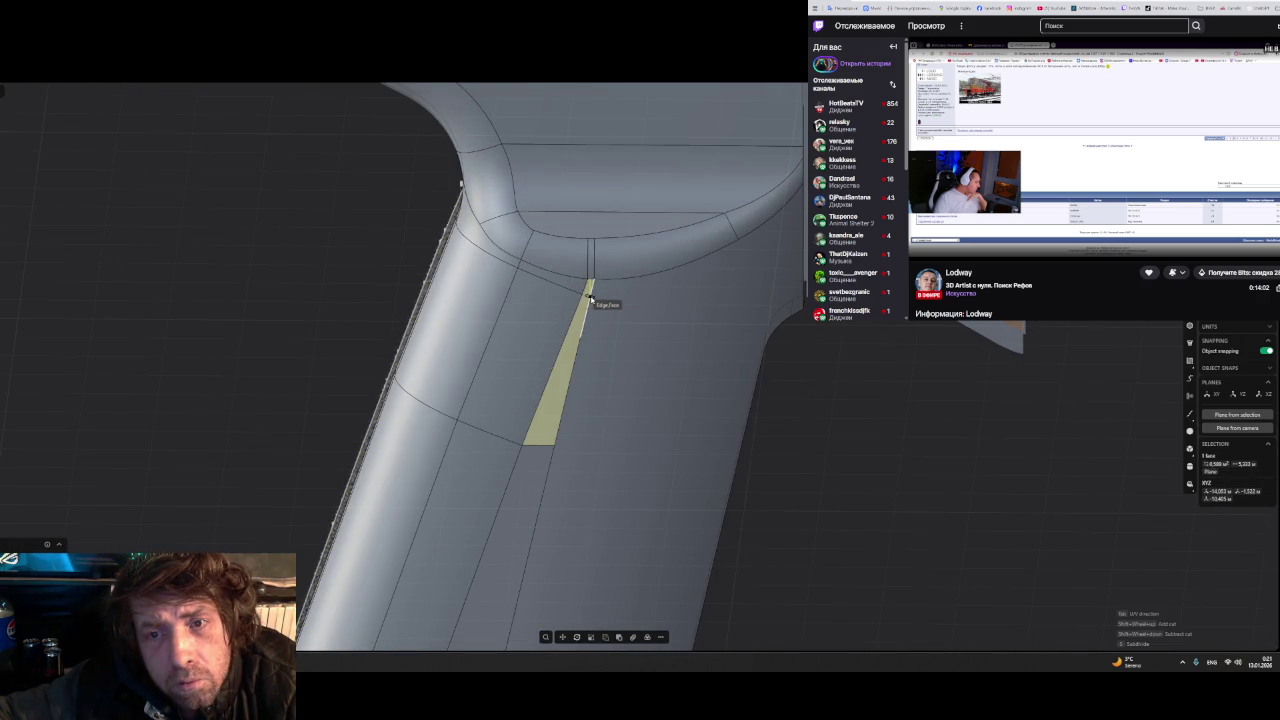
click(600, 351)
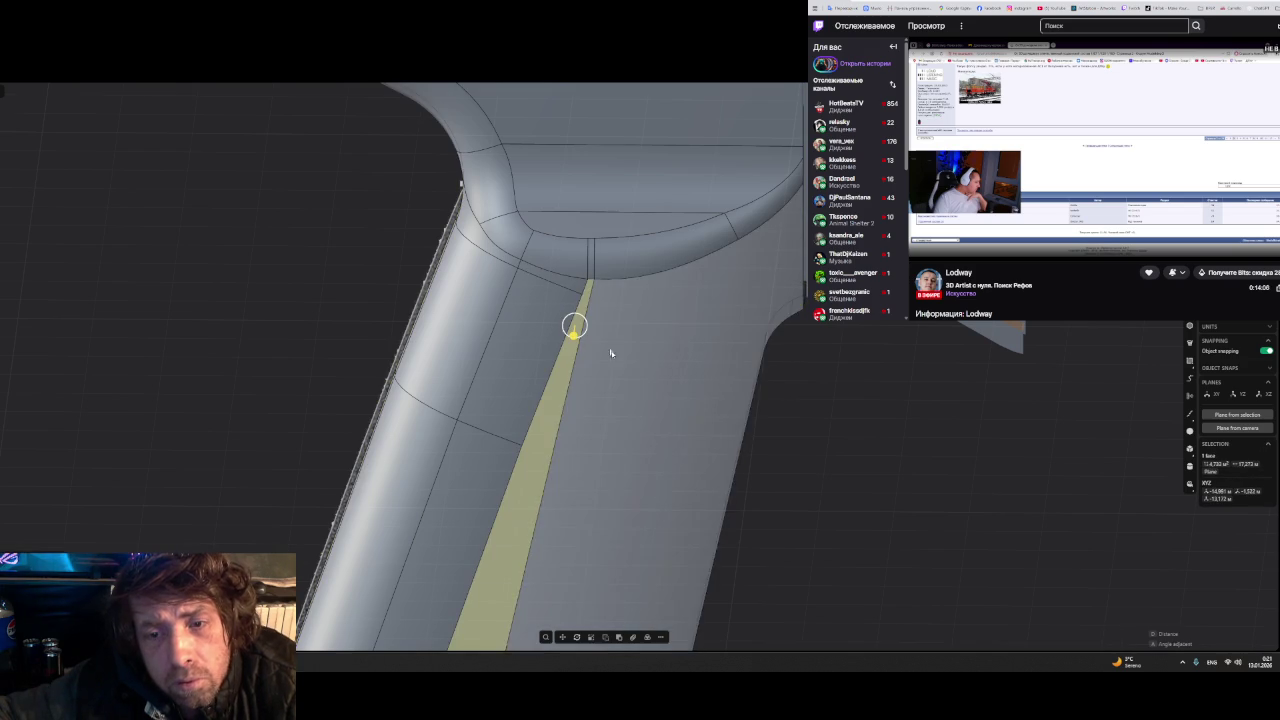
- Cut a new edge across the large adjacent face and another across the strip
middle_drag(608, 351, 625, 375)
click(646, 417)
key(c)
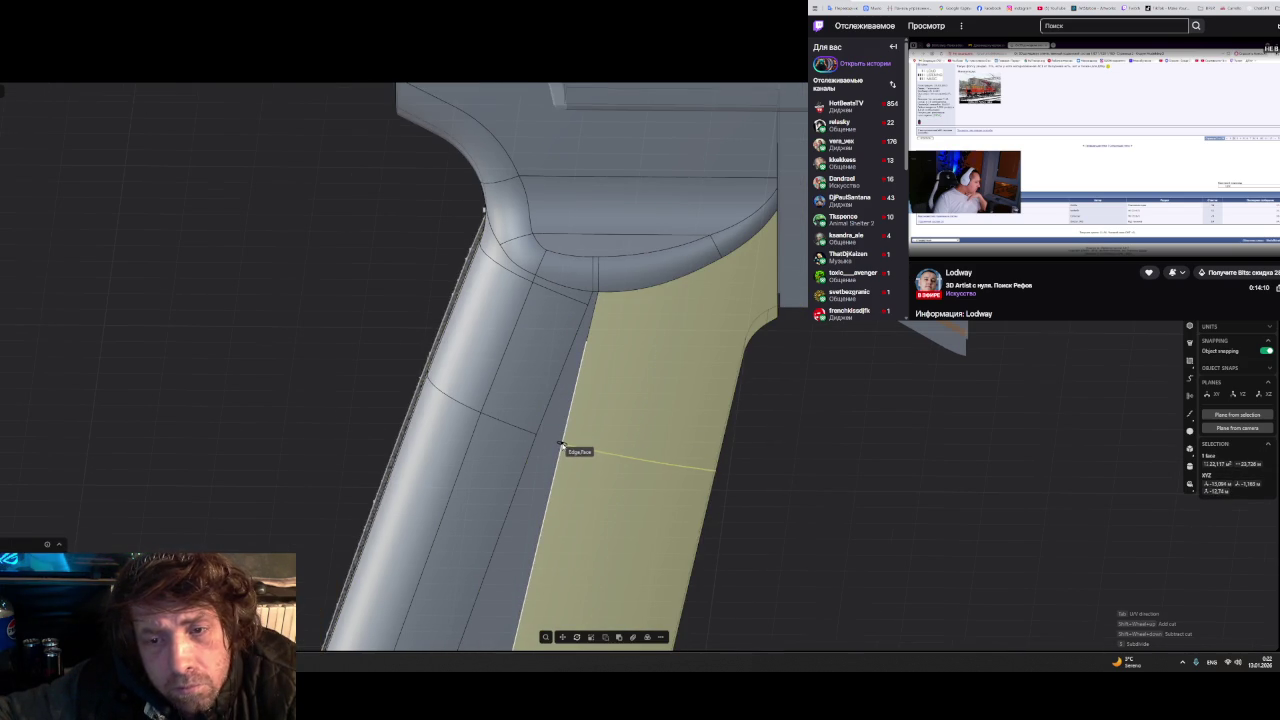
click(561, 445)
mouse_move(610, 345)
middle_down()
mouse_move(626, 463)
mouse_move(543, 446)
middle_up()
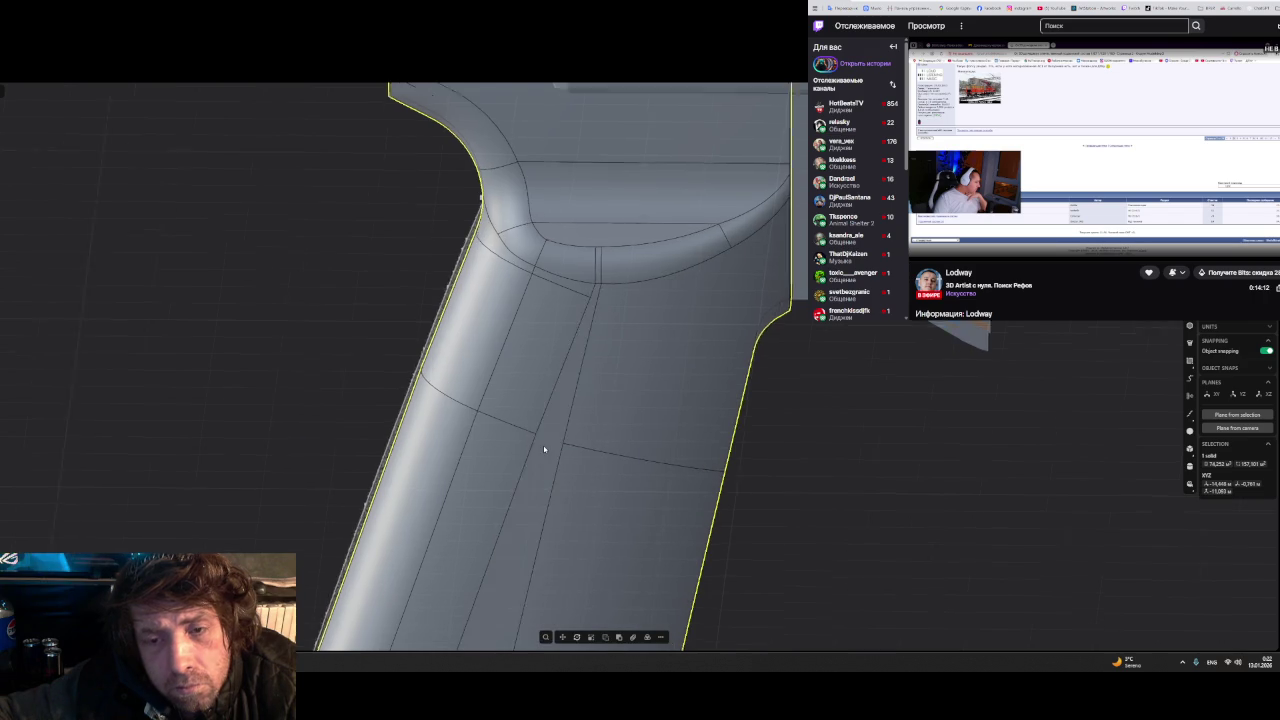
scroll(543, 446, up, 3)
click(543, 446)
key(ctrl+r)
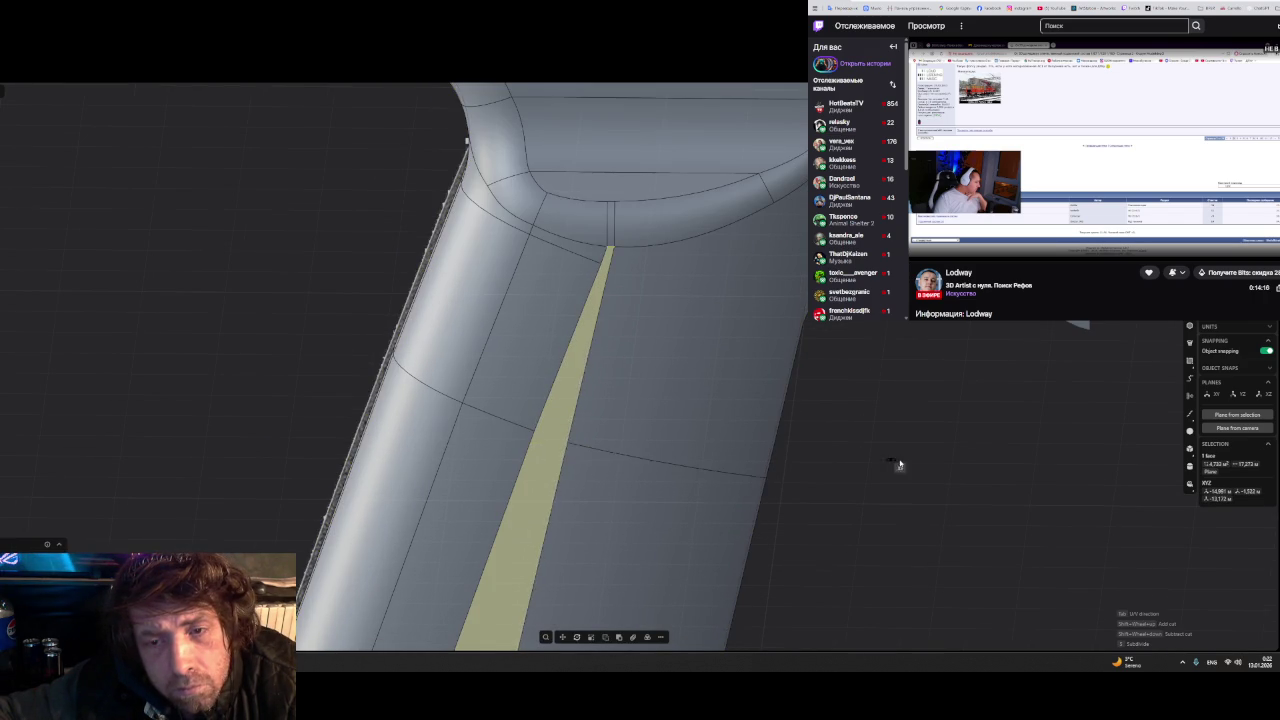
click(577, 437)
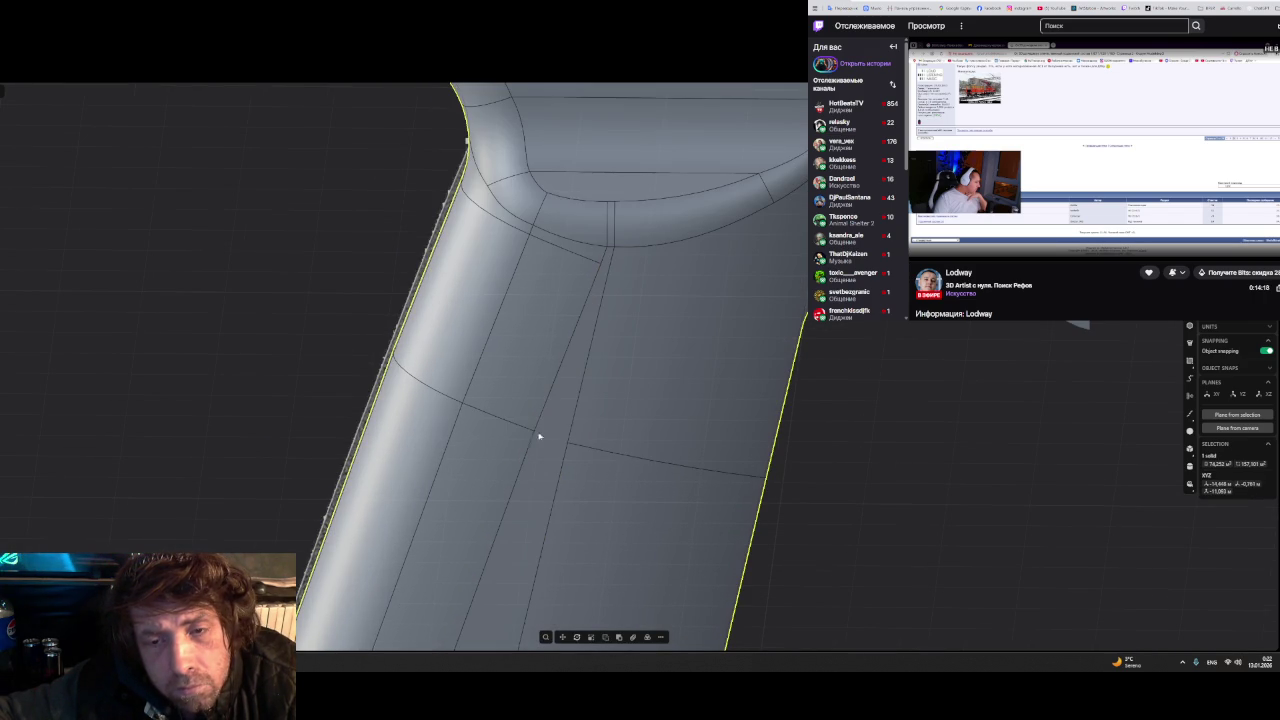
key(Escape)
click(611, 434)
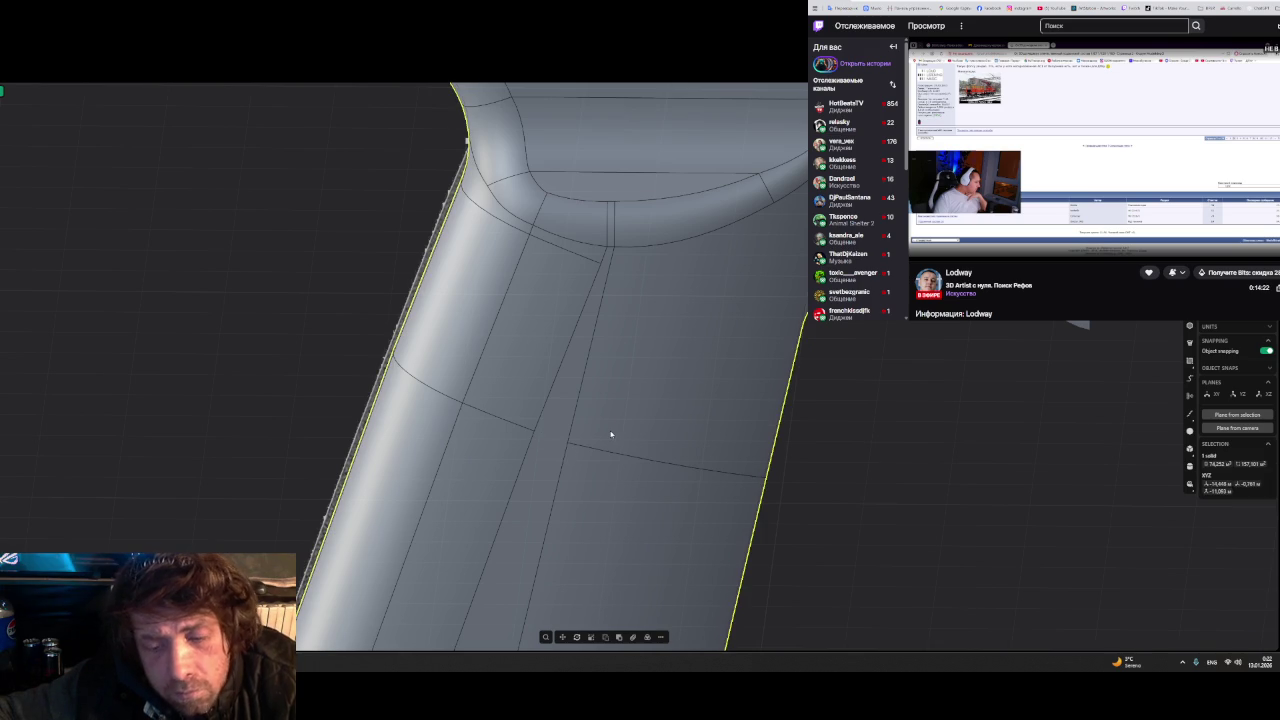
key(o)
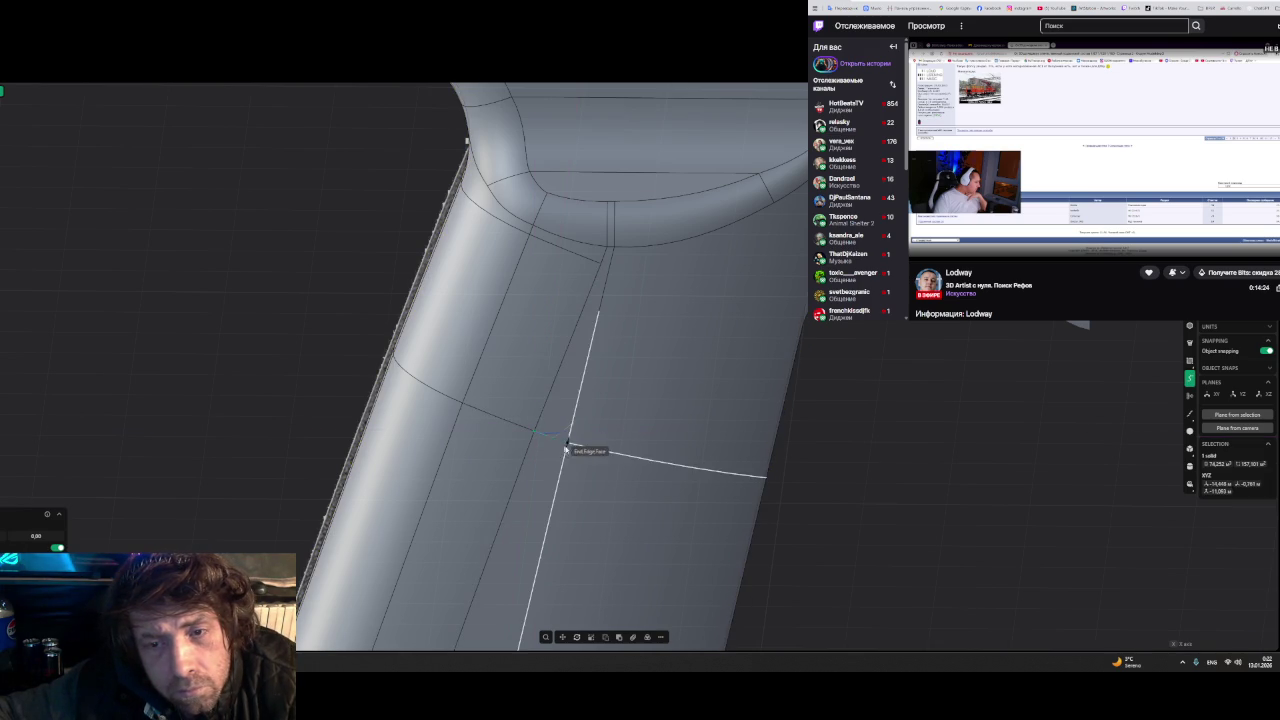
- Draw a line between the ends of the two offset cross edges on the grip
click(568, 445)
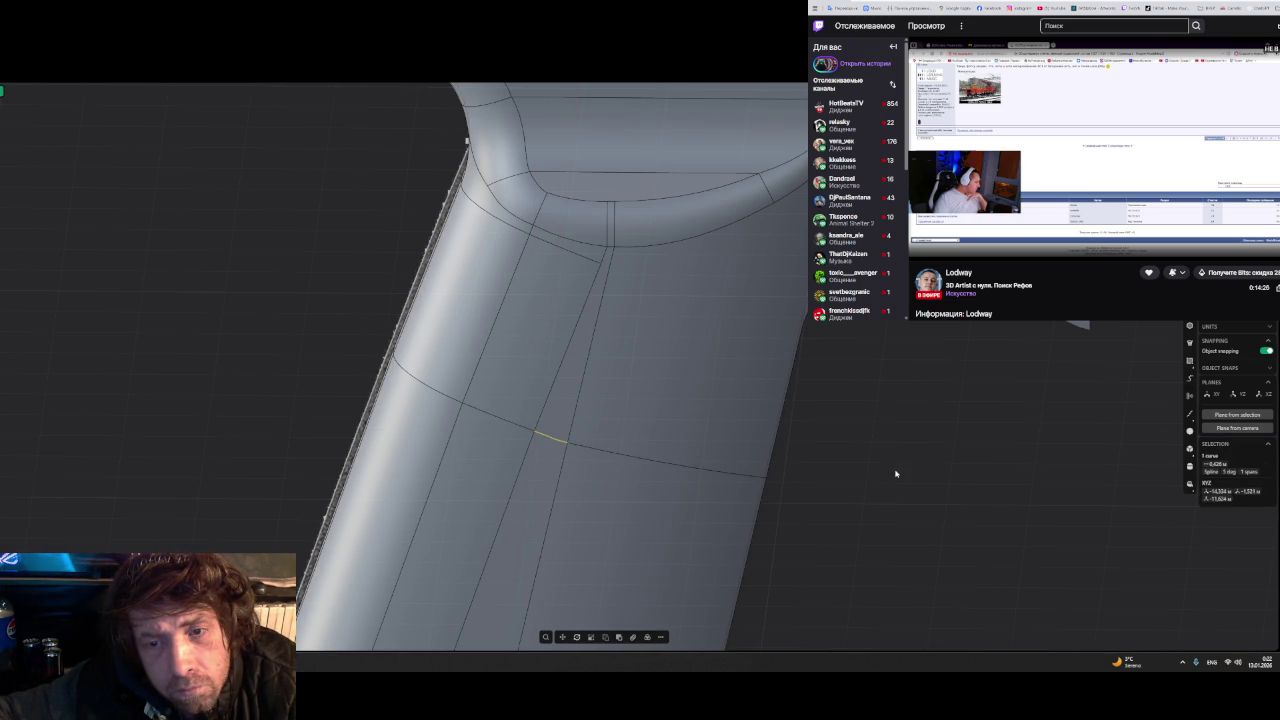
scroll(544, 437, up, 2)
scroll(544, 437, up, 2)
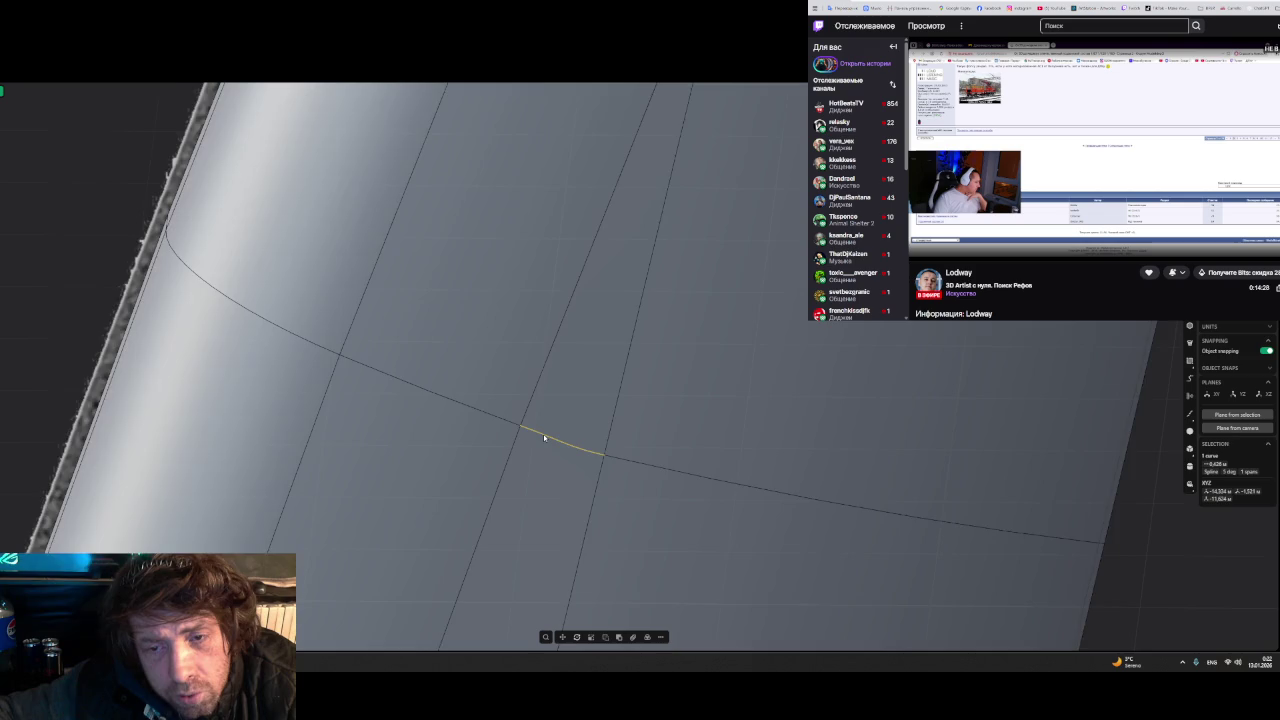
scroll(544, 437, up, 2)
click(544, 437)
key(l)
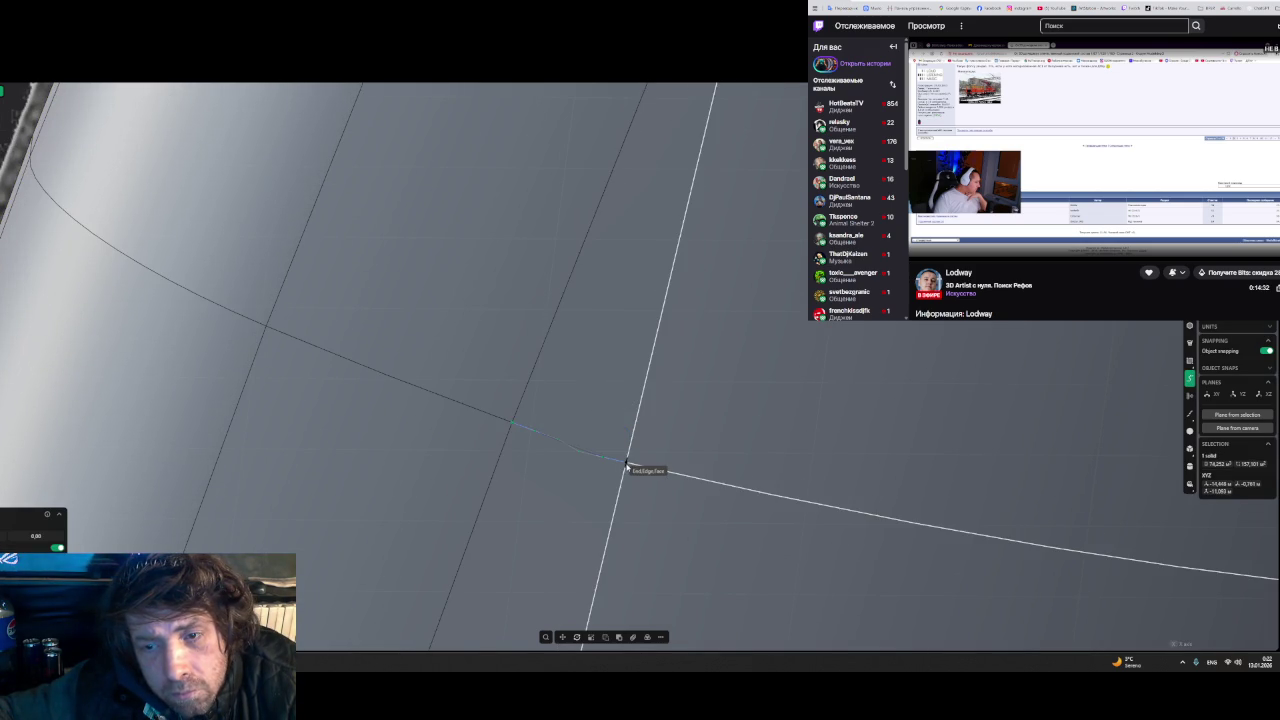
click(627, 464)
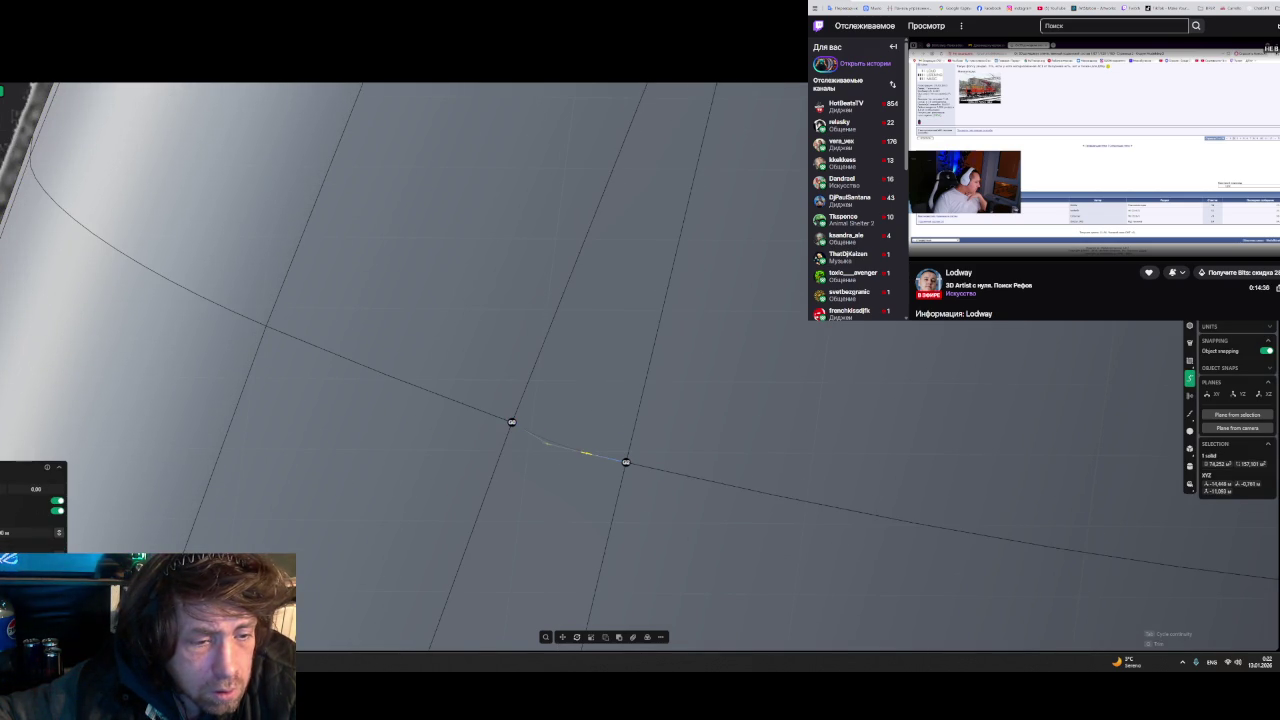
- Delete the short stray edge joining the offset cross edges, reselecting it after an undo
key(Escape)
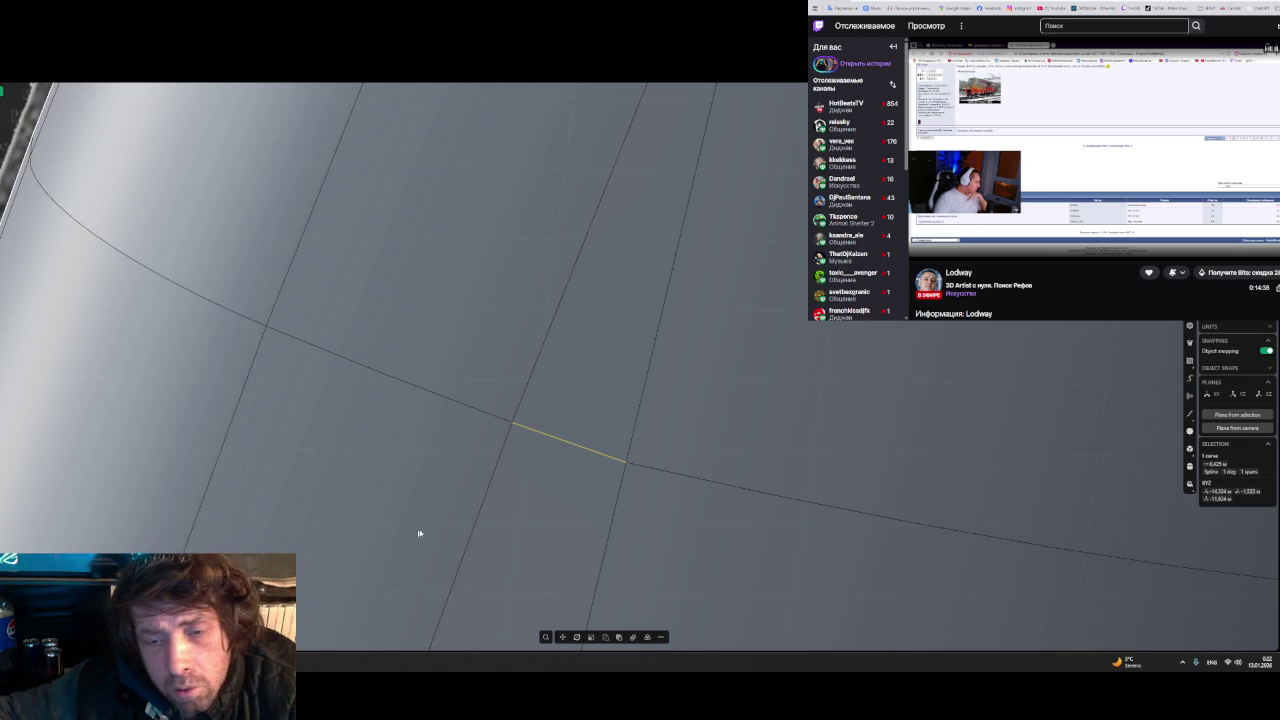
key(ctrl+c)
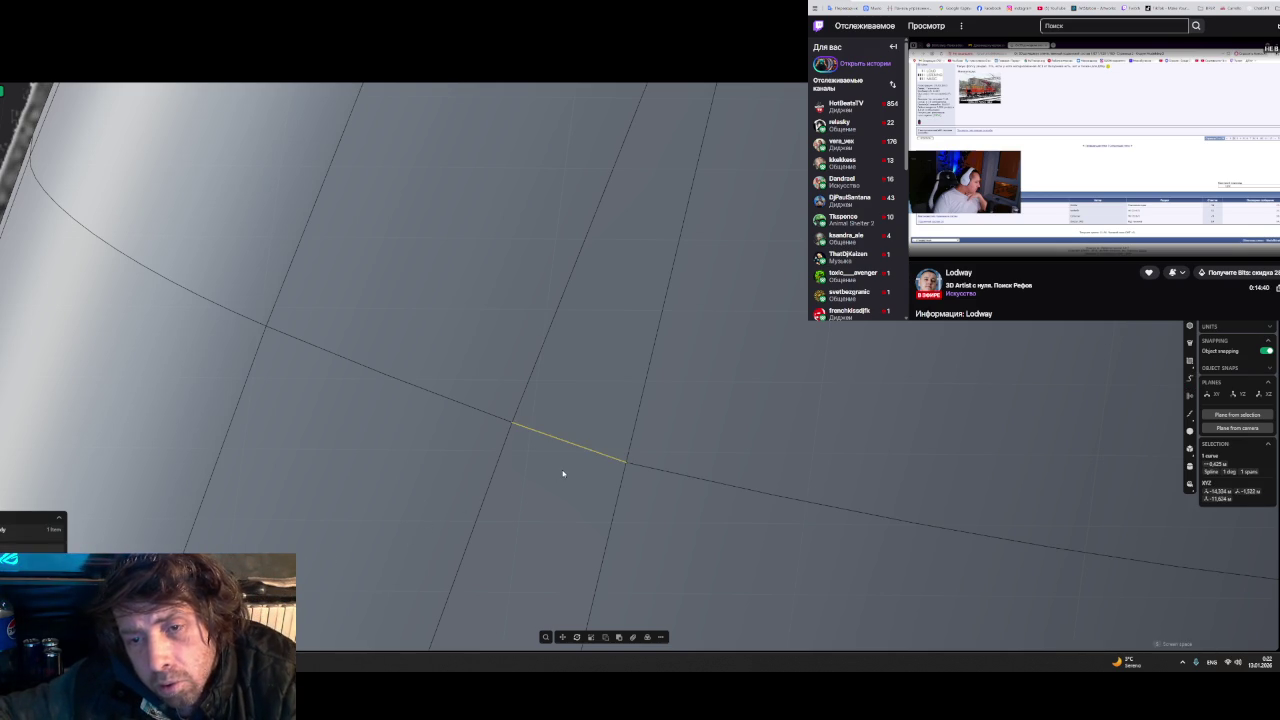
click(566, 467)
key(Delete)
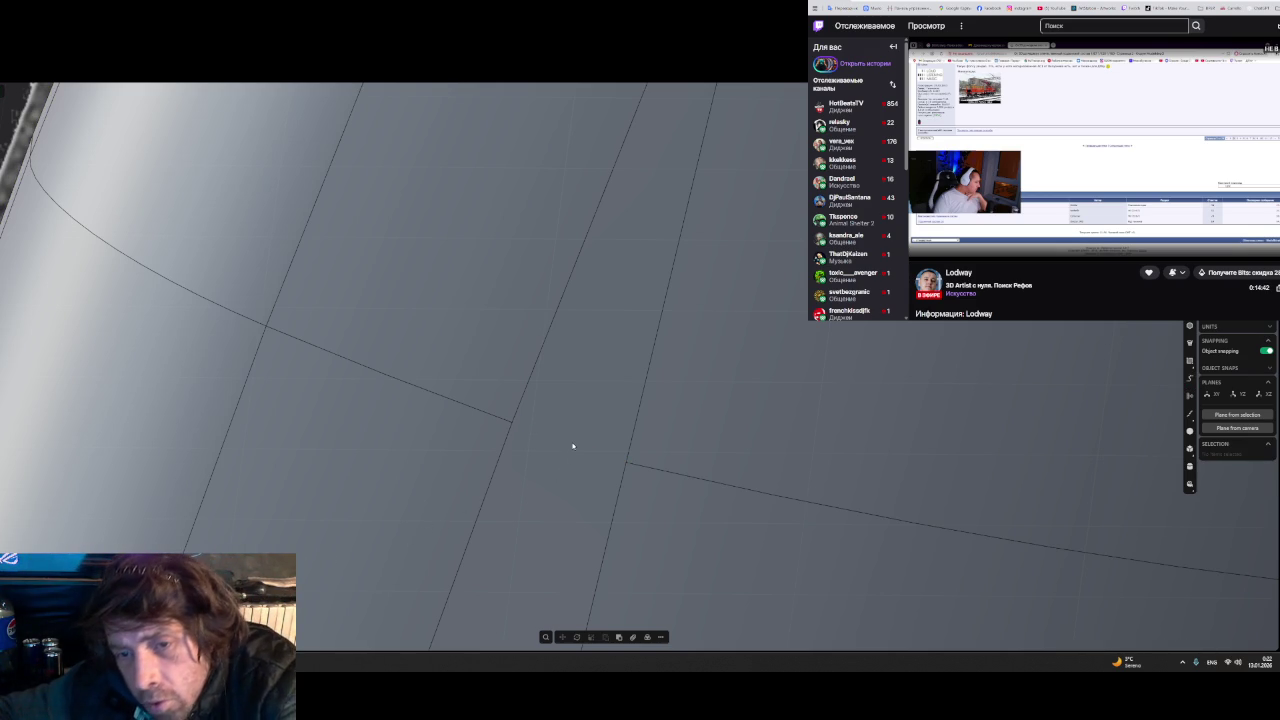
key(ctrl+v)
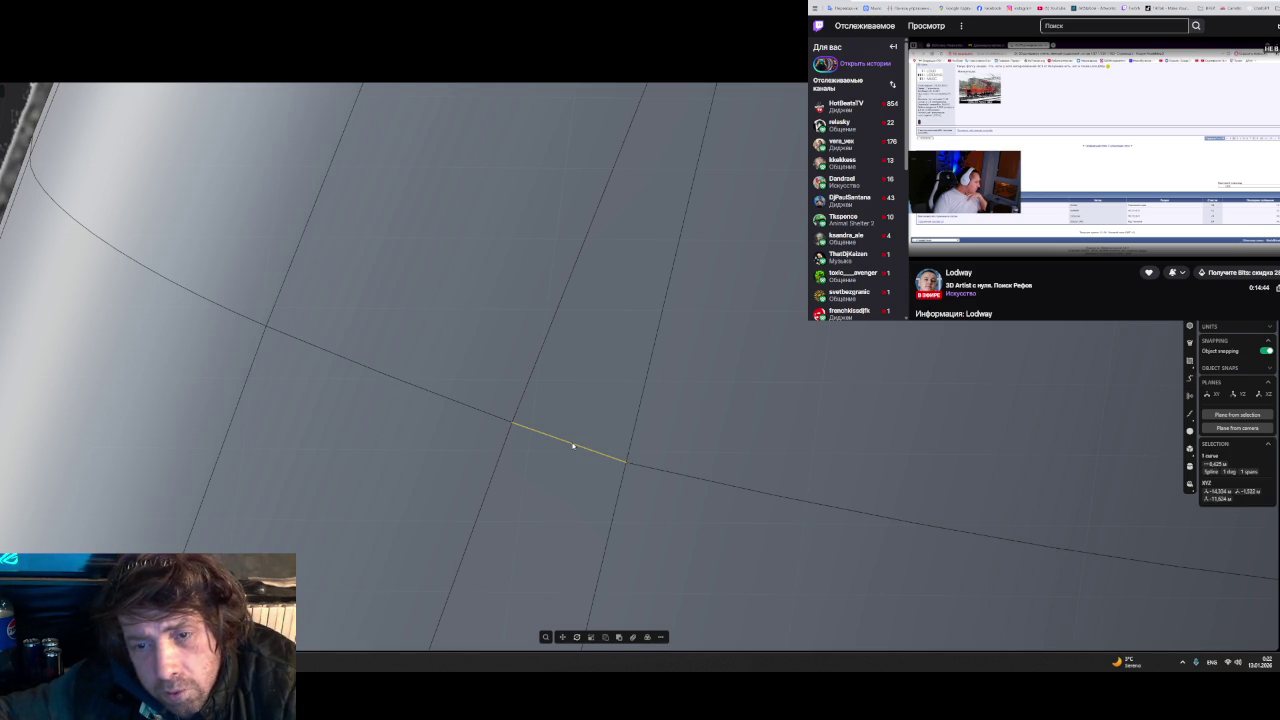
click(578, 447)
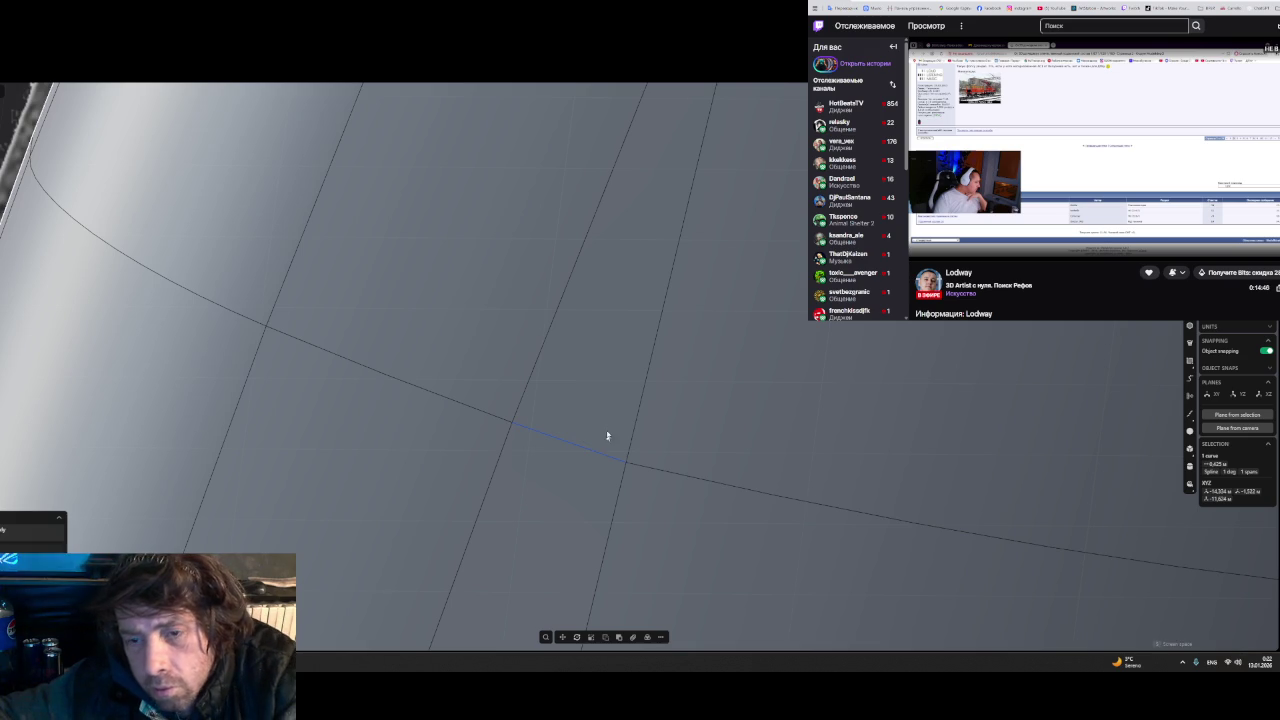
click(616, 403)
click(576, 450)
key(Delete)
scroll(561, 475, down, 1)
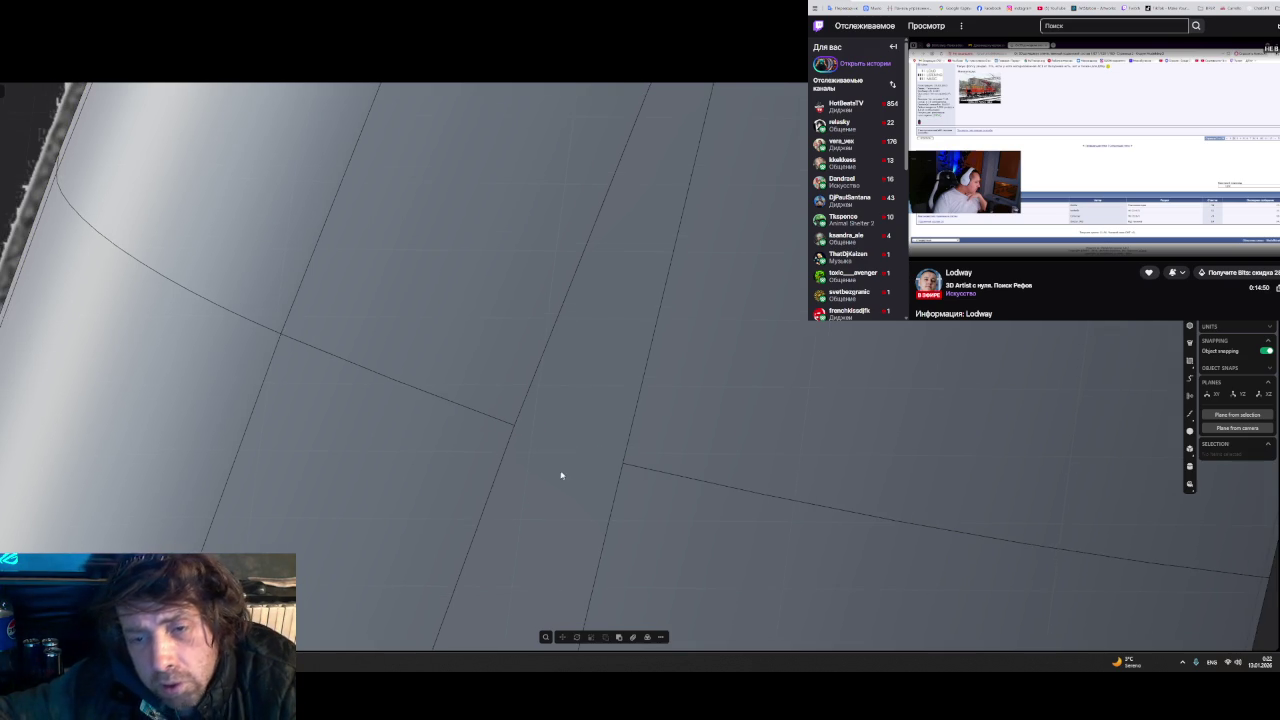
scroll(561, 475, down, 2)
scroll(614, 446, down, 2)
scroll(691, 377, down, 2)
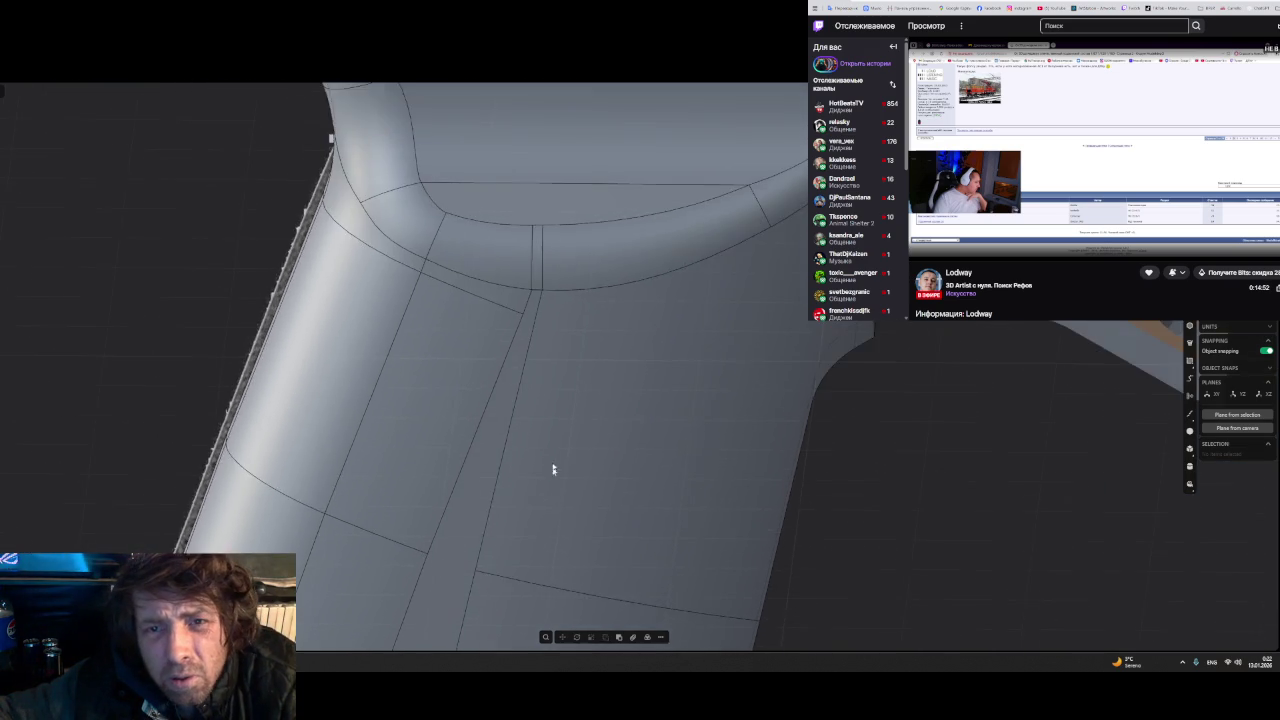
- Cut two new edges across the grip face just below the junction
middle_drag(553, 469, 651, 390)
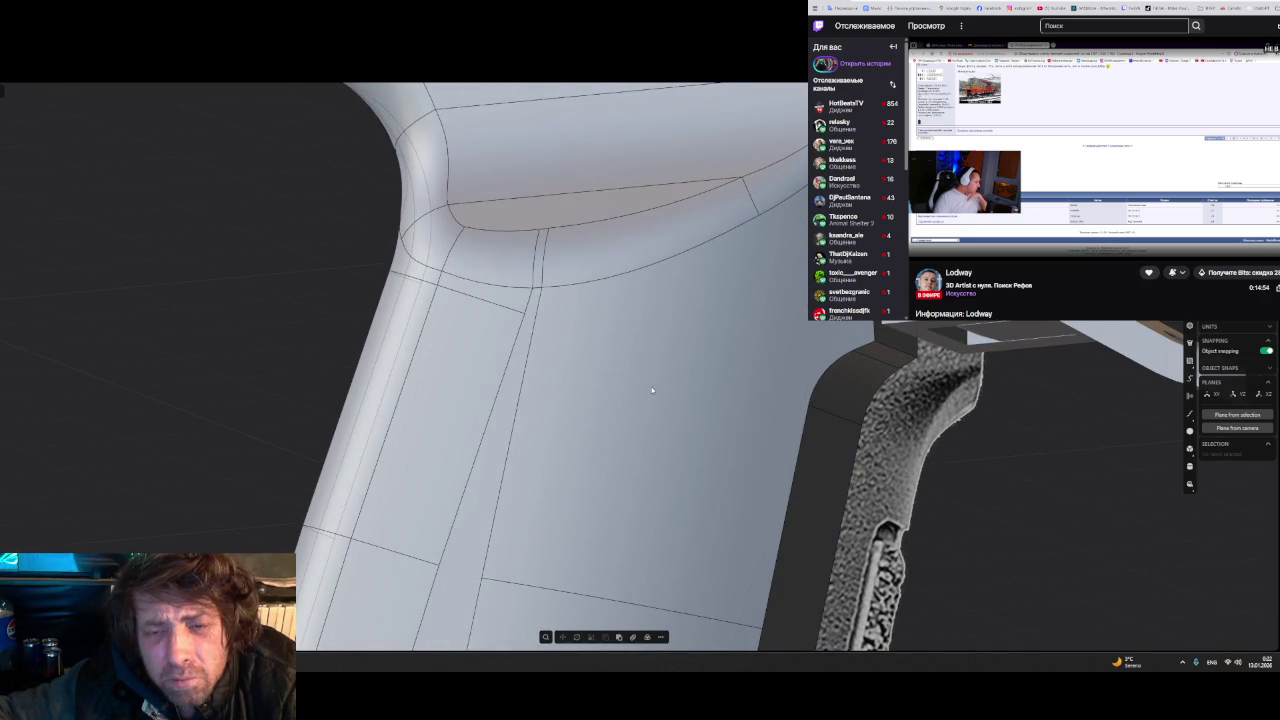
click(617, 409)
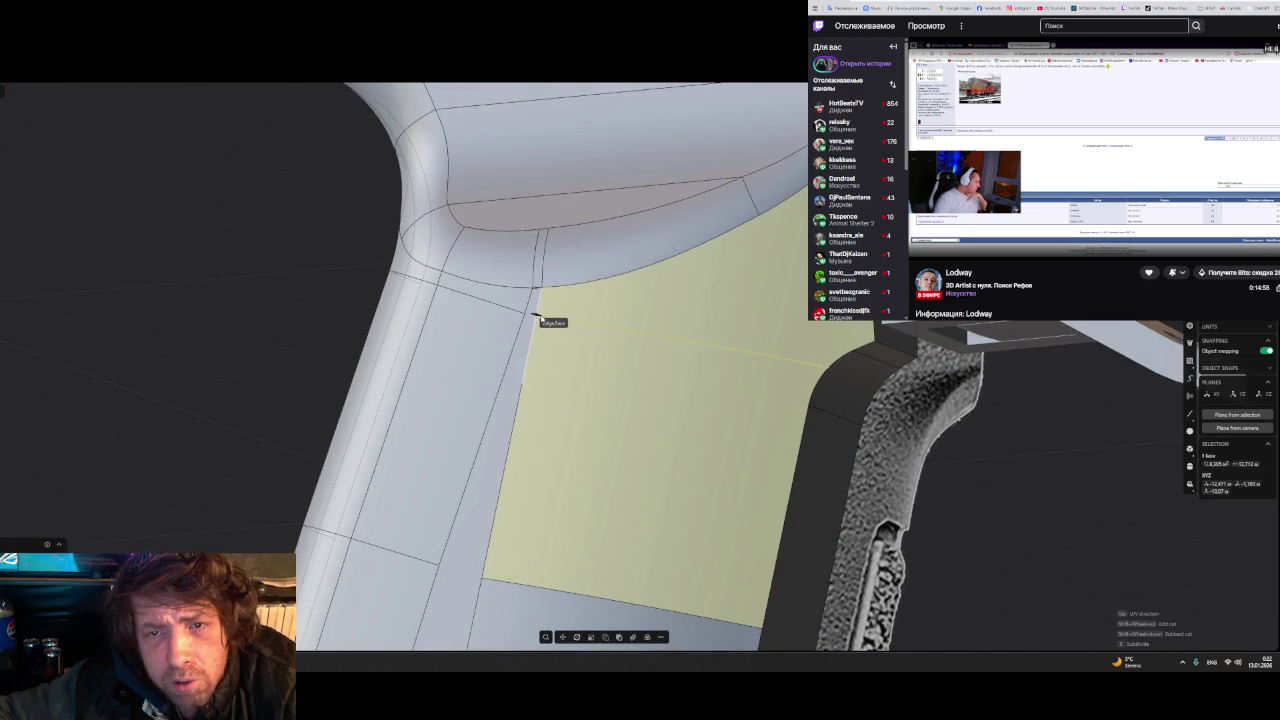
double_click(818, 410)
mouse_move(720, 400)
middle_down()
mouse_move(525, 364)
mouse_move(423, 377)
mouse_move(459, 383)
middle_up()
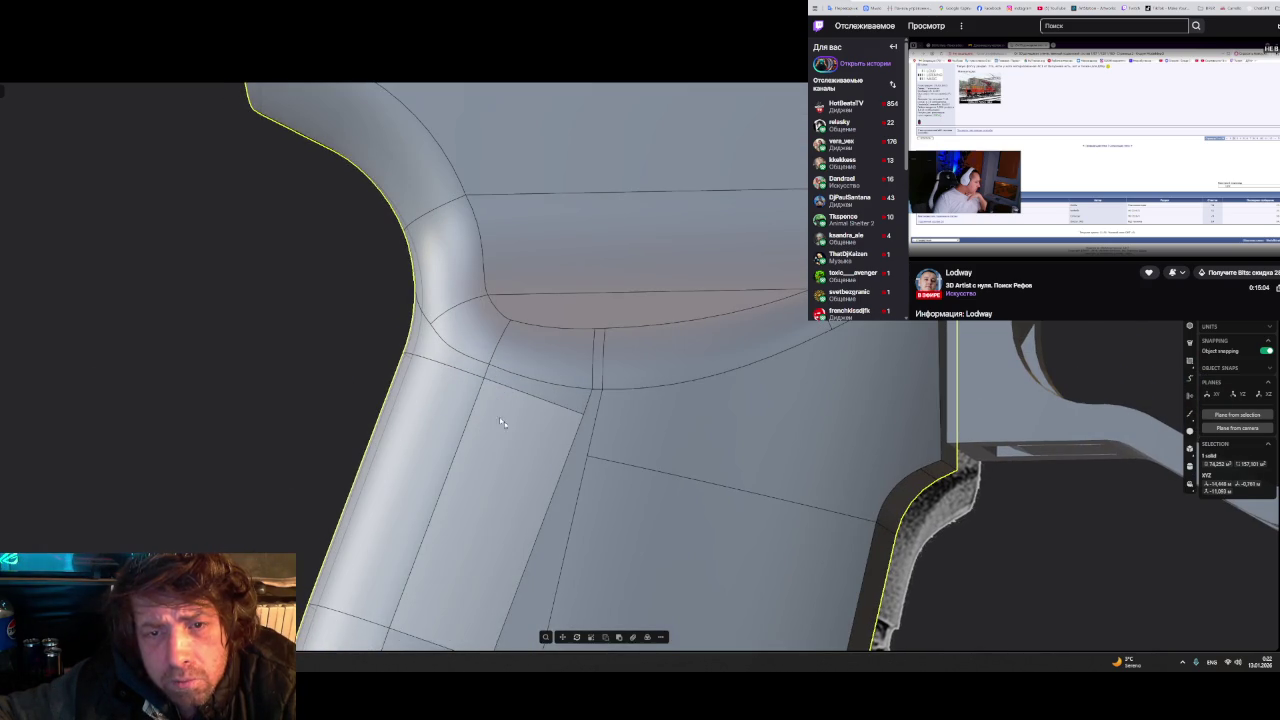
click(518, 460)
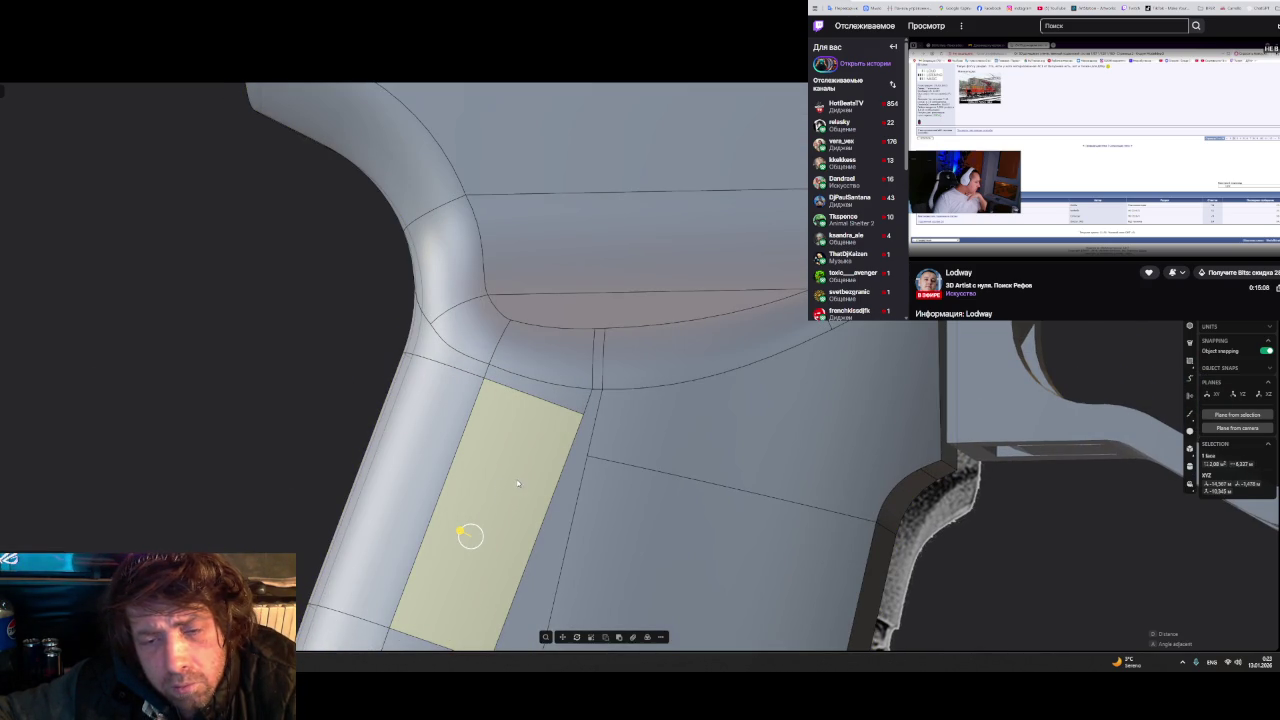
key(c)
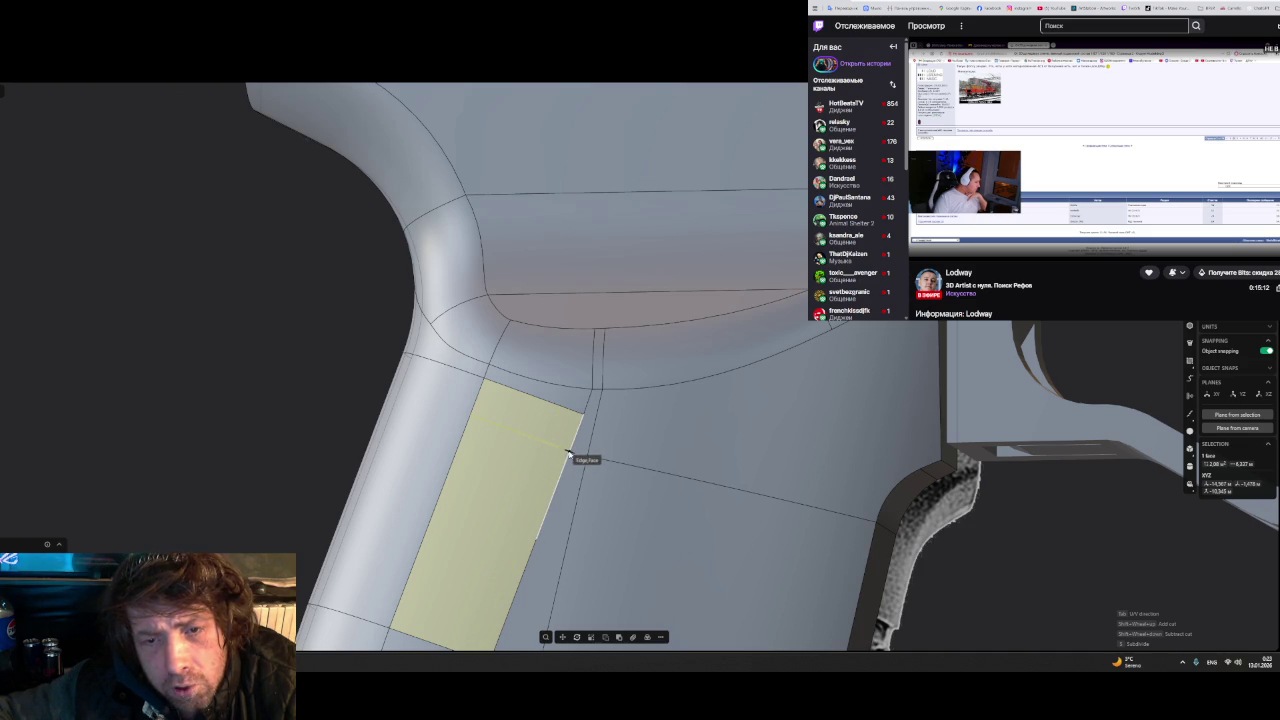
click(568, 452)
click(430, 438)
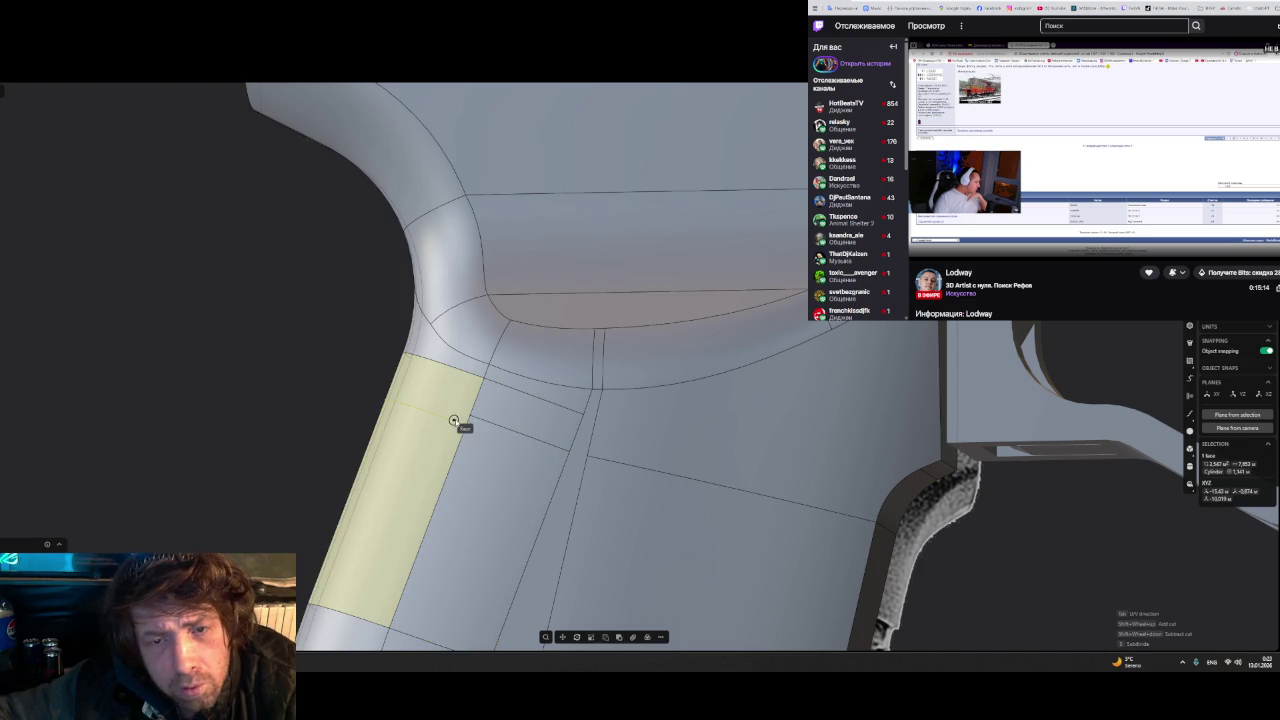
key(Escape)
- Abandon a cut on the thin strip, then select the curved face above it plus the strip
middle_drag(470, 415, 520, 463)
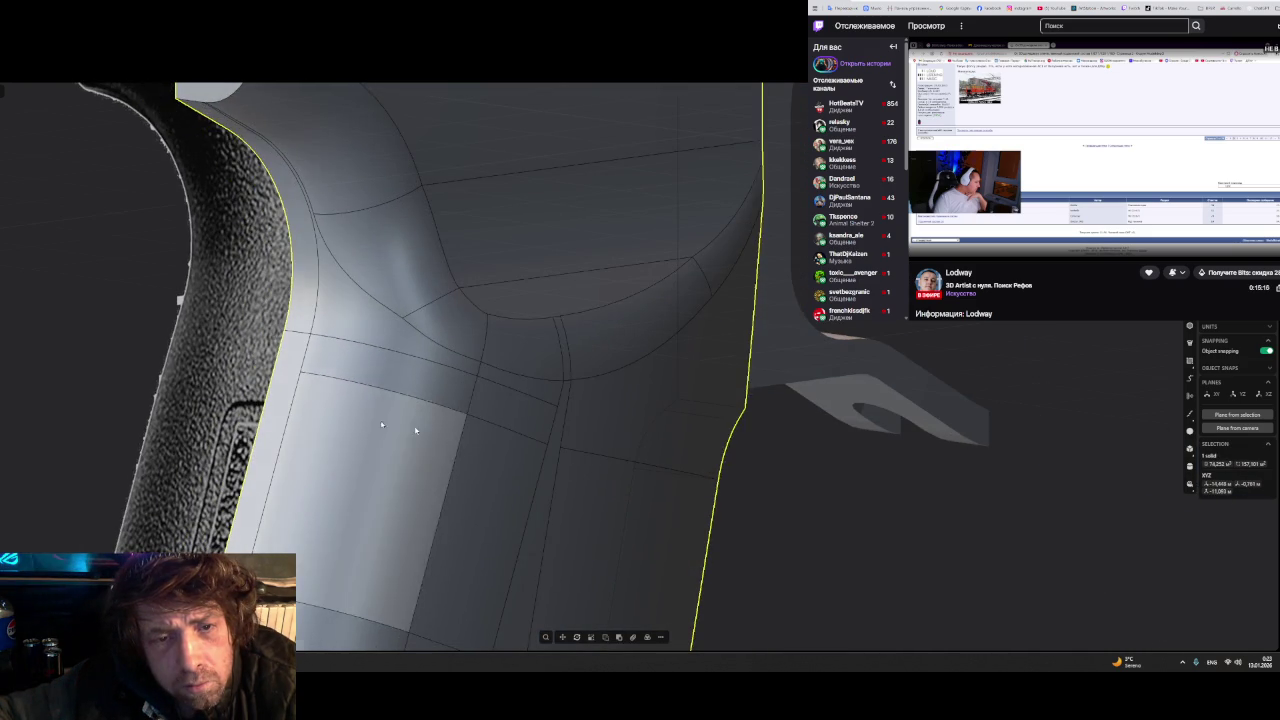
click(280, 403)
key(c)
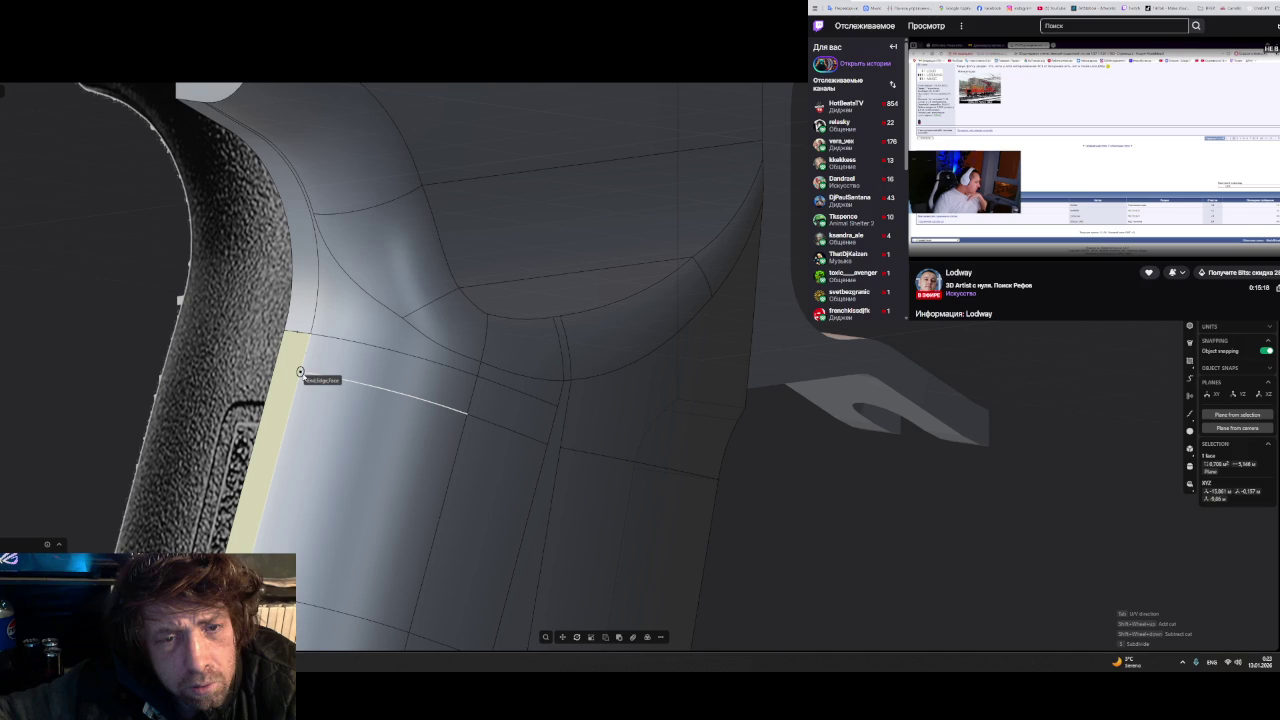
key(Escape)
middle_drag(300, 372, 369, 314)
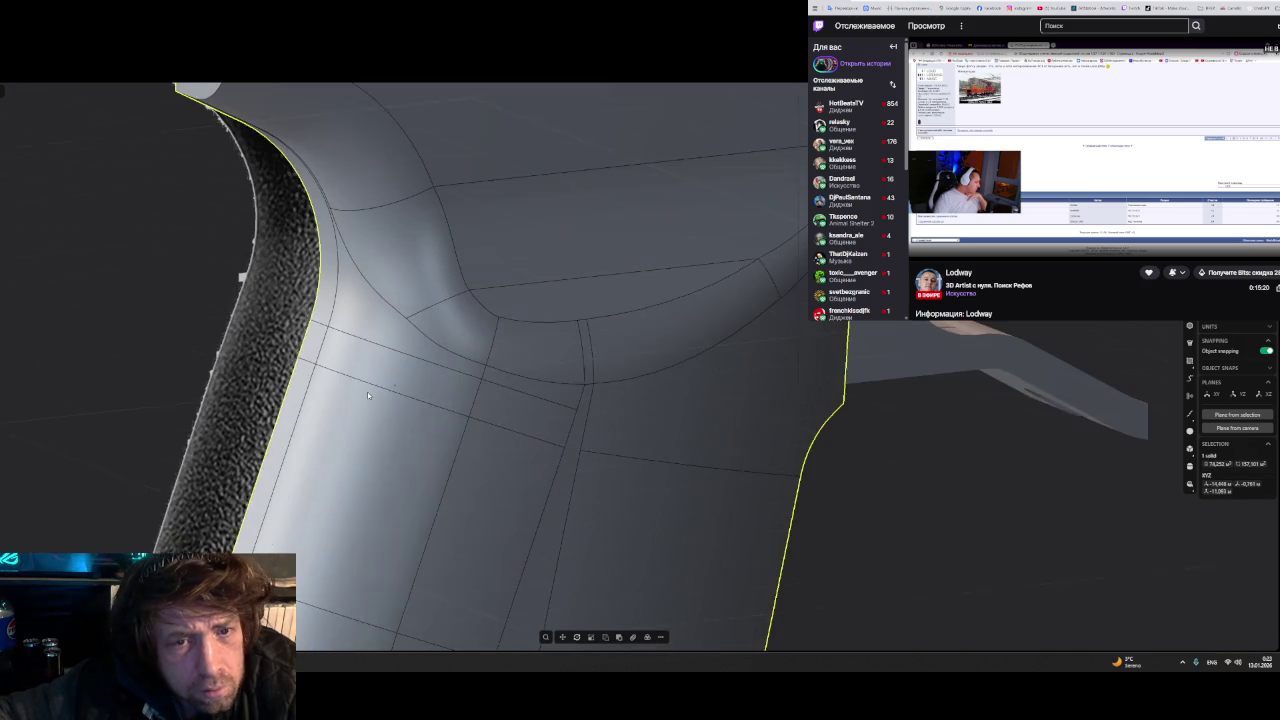
key(Escape)
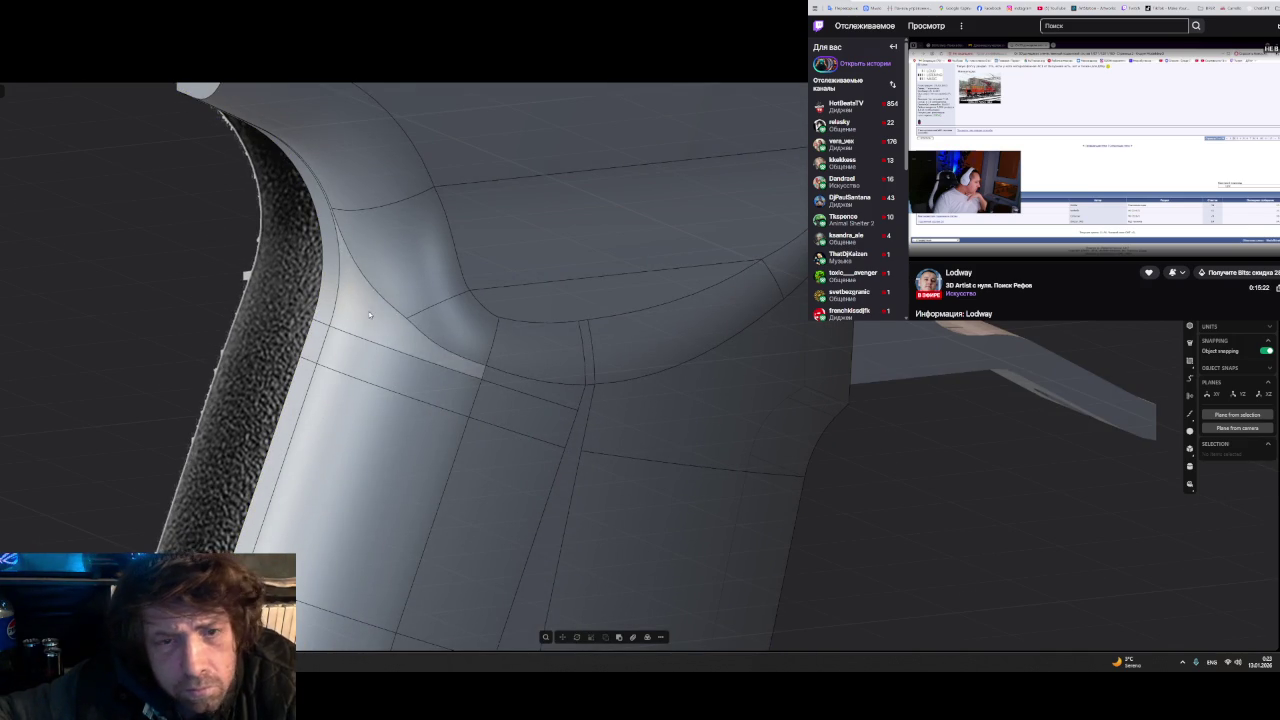
click(369, 314)
shift+click(371, 355)
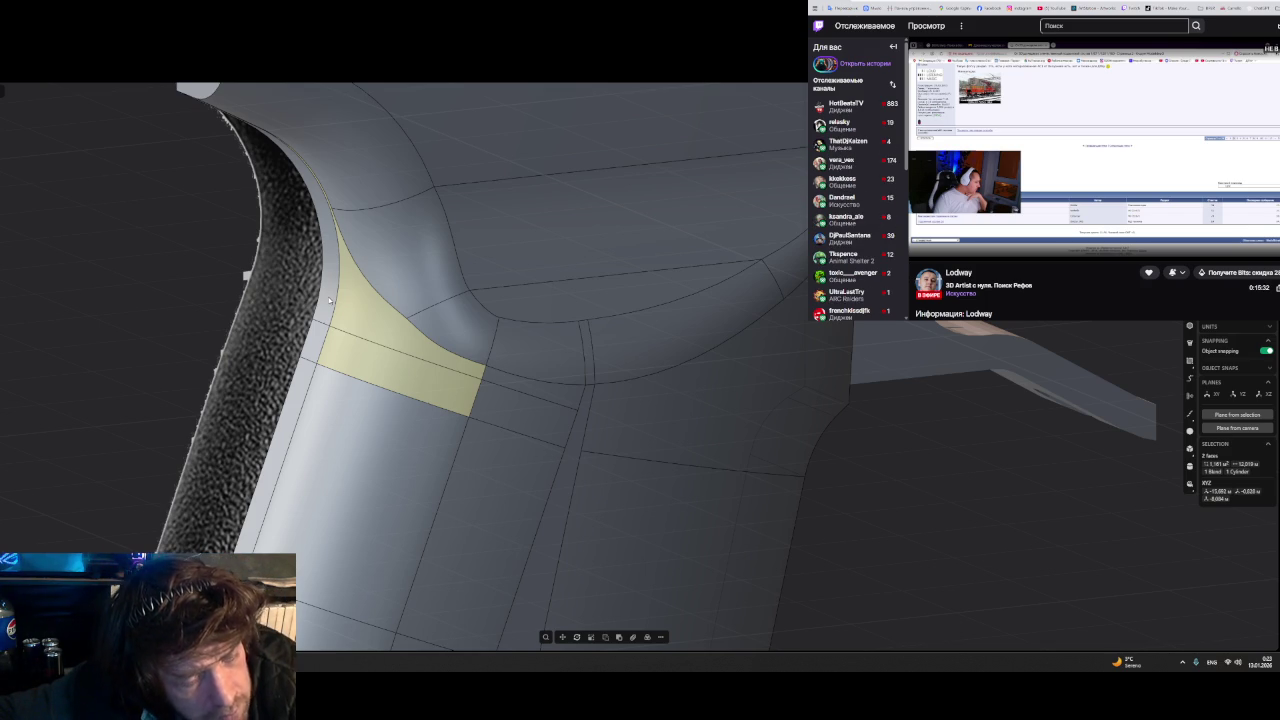
key(Escape)
mouse_move(419, 356)
middle_down()
mouse_move(402, 330)
mouse_move(355, 309)
mouse_move(420, 273)
mouse_move(397, 249)
mouse_move(449, 257)
mouse_move(500, 371)
middle_up()
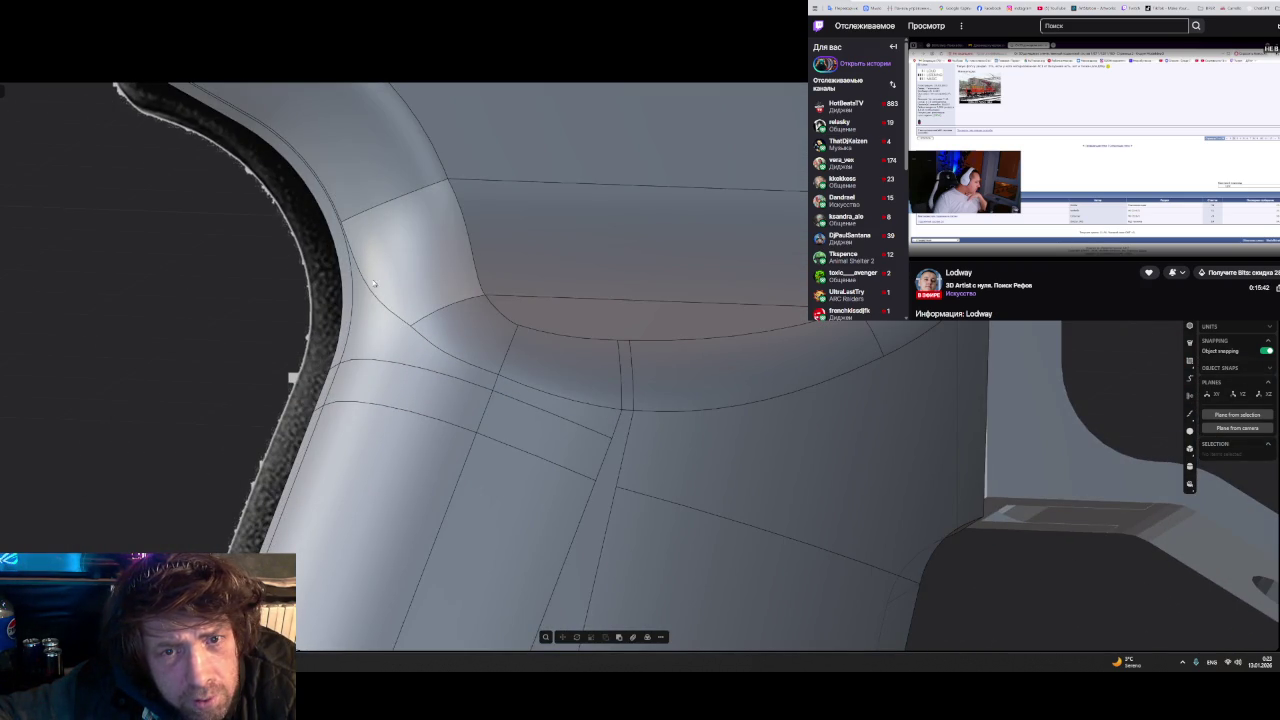
key(l)
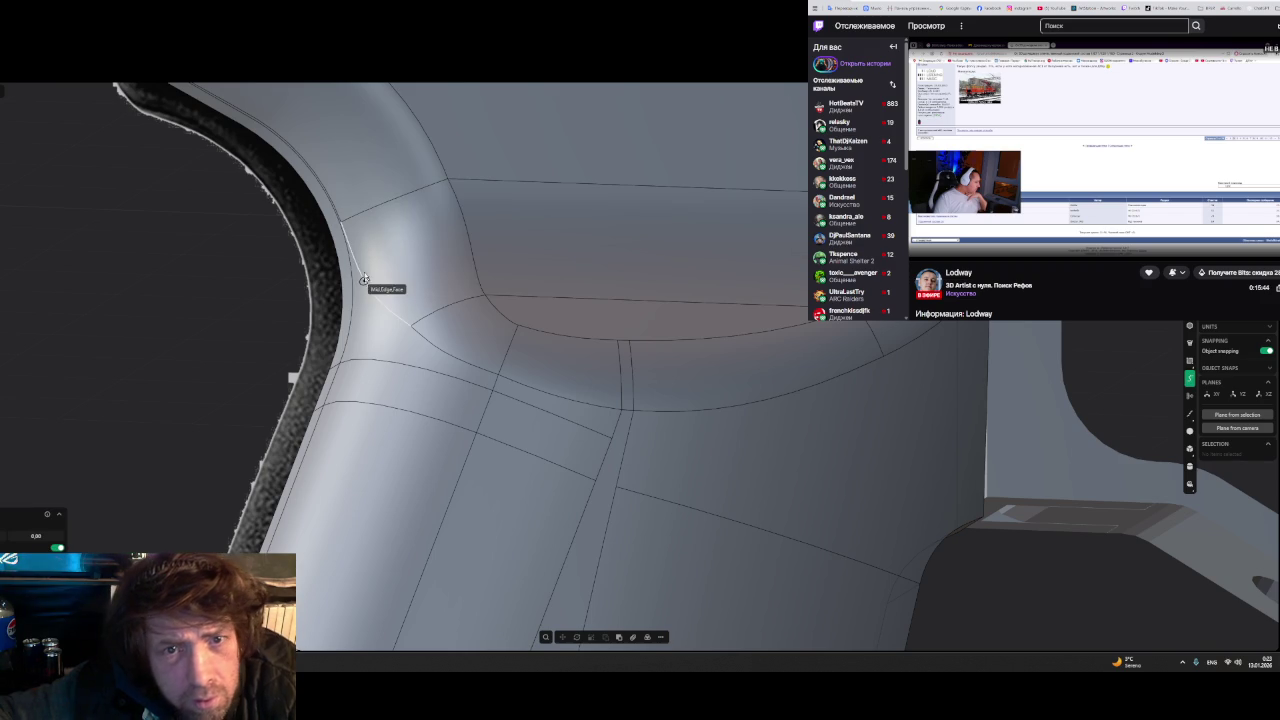
- Draw curves from the grip's upper edge end down to the lower curved junction edge
click(342, 224)
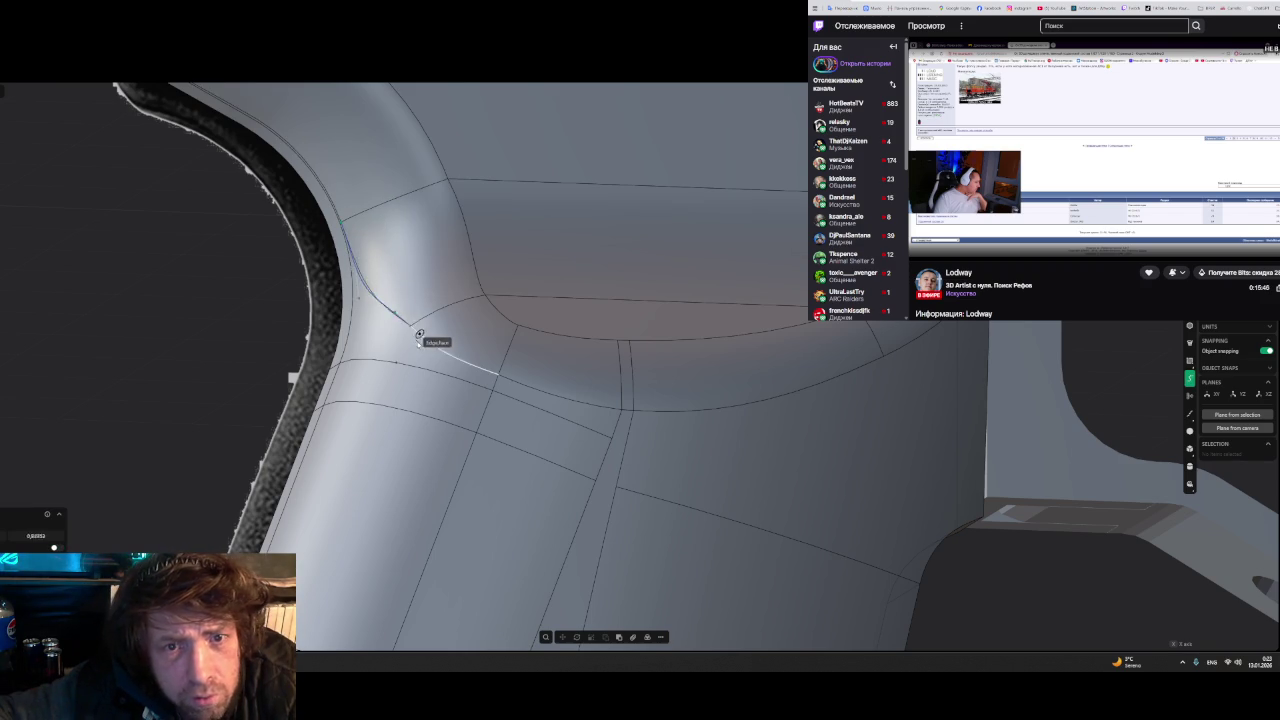
click(499, 377)
mouse_move(494, 374)
middle_down()
mouse_move(410, 427)
mouse_move(656, 389)
mouse_move(663, 406)
mouse_move(511, 460)
mouse_move(424, 454)
mouse_move(391, 414)
mouse_move(412, 412)
mouse_move(507, 276)
middle_up()
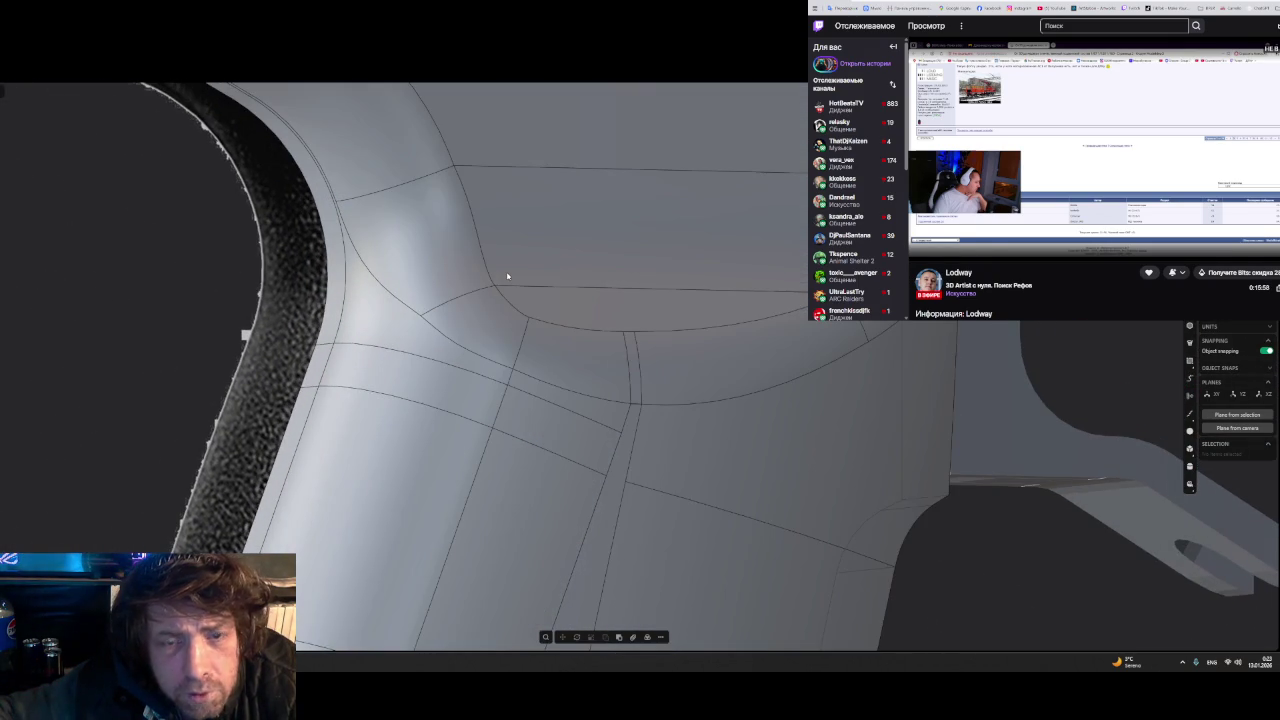
key(l)
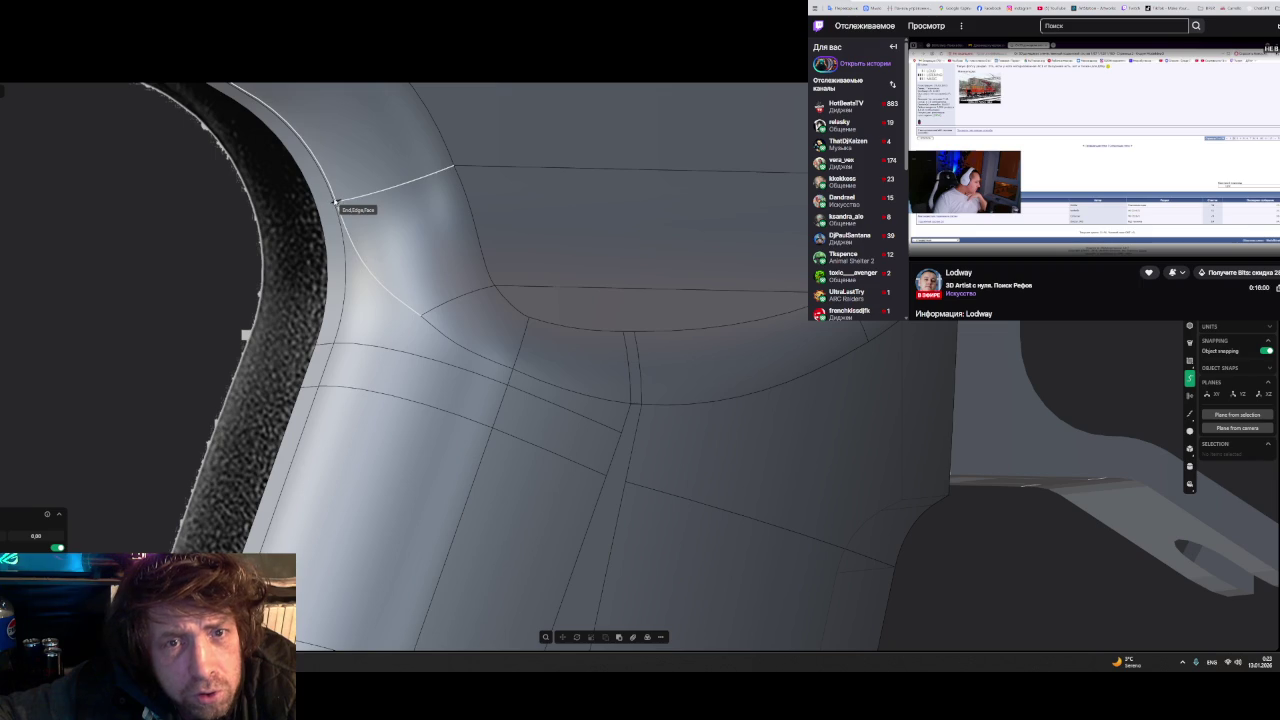
click(336, 202)
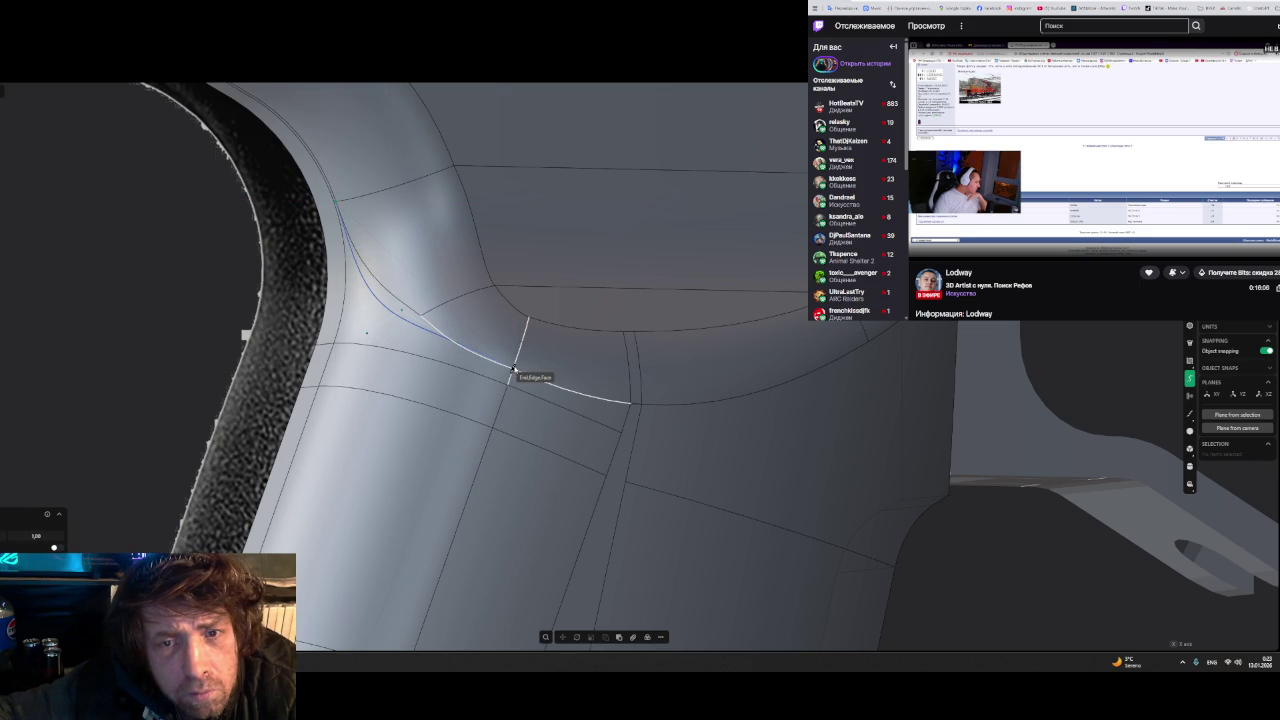
mouse_move(513, 370)
middle_down()
mouse_move(417, 414)
mouse_move(383, 394)
mouse_move(394, 354)
mouse_move(426, 340)
mouse_move(606, 334)
mouse_move(620, 383)
mouse_move(586, 446)
mouse_move(520, 463)
mouse_move(437, 417)
mouse_move(383, 349)
mouse_move(429, 423)
mouse_move(483, 416)
middle_up()
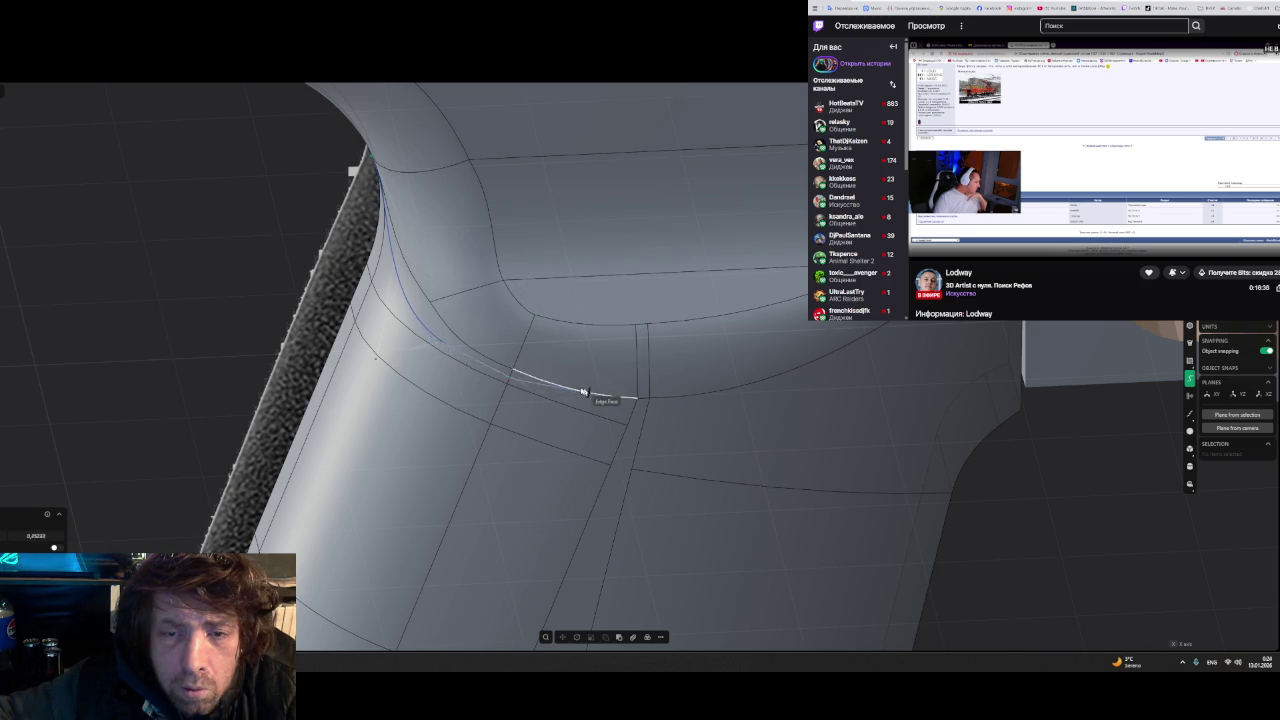
click(514, 370)
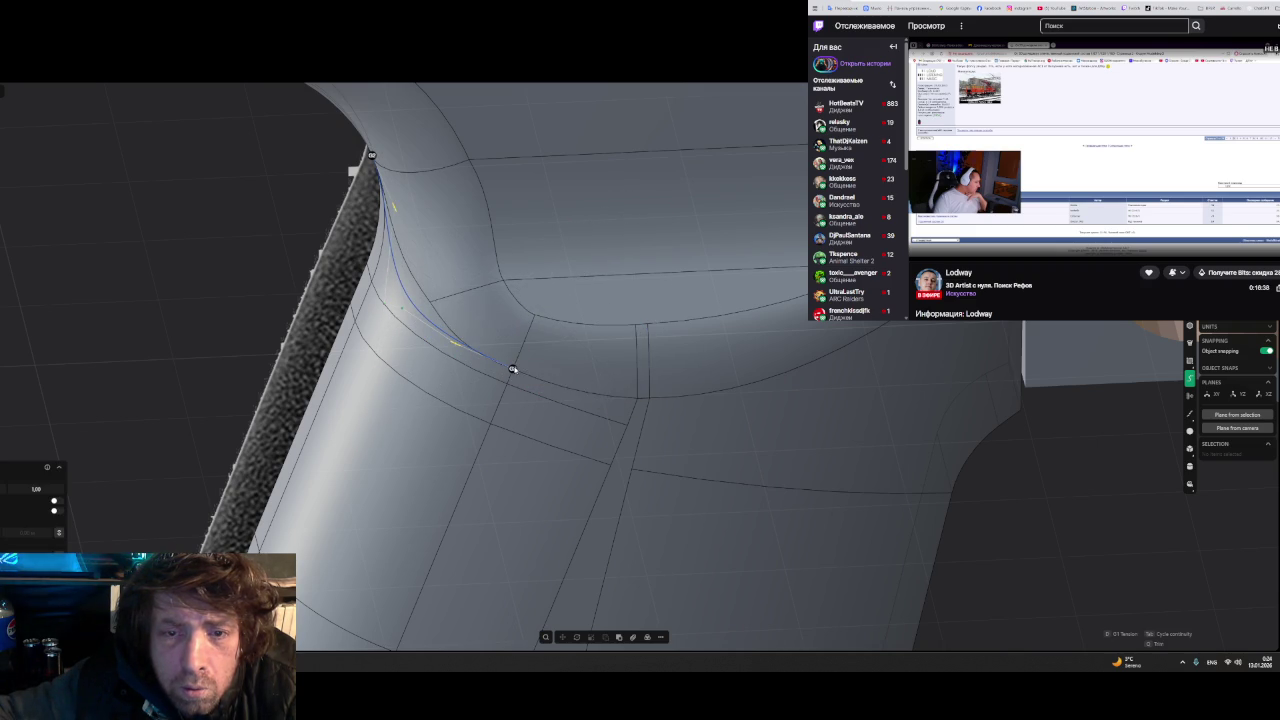
- Orbit and zoom around the fillet corner to check the new curve from several angles
mouse_move(471, 408)
middle_down()
mouse_move(354, 358)
mouse_move(403, 343)
middle_up()
scroll(491, 351, up, 4)
mouse_move(491, 351)
middle_down()
mouse_move(557, 334)
mouse_move(481, 391)
mouse_move(540, 340)
mouse_move(478, 317)
mouse_move(394, 334)
mouse_move(344, 363)
mouse_move(418, 334)
middle_up()
scroll(512, 361, up, 2)
mouse_move(416, 329)
middle_down()
mouse_move(346, 361)
mouse_move(354, 369)
middle_up()
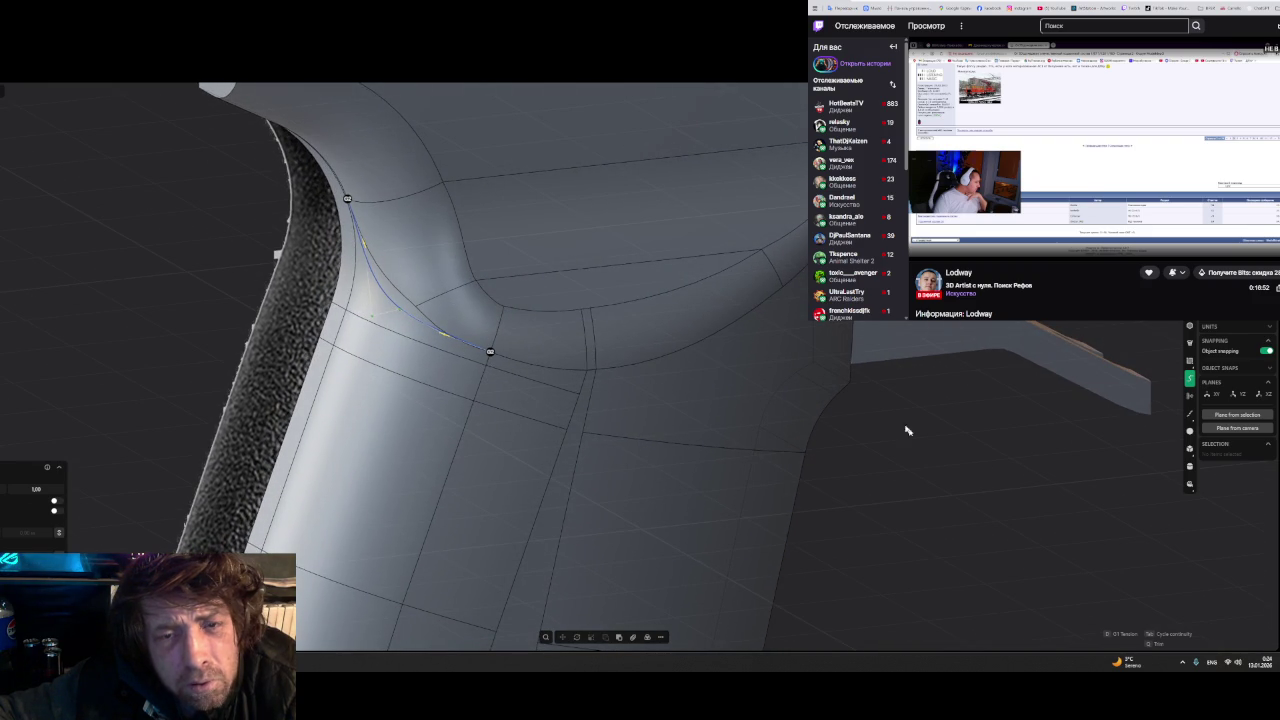
- Finish the curve and imprint it onto the grip solid, splitting the junction face
key(Return)
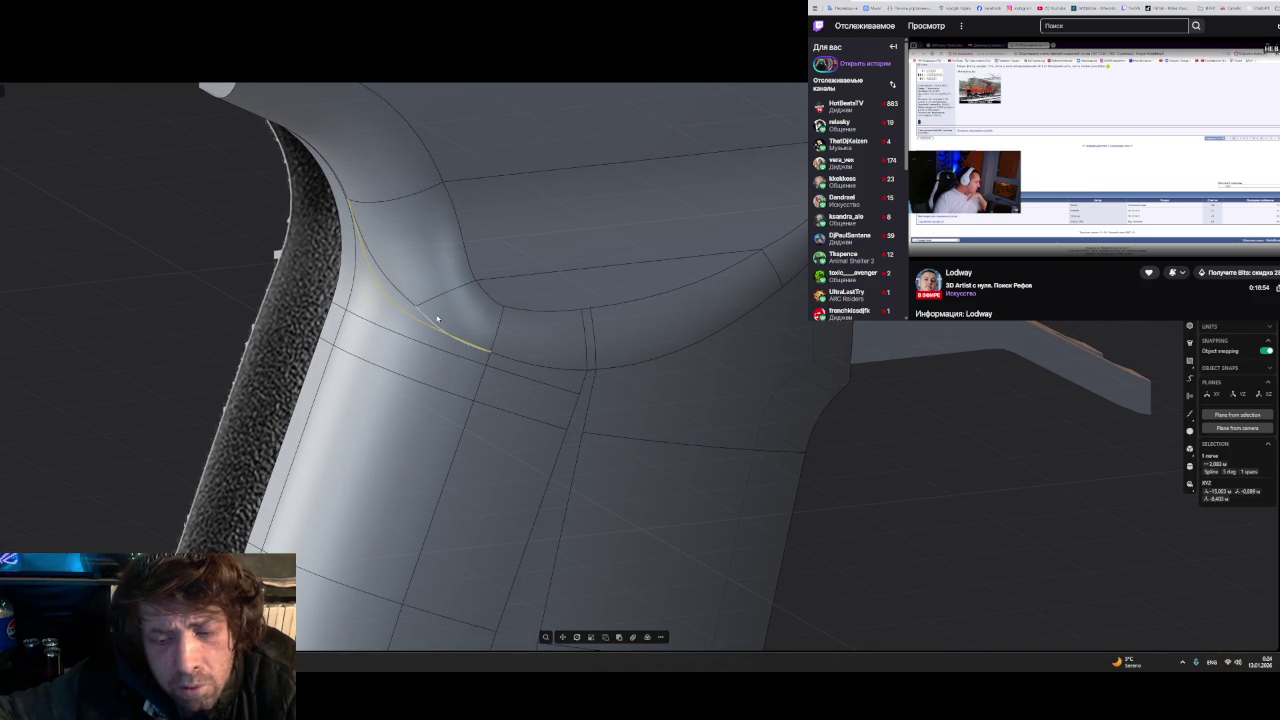
click(437, 316)
key(Return)
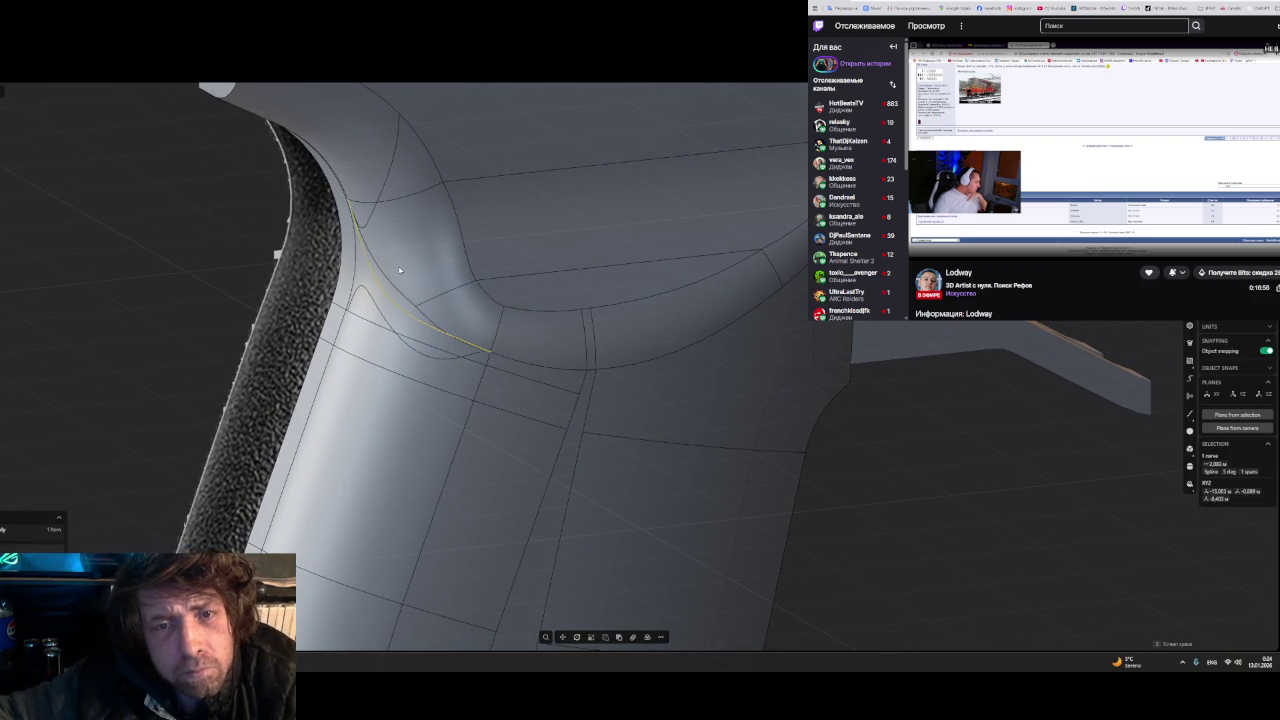
click(514, 443)
mouse_move(514, 443)
middle_down()
mouse_move(611, 406)
mouse_move(508, 443)
middle_up()
key(Escape)
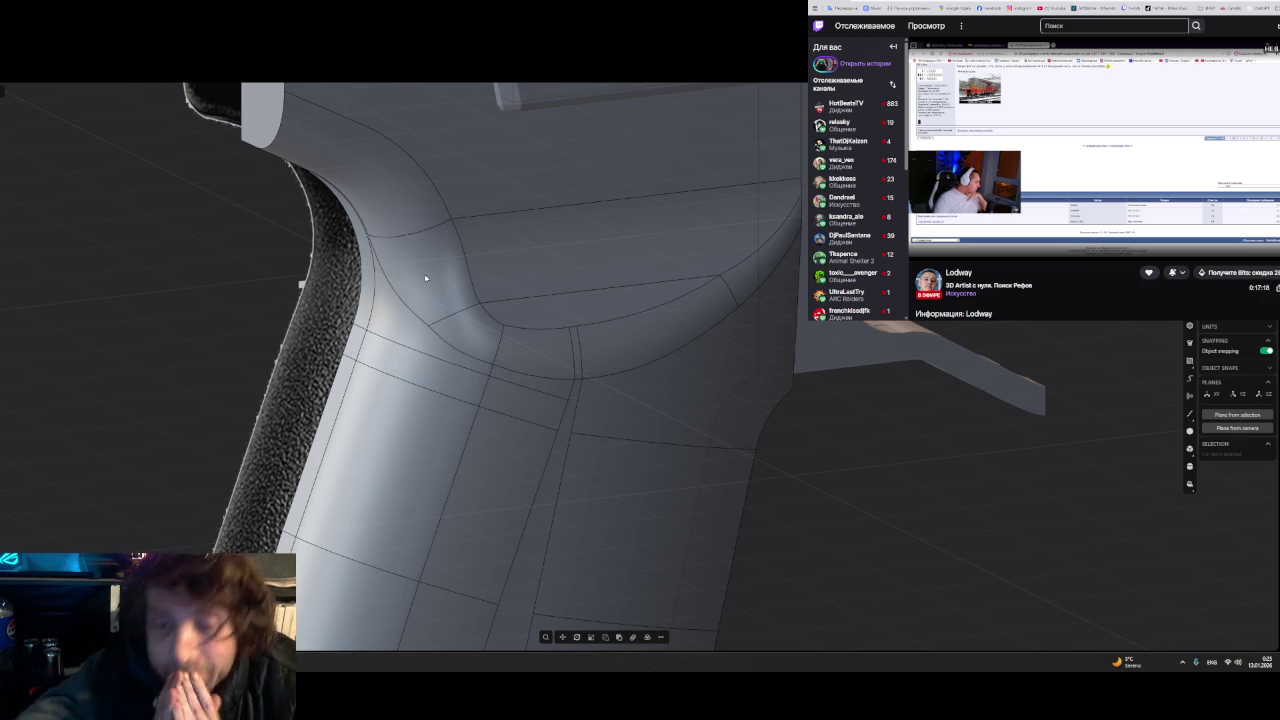
- Cut a new edge across the grip below the junction and select two adjacent small faces
middle_drag(518, 334, 543, 392)
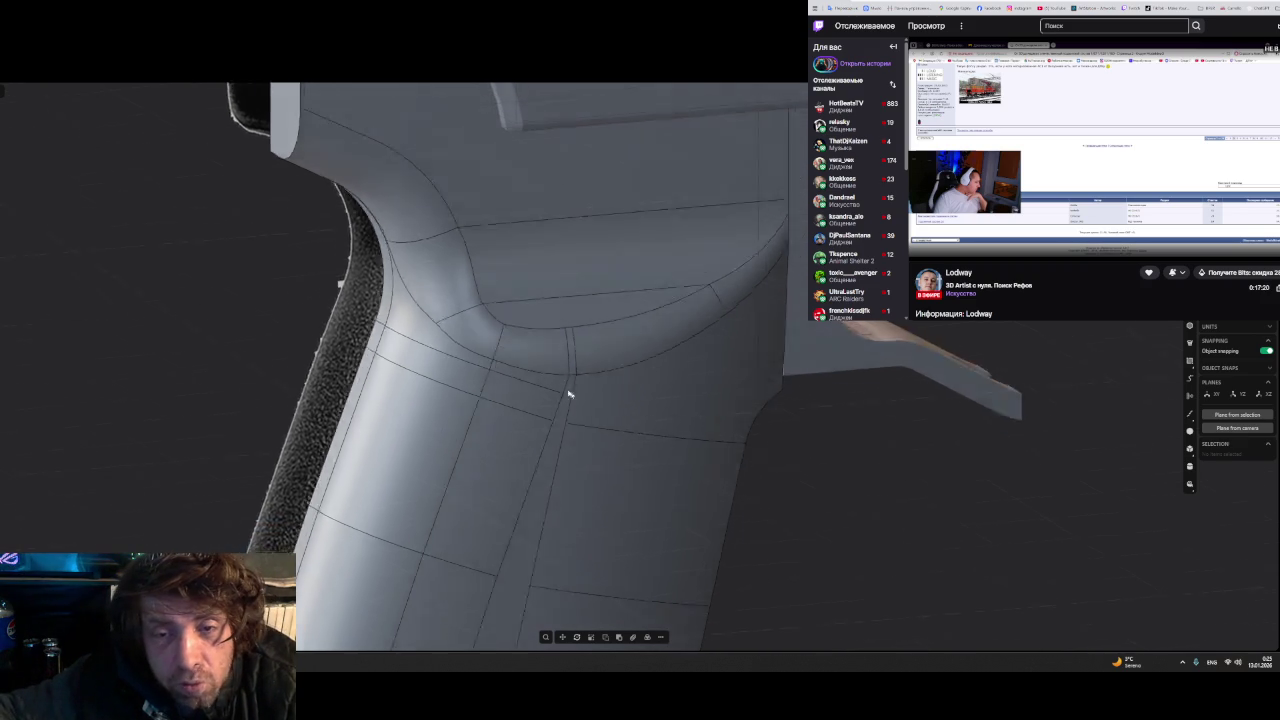
click(543, 392)
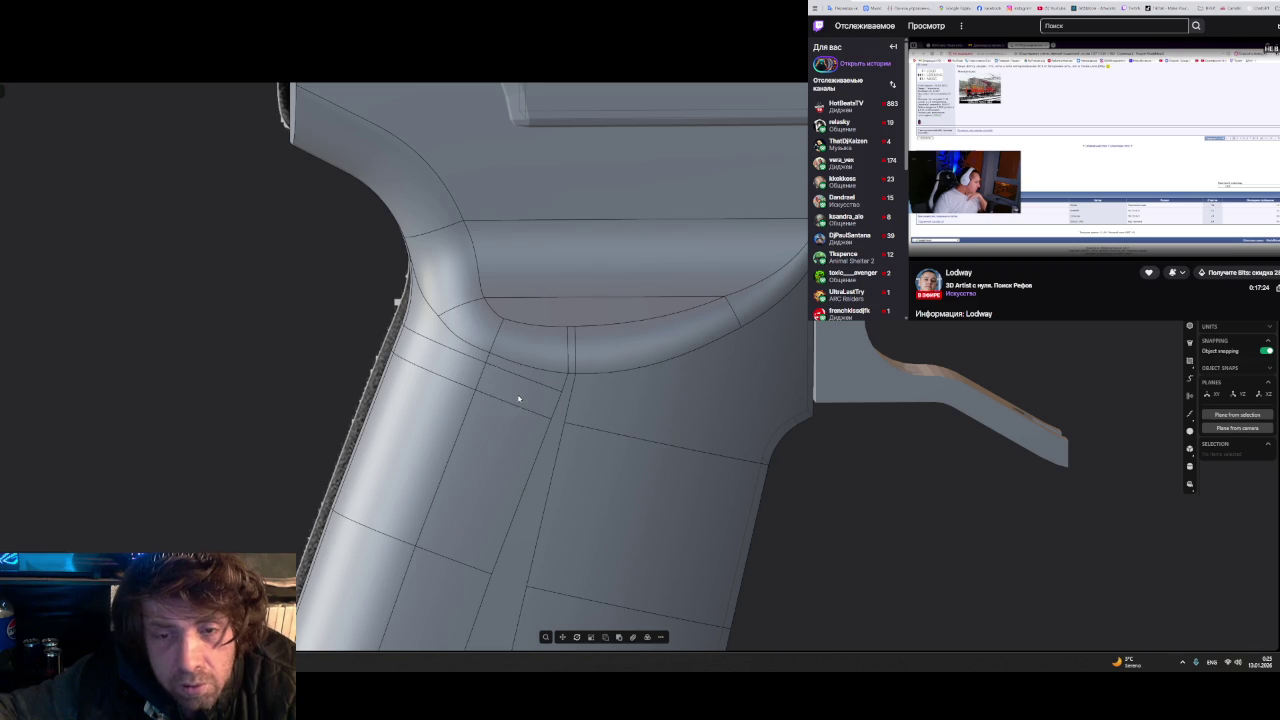
click(518, 399)
click(538, 375)
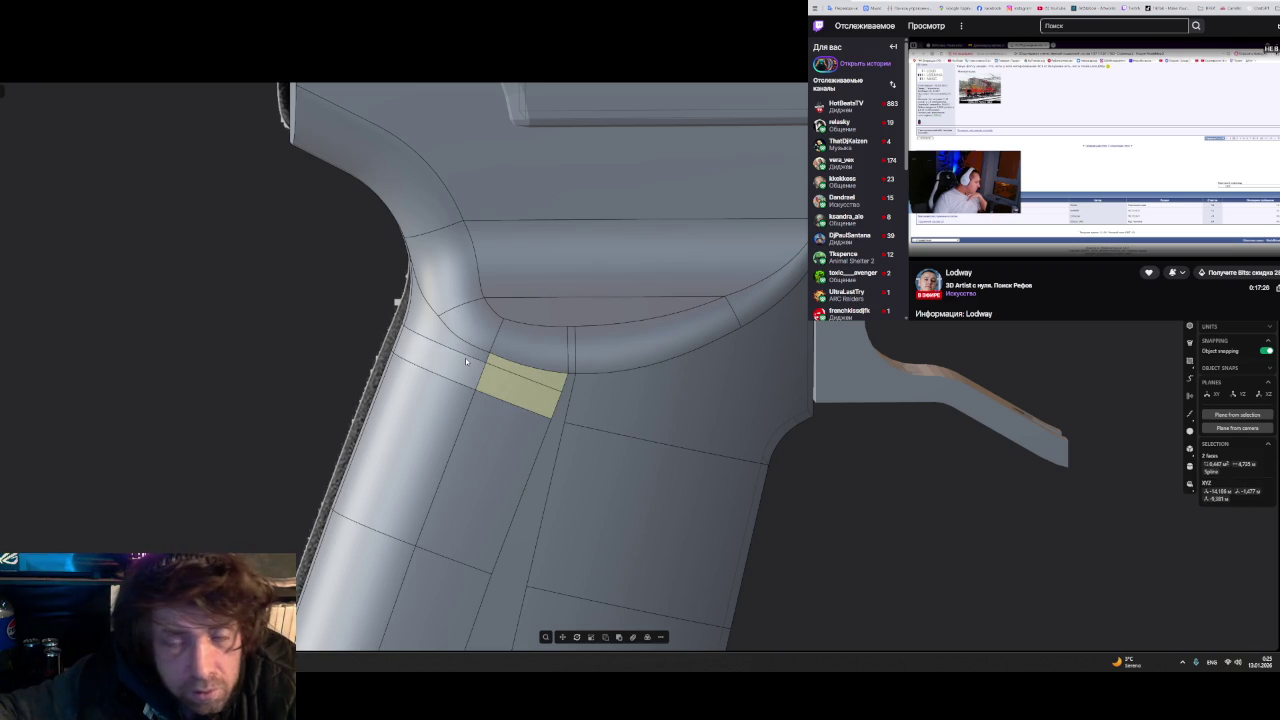